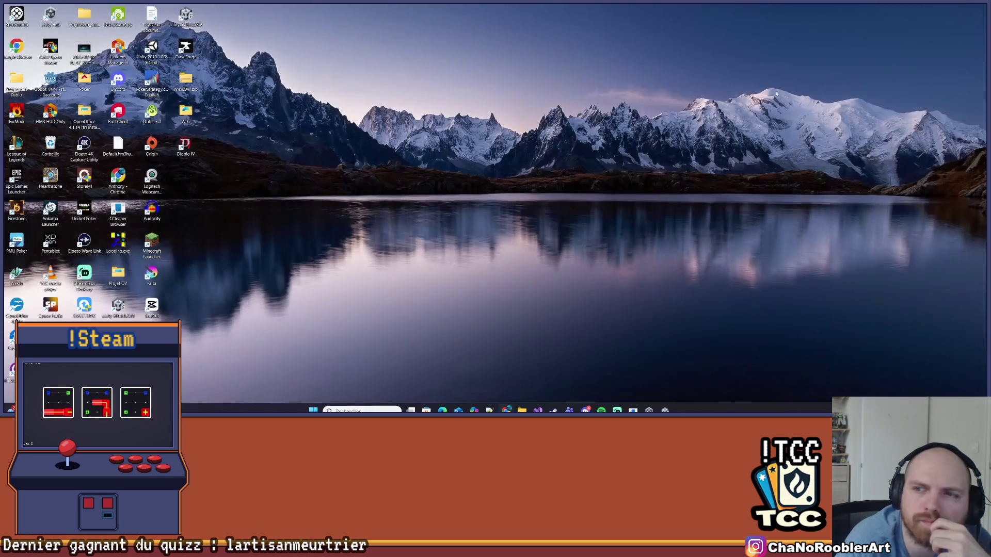
# - Close Settings, reopen display settings from the desktop menu, and scroll through them
pyautogui.click(984, 9)
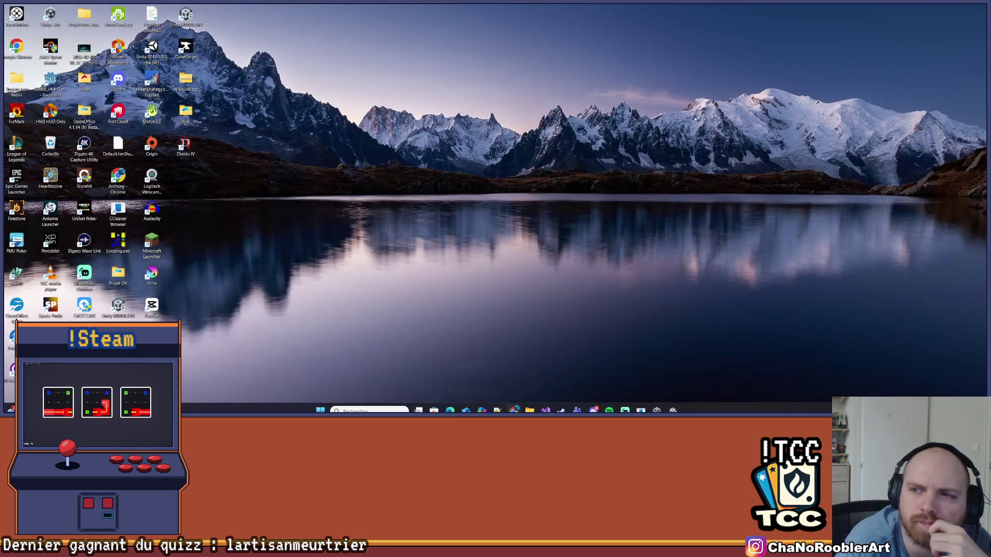
pyautogui.rightClick(631, 219)
pyautogui.click(670, 279)
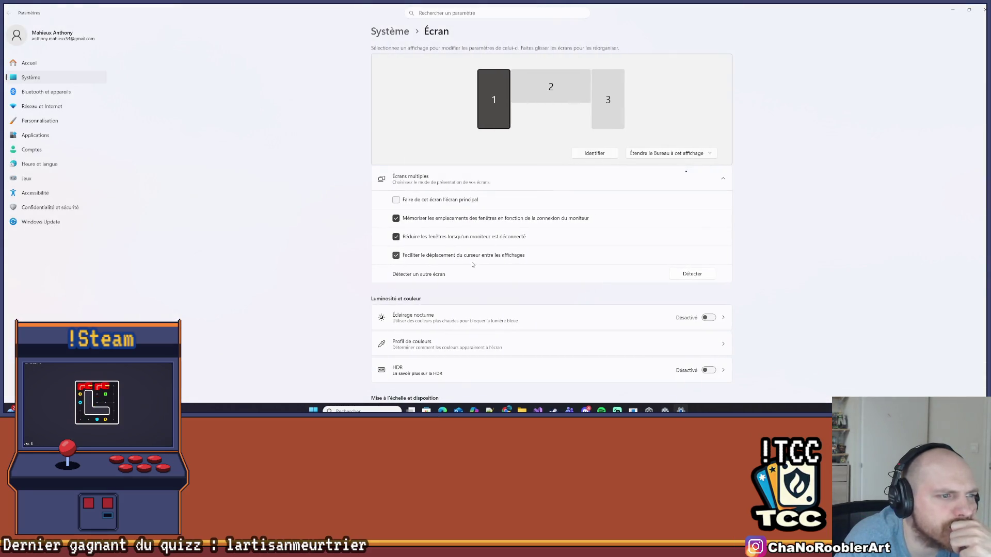
pyautogui.scroll(-2, 463, 275)
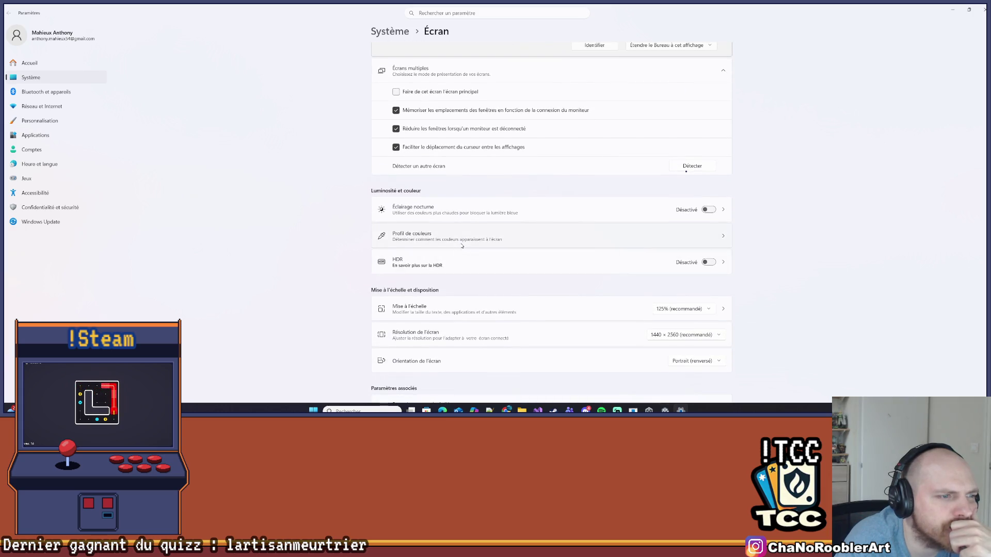
pyautogui.scroll(-3, 462, 246)
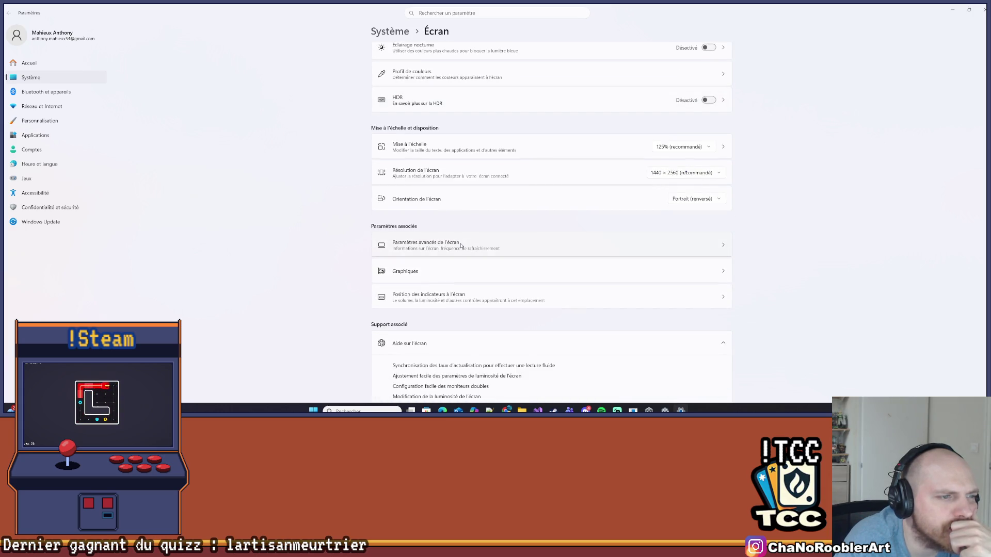
pyautogui.scroll(-1, 461, 246)
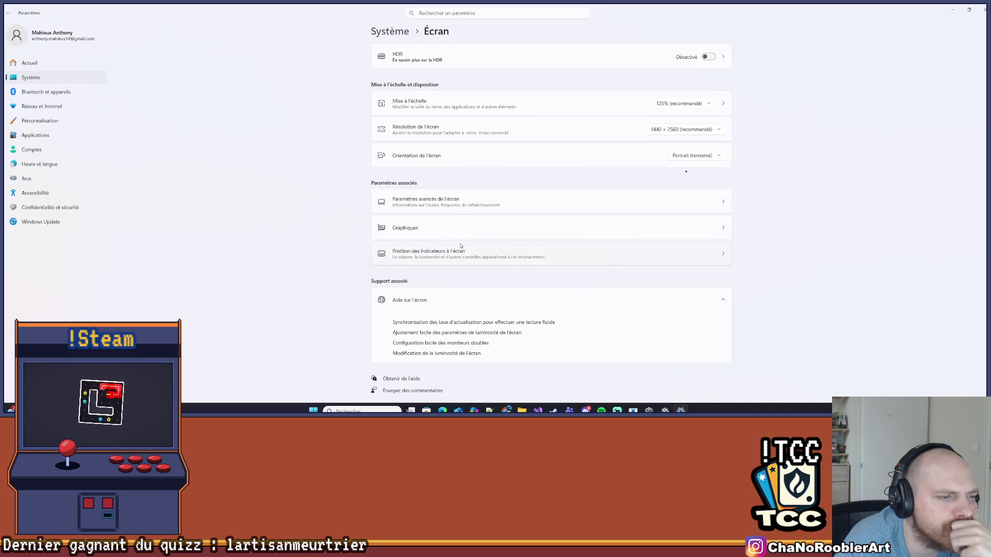
pyautogui.scroll(6, 461, 246)
# - Return to the main Système settings page and scroll through its options
pyautogui.click(395, 35)
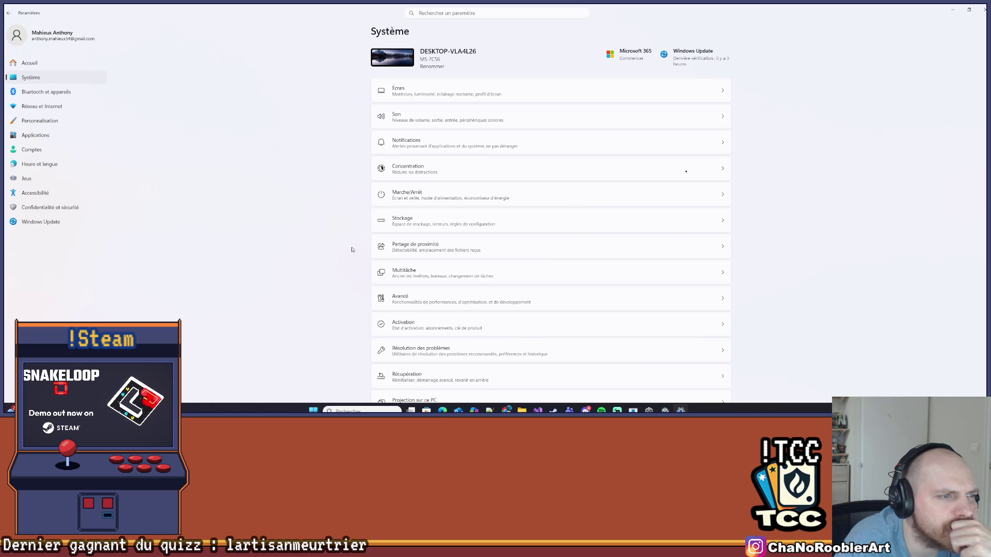
pyautogui.scroll(-1, 353, 252)
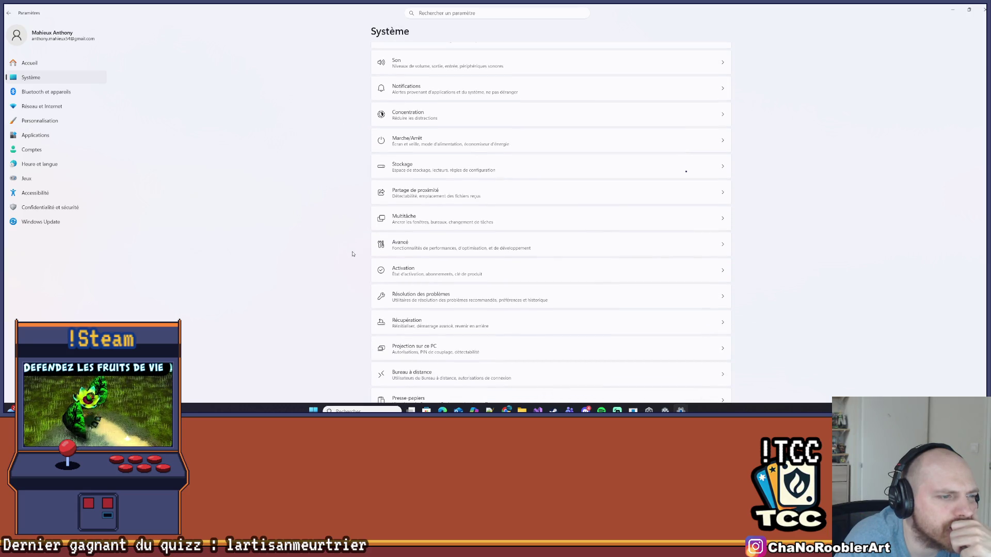
pyautogui.scroll(-1, 353, 254)
pyautogui.scroll(-1, 351, 254)
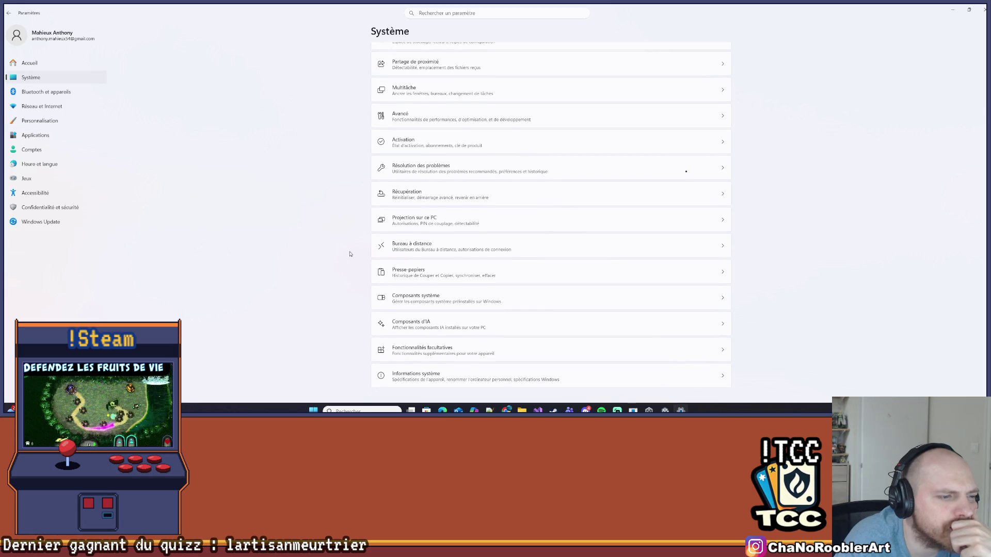
pyautogui.scroll(5, 348, 254)
pyautogui.scroll(-3, 347, 254)
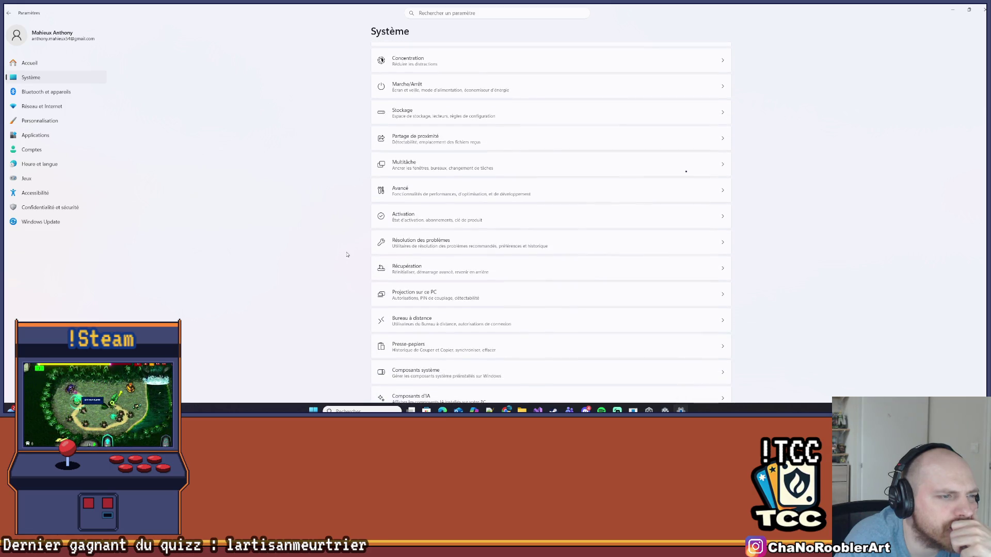
pyautogui.scroll(2, 346, 254)
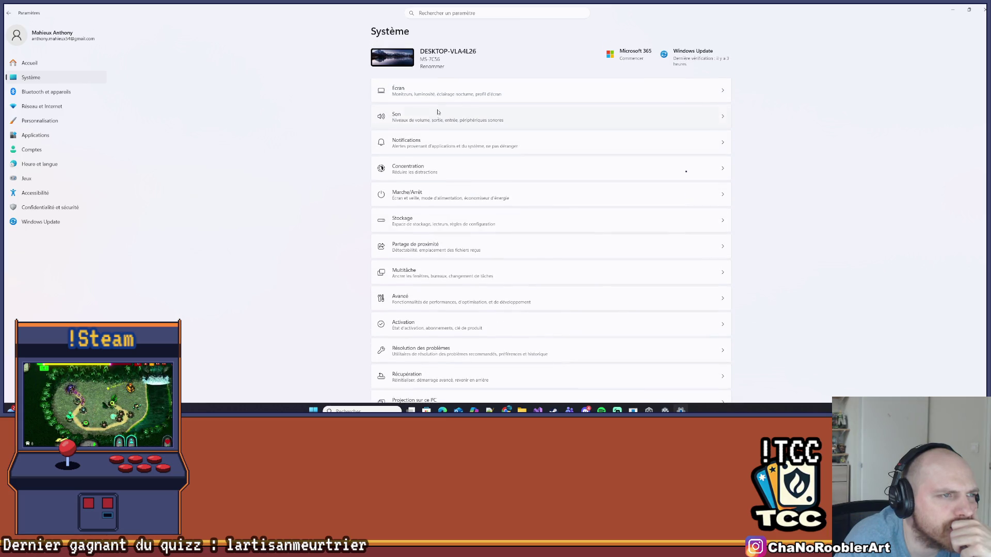
# - Open the Écran page and select monitor 2 to view its settings
pyautogui.click(447, 94)
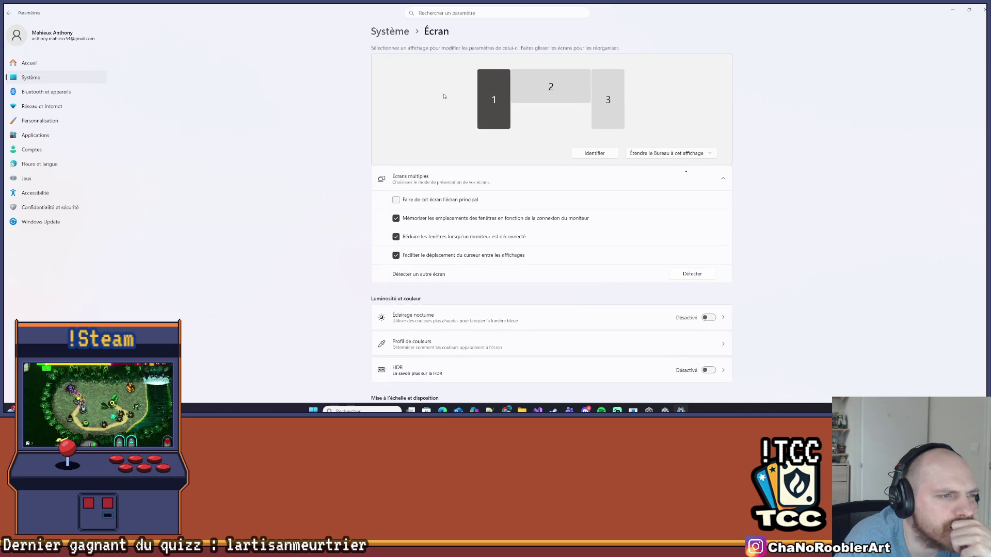
pyautogui.click(513, 99)
pyautogui.click(499, 101)
pyautogui.click(528, 88)
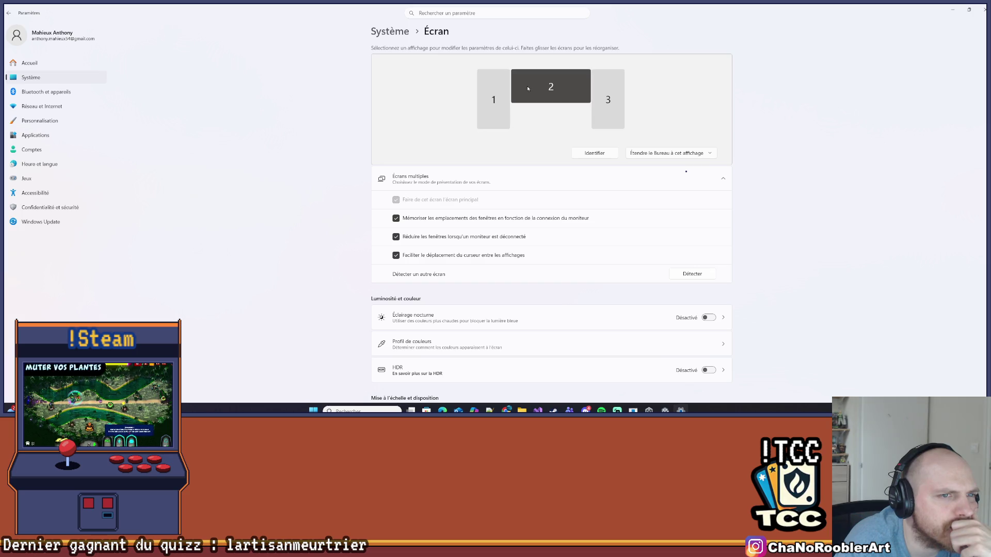
pyautogui.scroll(-3, 562, 249)
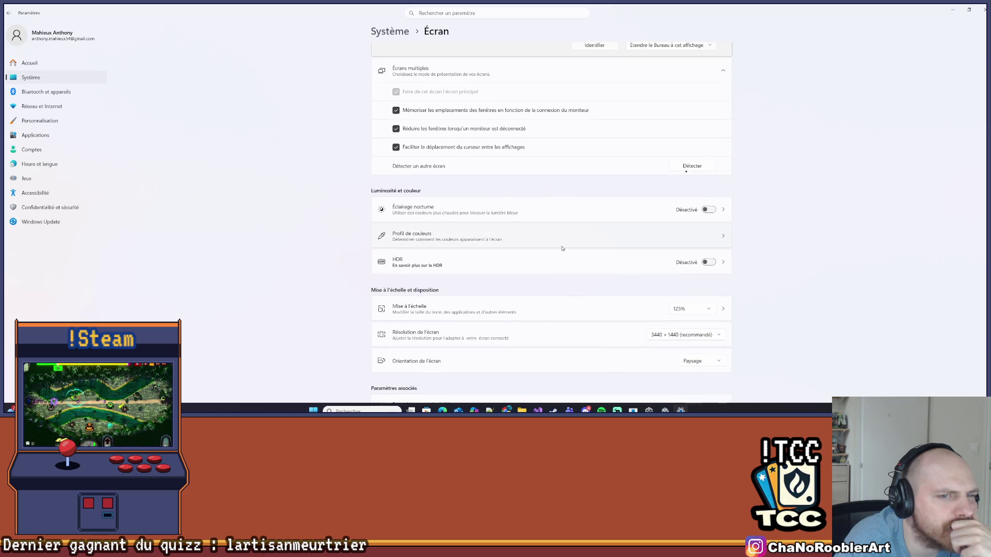
# - Check the Éclairage nocturne settings, then close Settings and bring Unity to the front
pyautogui.click(632, 206)
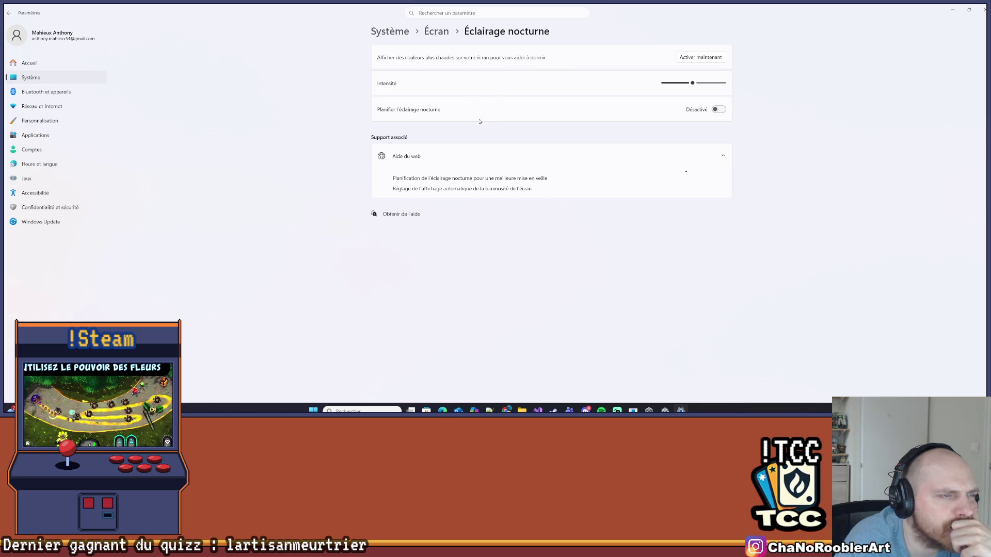
pyautogui.hotkey('alt', 'Left')
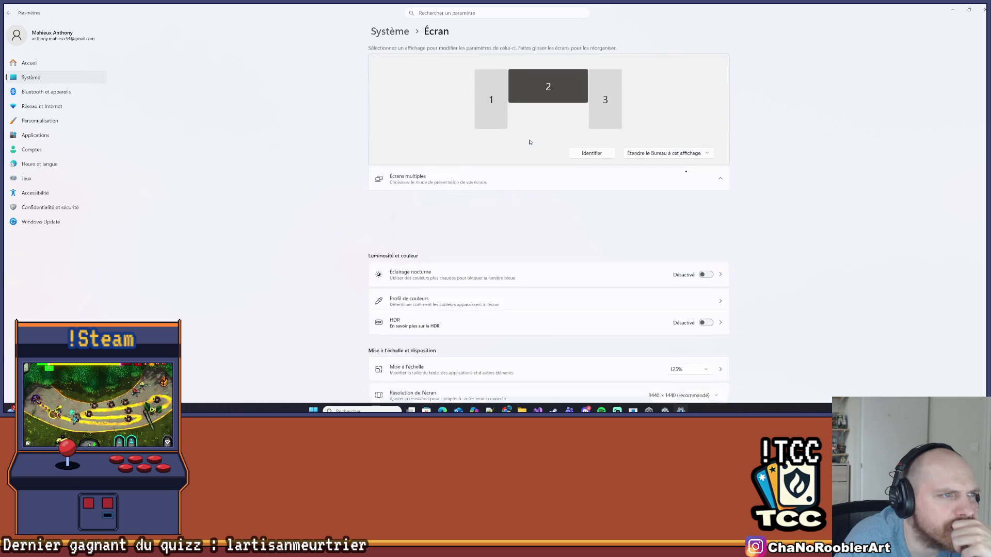
pyautogui.scroll(-4, 478, 186)
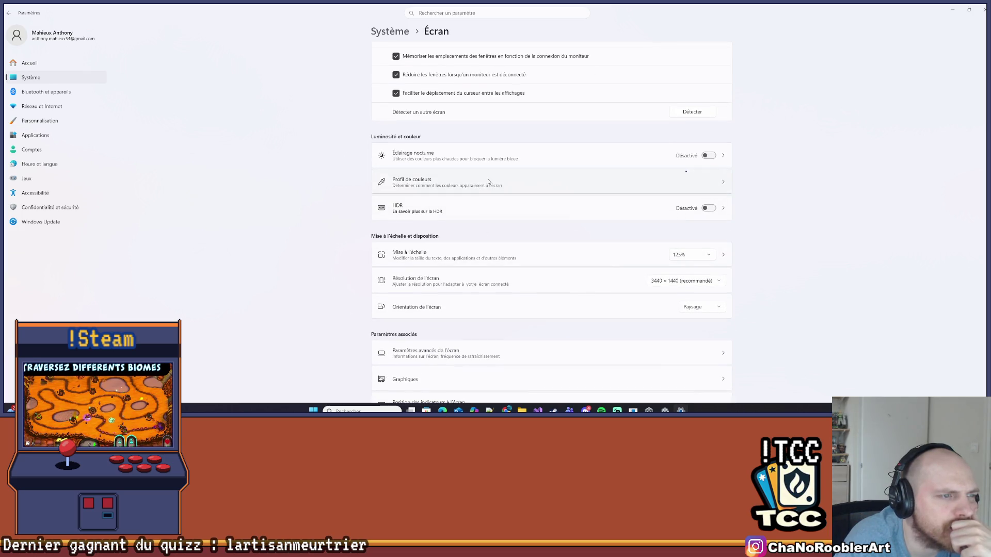
pyautogui.hotkey('alt', 'F4')
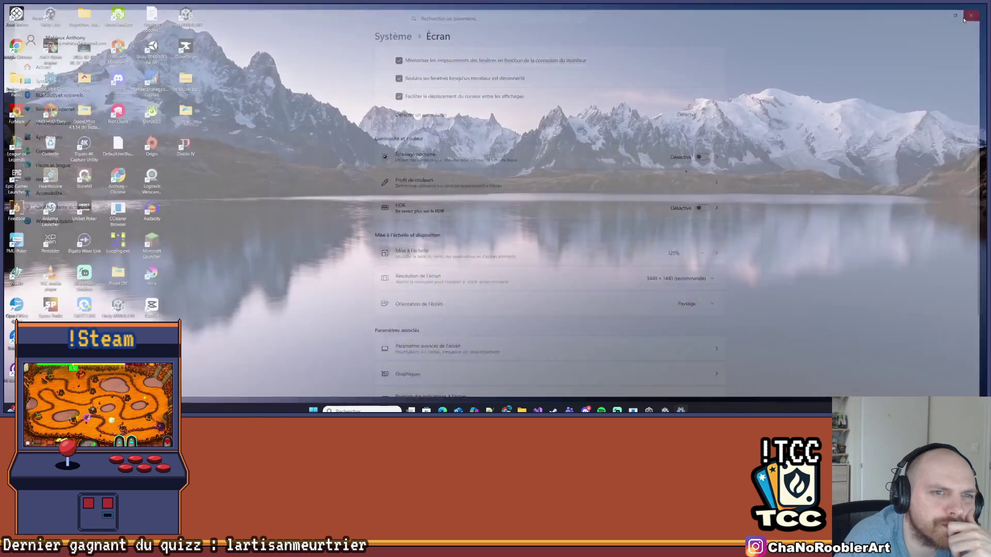
pyautogui.click(673, 410)
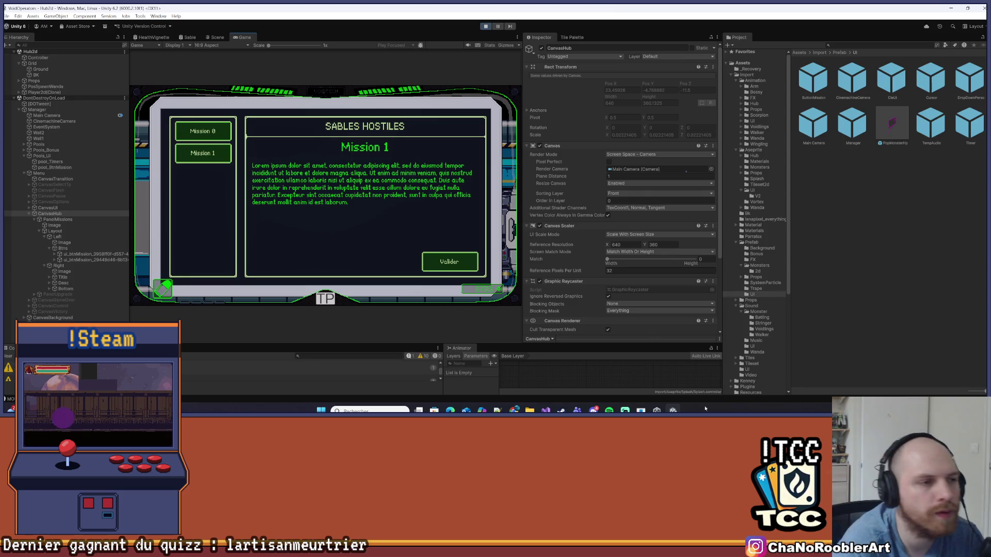
# - Widen the Game view and dismiss the mission panel to see the game scene
pyautogui.moveTo(523, 155); pyautogui.dragTo(593, 155)
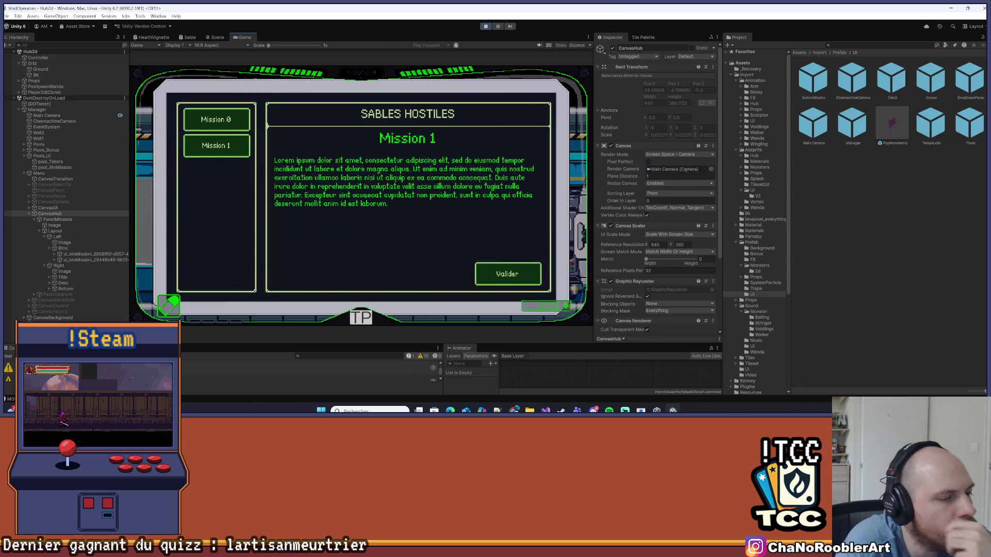
pyautogui.click(545, 410)
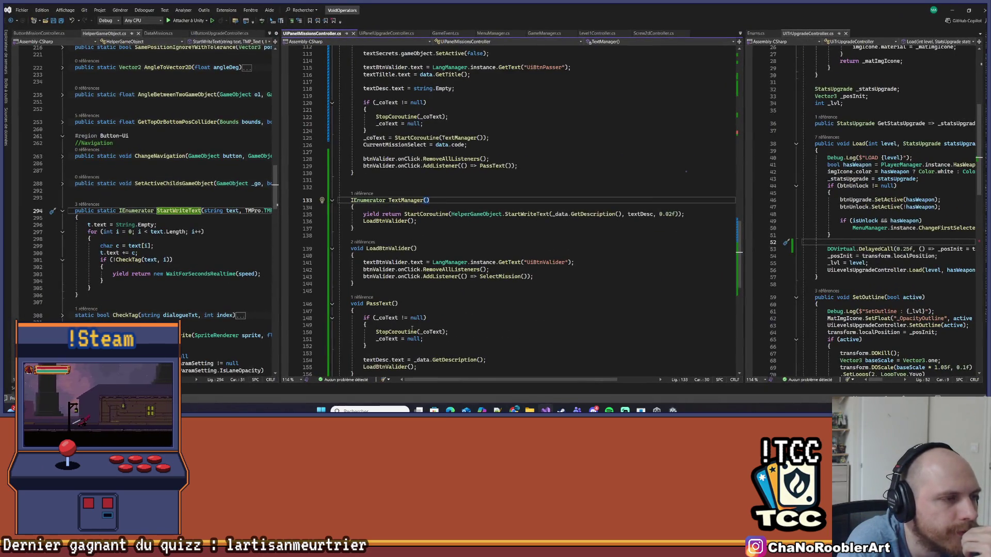
pyautogui.hotkey('alt', 'Tab')
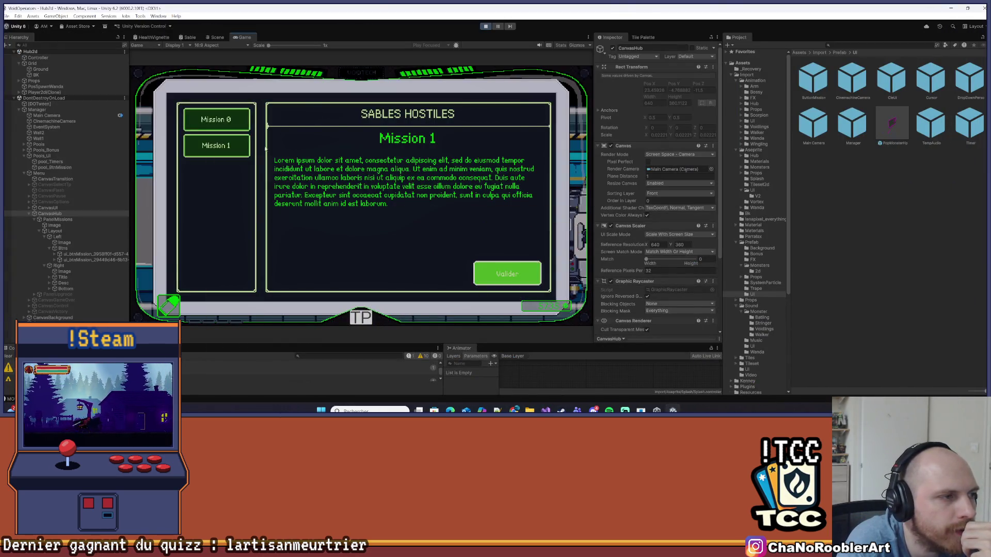
pyautogui.click(507, 274)
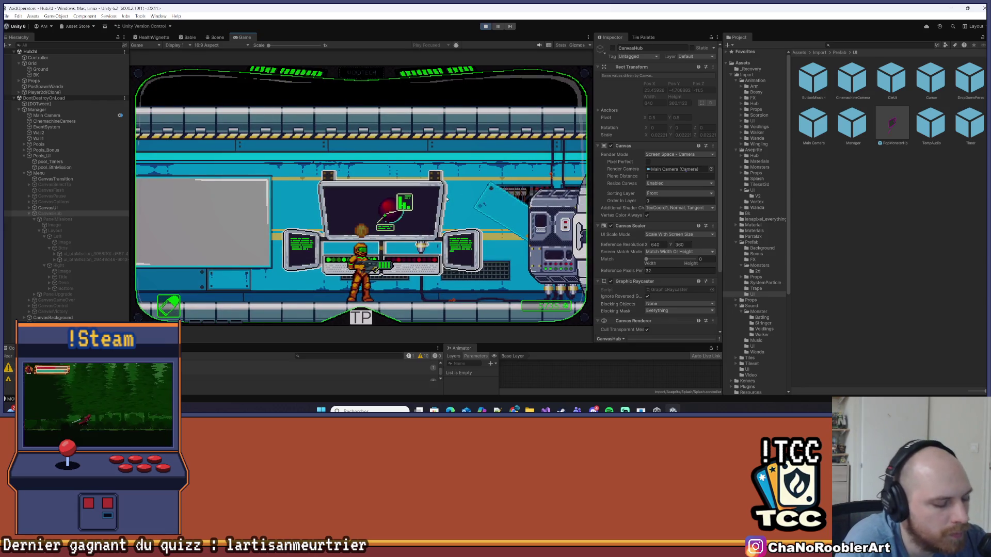
# - Alternate between the Mission 0 and Mission 1 buttons several times, then stop play mode
pyautogui.click(242, 122)
pyautogui.click(236, 147)
pyautogui.click(235, 147)
pyautogui.click(243, 121)
pyautogui.click(236, 147)
pyautogui.click(242, 122)
pyautogui.click(235, 147)
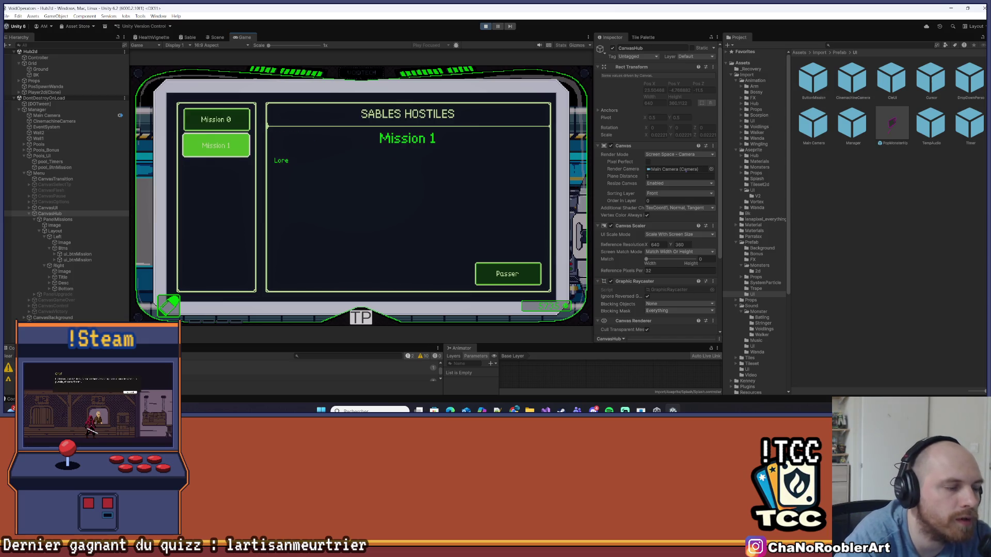
pyautogui.click(486, 27)
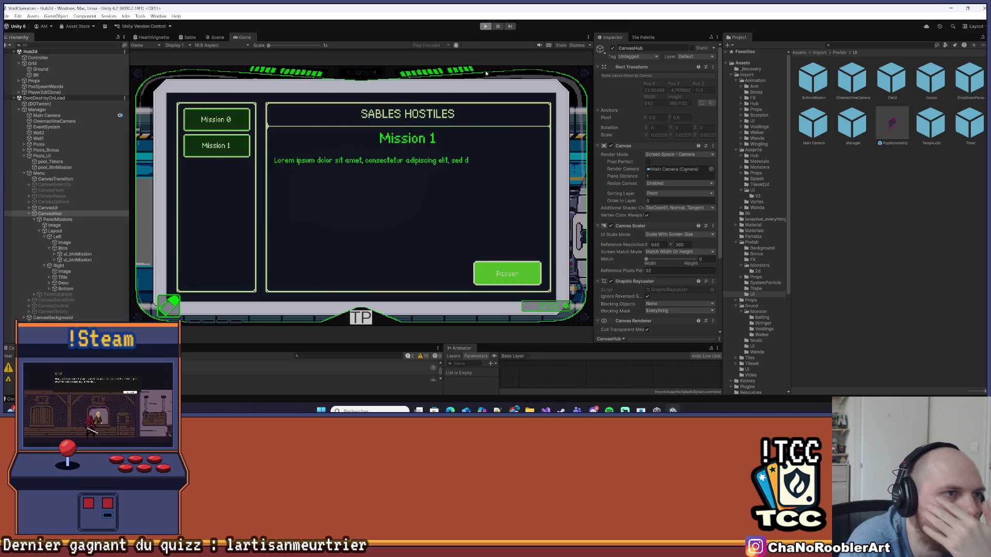
pyautogui.hotkey('alt', 'Tab')
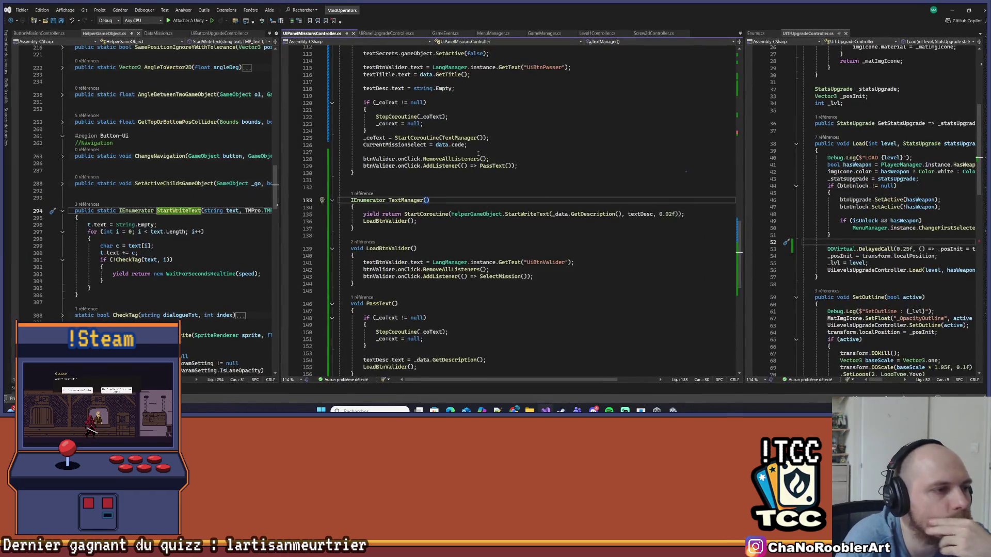
# - Scroll the code and go to the definition of the Load method
pyautogui.scroll(20, 478, 154)
pyautogui.scroll(1, 277, 154)
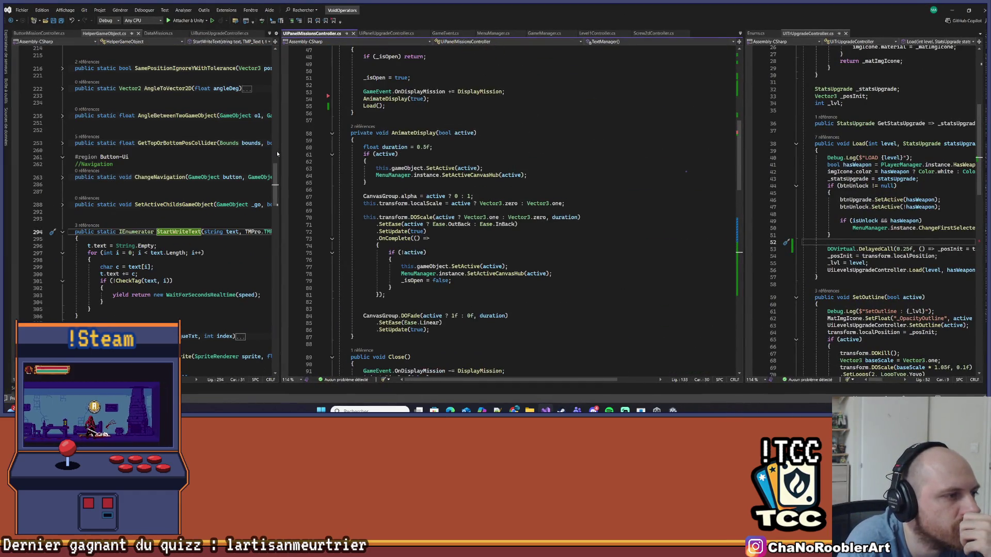
pyautogui.scroll(-18, 505, 189)
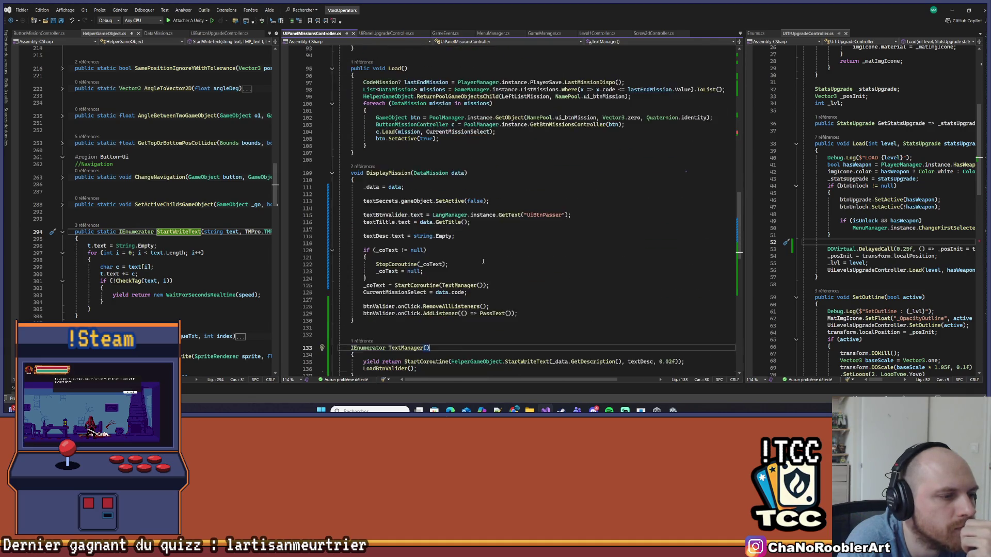
pyautogui.scroll(4, 503, 281)
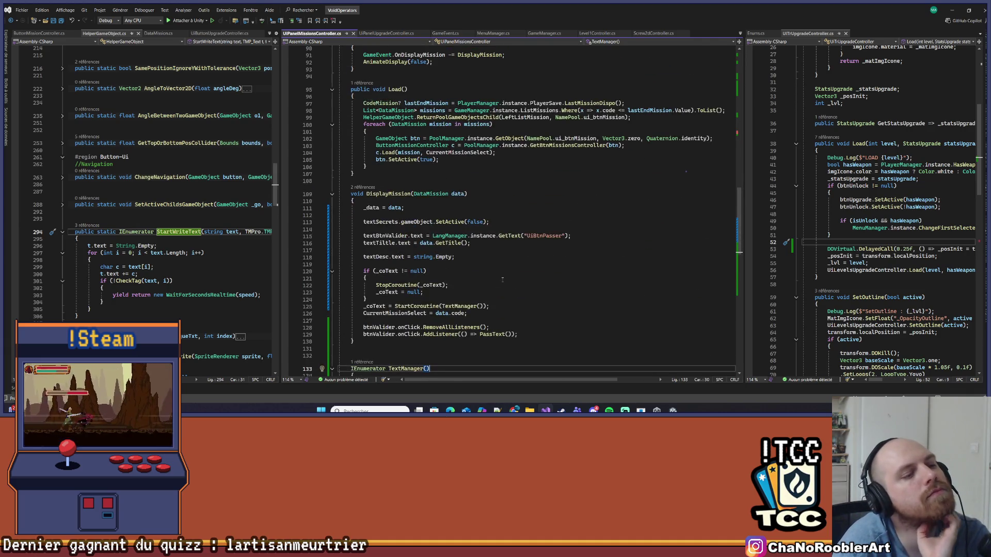
pyautogui.scroll(3, 499, 275)
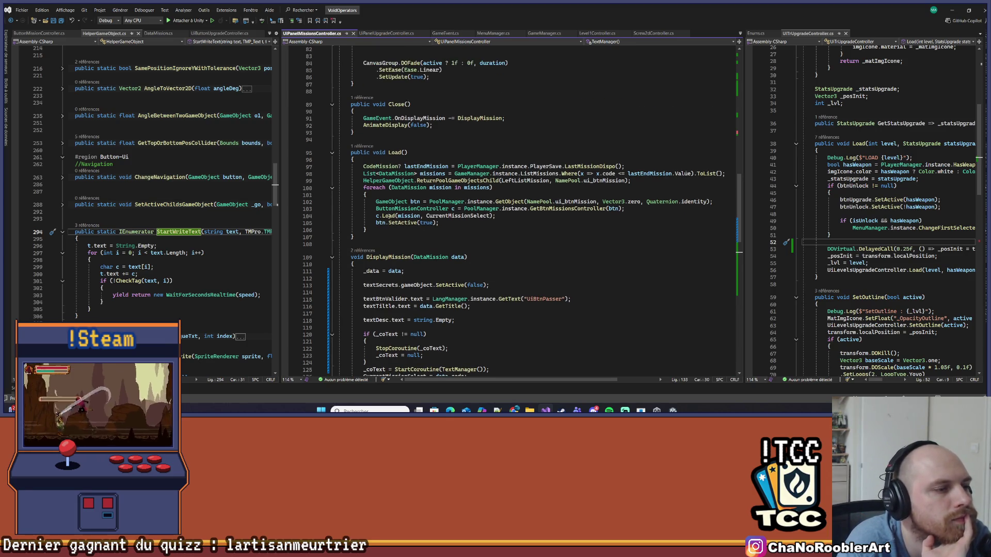
pyautogui.rightClick(389, 216)
pyautogui.click(423, 235)
# - Widen the left pane to show Load's commented SelectMission listener on line 44
pyautogui.moveTo(275, 196); pyautogui.dragTo(371, 187)
pyautogui.scroll(-5, 268, 209)
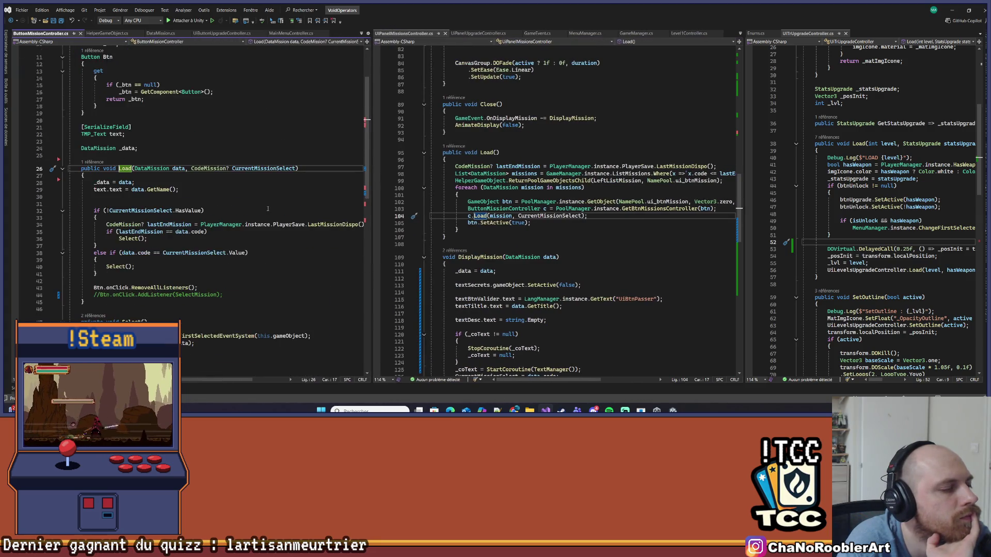
pyautogui.scroll(-2, 164, 175)
pyautogui.click(189, 175)
pyautogui.click(190, 169)
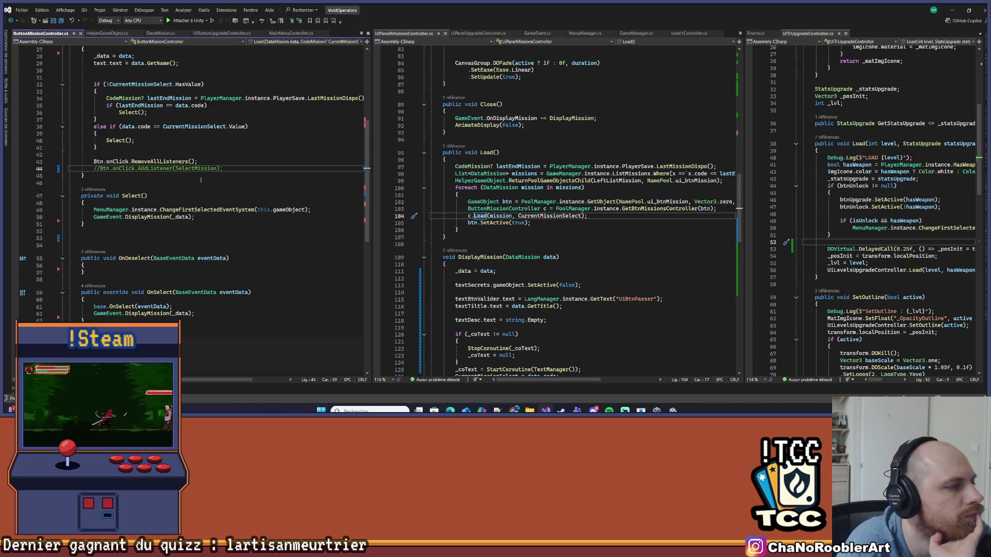
pyautogui.scroll(1, 192, 185)
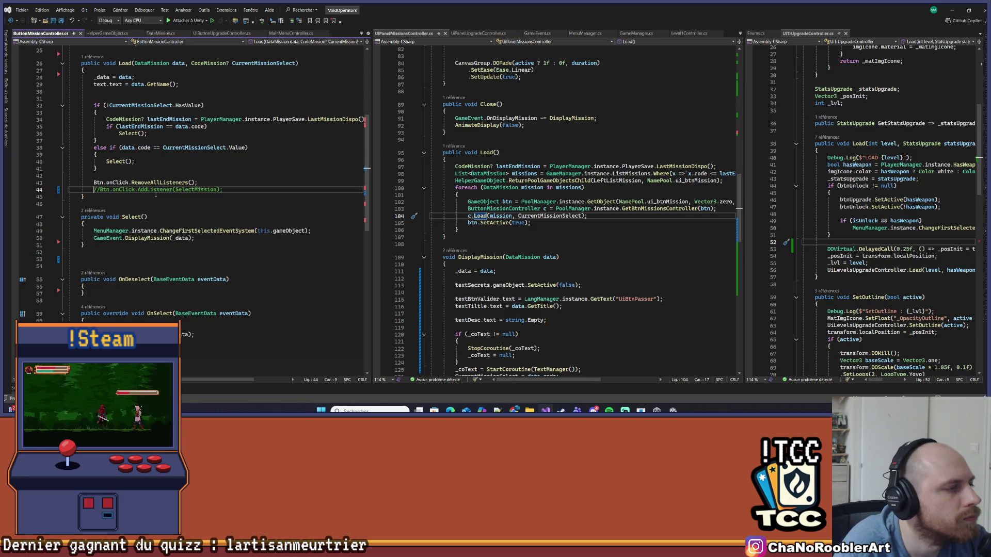
# - Uncomment line 44, replace SelectMission with SelectBtnValider, and save the script
pyautogui.press('Delete')
pyautogui.press('Delete')
pyautogui.doubleClick(192, 189)
pyautogui.write('S')
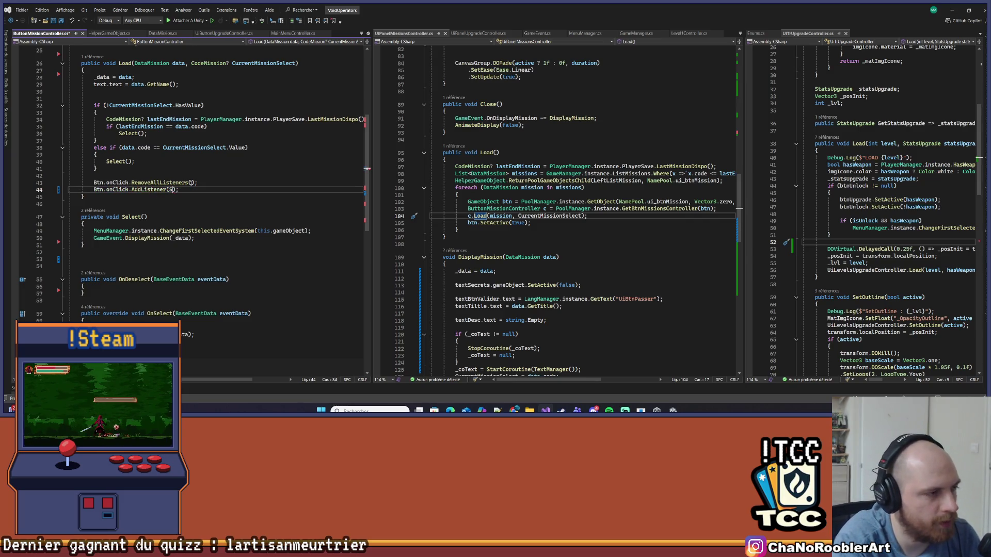
pyautogui.write('elect')
pyautogui.write('BtnValider')
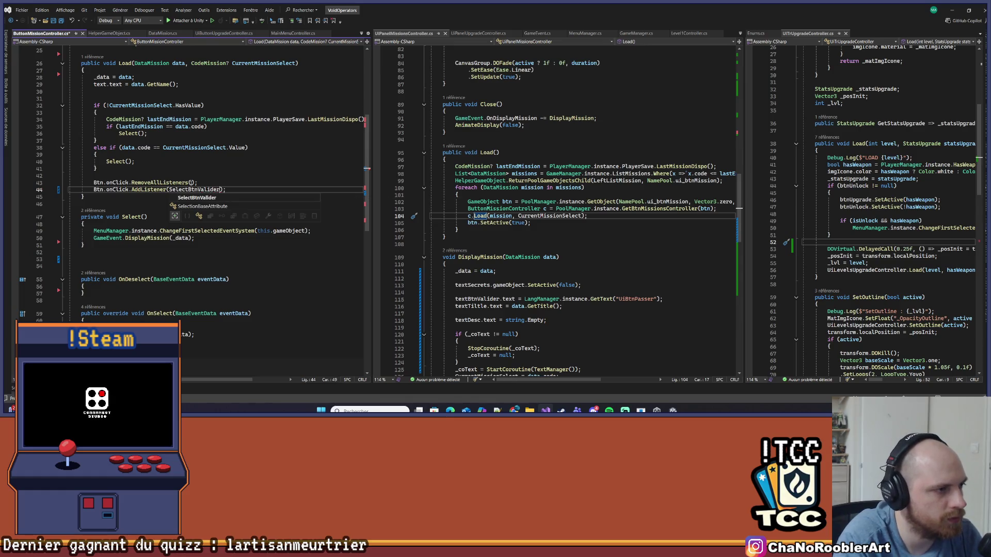
pyautogui.hotkey('ctrl', 's')
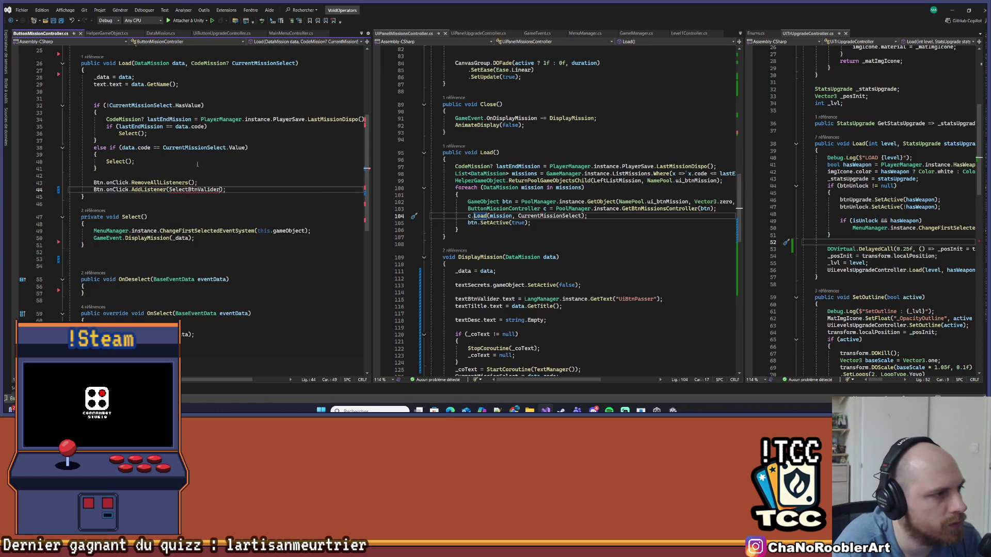
# - Declare an empty void SelectBtnValider() method below Select()
pyautogui.click(127, 258)
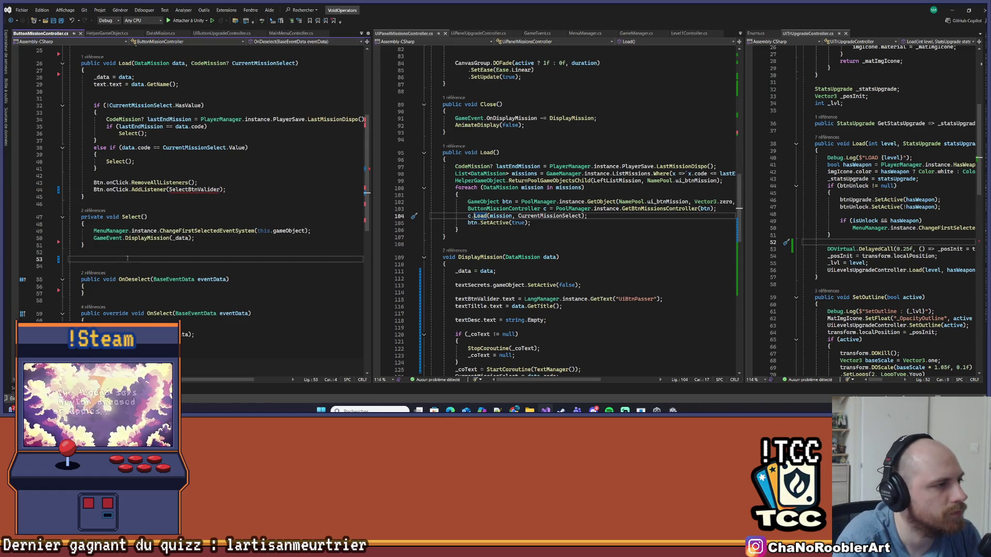
pyautogui.write('voif ')
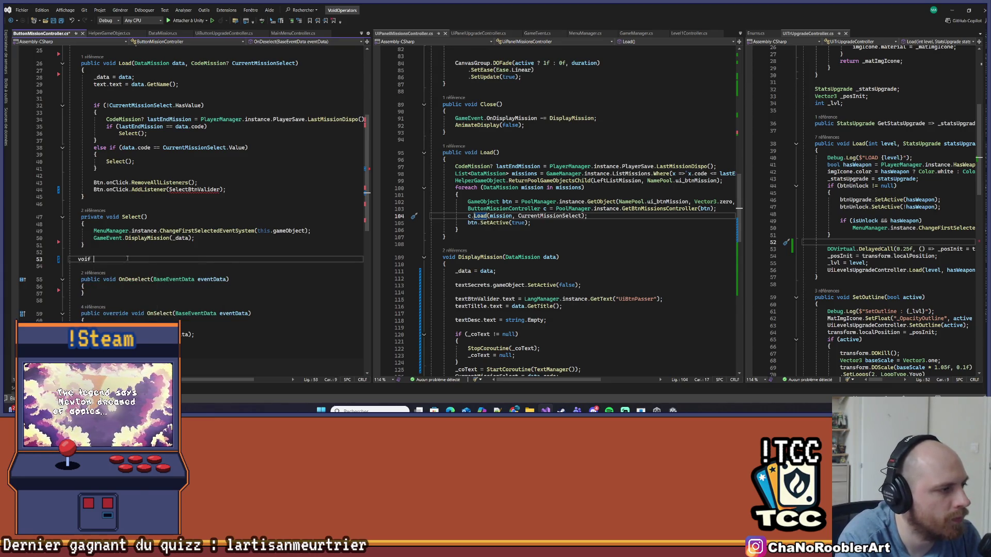
pyautogui.write('SelectBtnValider(')
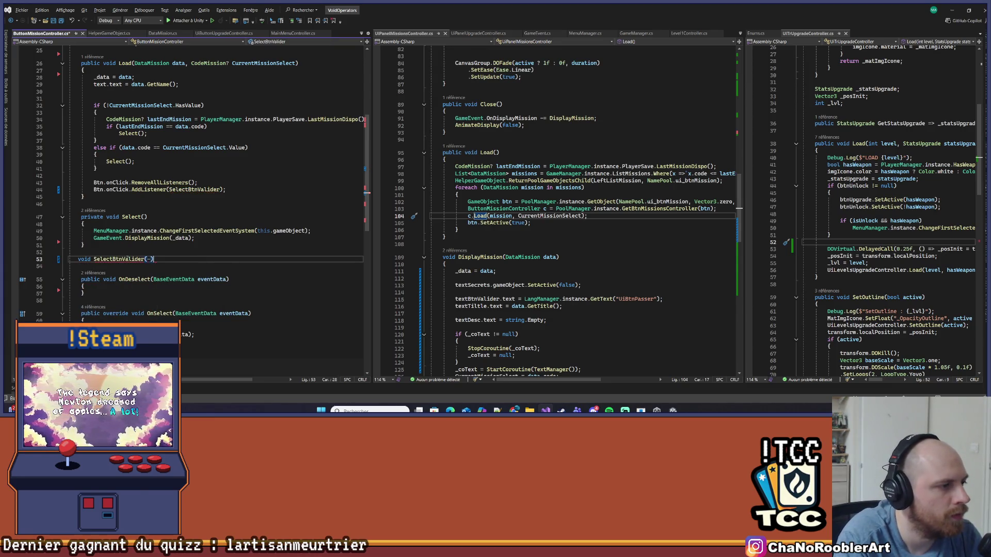
pyautogui.press('Return')
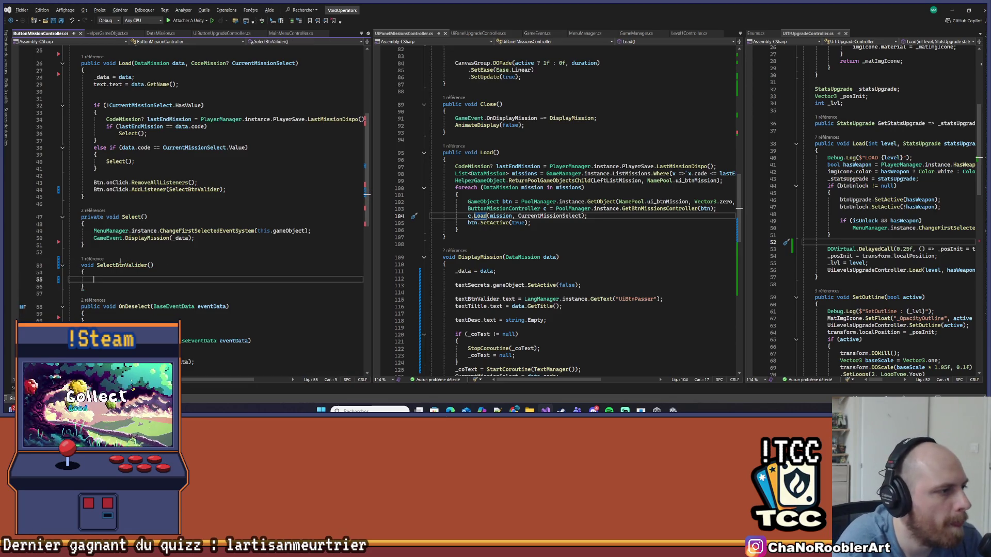
pyautogui.scroll(-1, 167, 260)
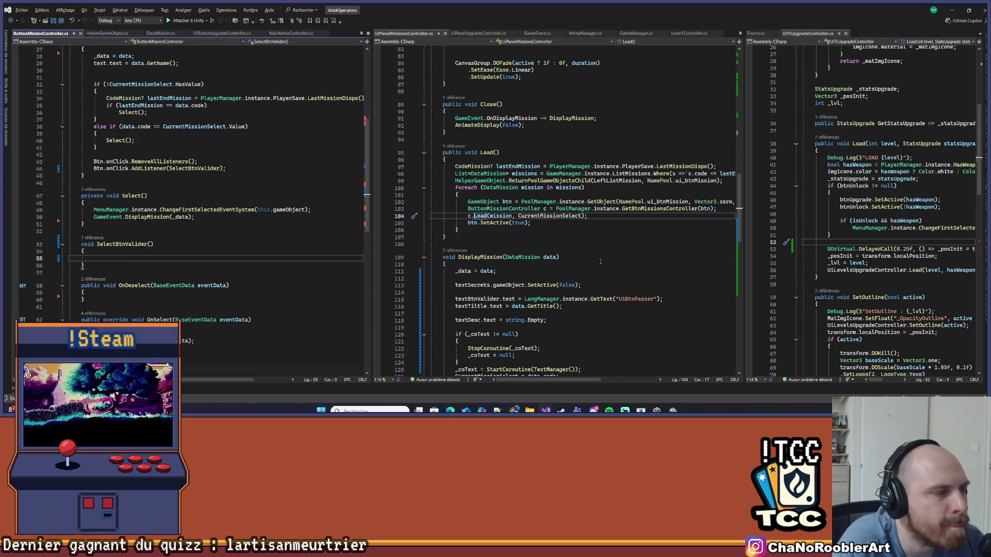
pyautogui.scroll(20, 599, 258)
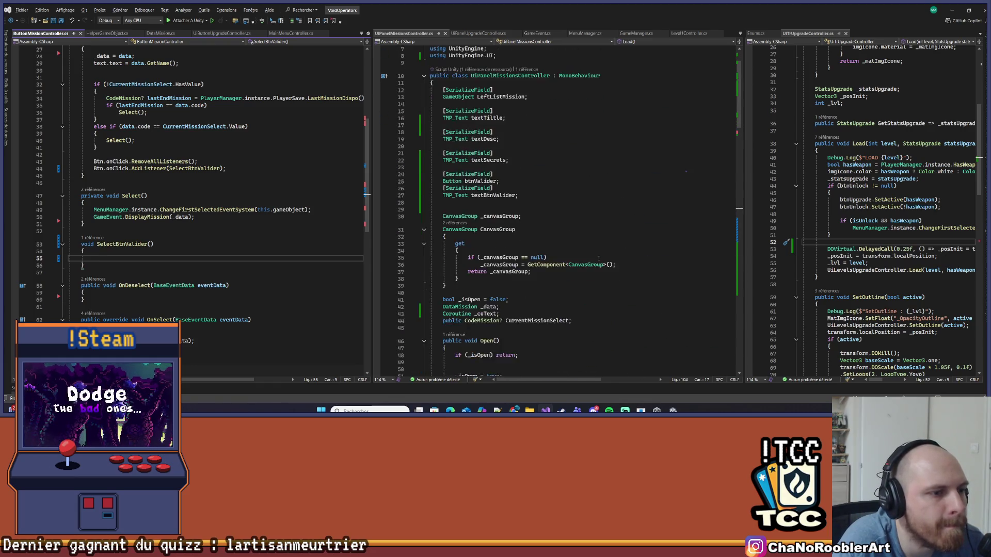
# - Inspect the btnValider field in UIPanelMissionsController, then bring up MenuManager.cs
pyautogui.scroll(-5, 598, 258)
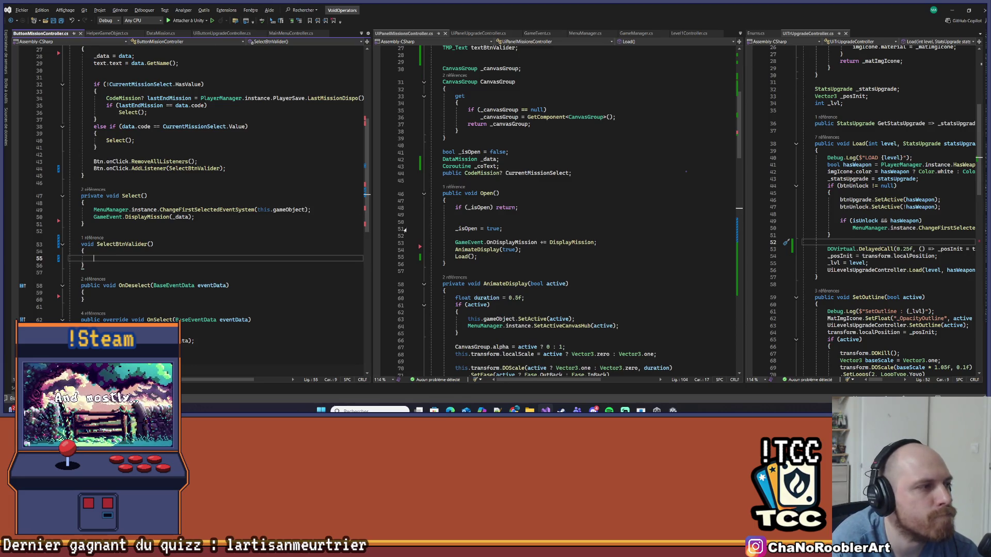
pyautogui.scroll(9, 199, 177)
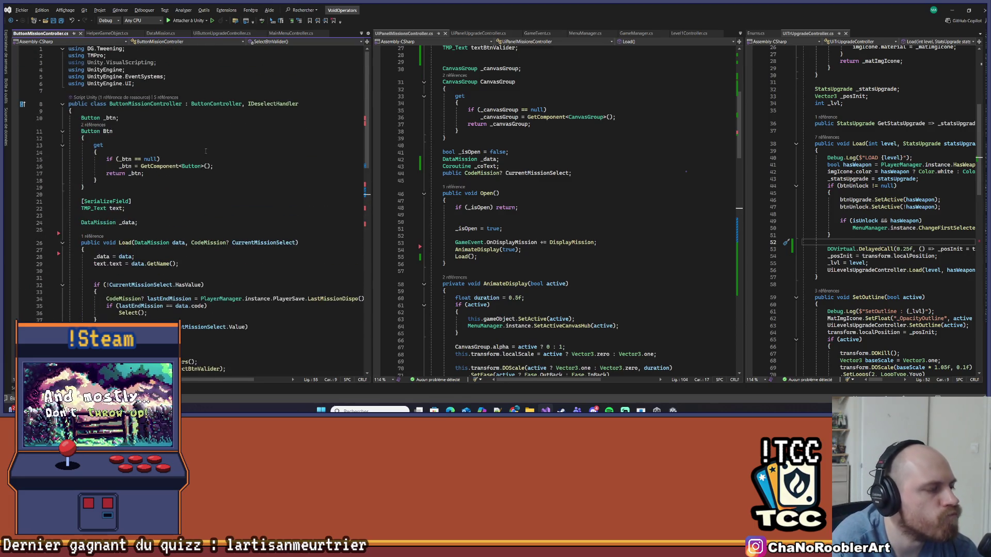
pyautogui.scroll(-11, 223, 108)
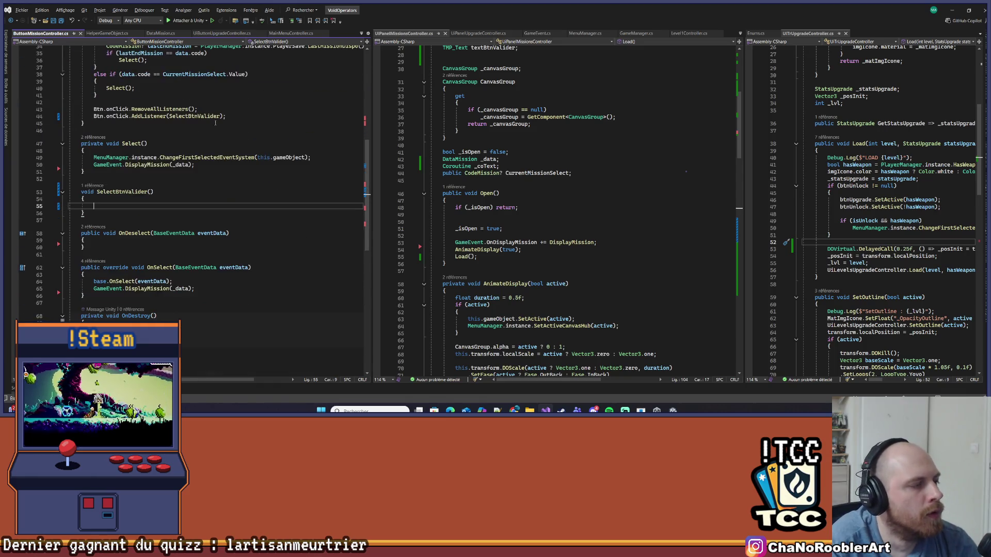
pyautogui.scroll(1, 561, 148)
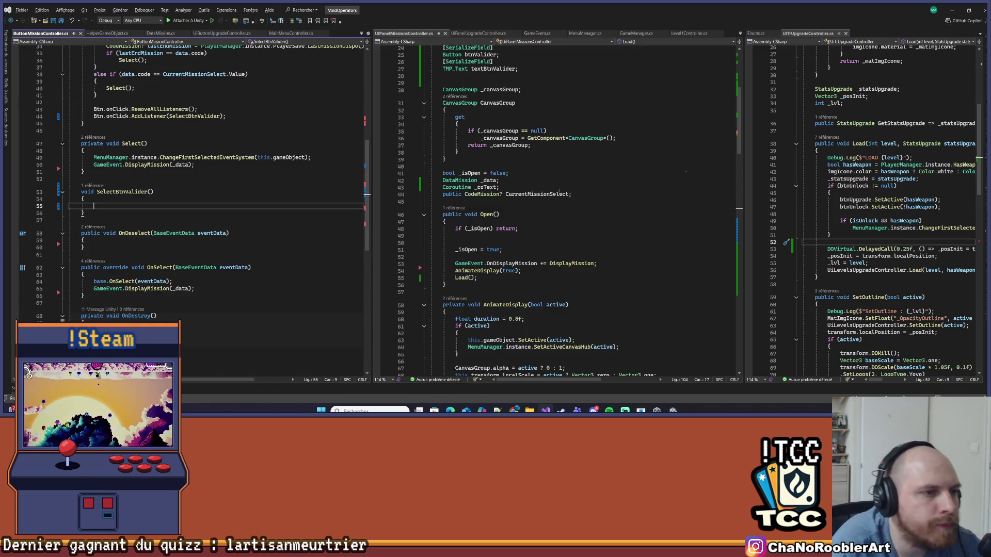
pyautogui.scroll(-5, 559, 191)
pyautogui.scroll(6, 587, 167)
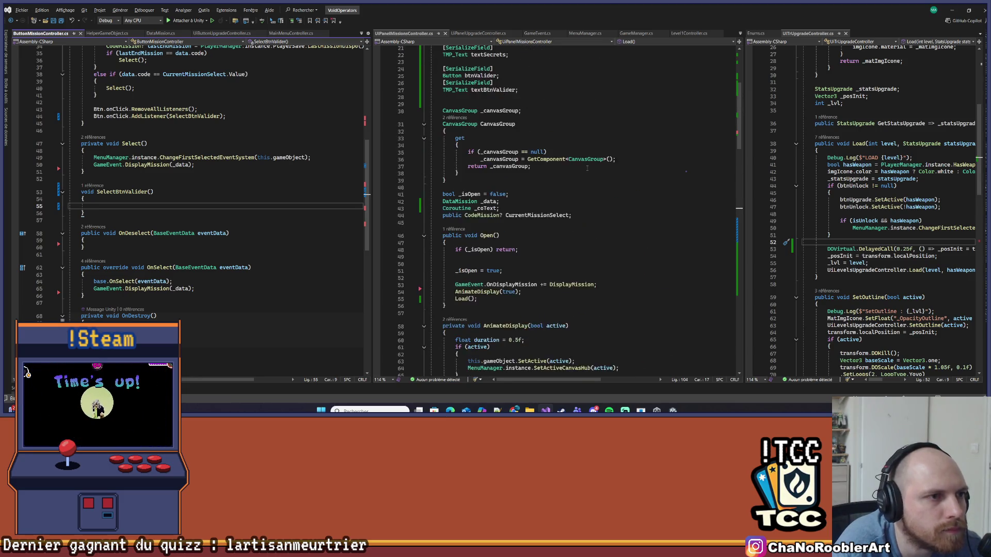
pyautogui.scroll(5, 587, 168)
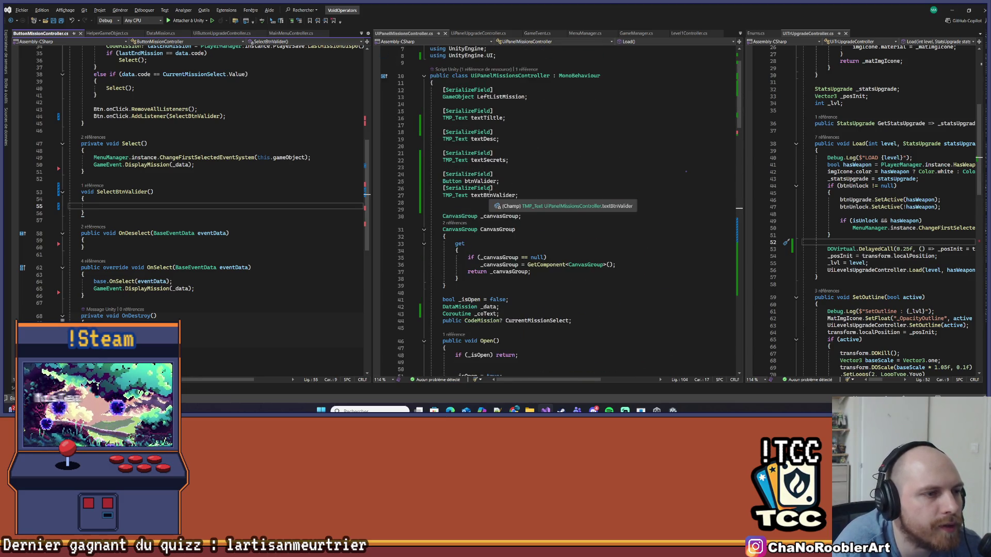
pyautogui.click(485, 181)
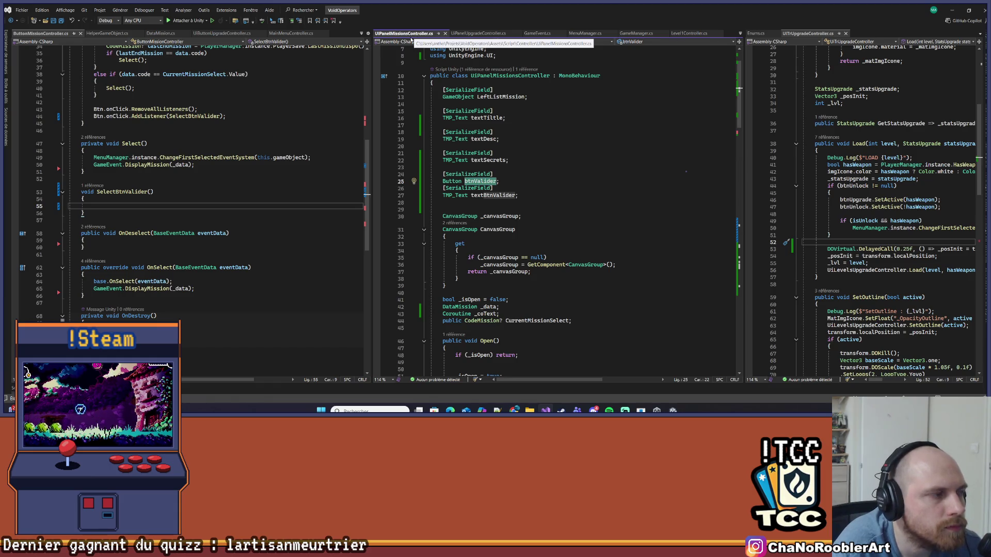
pyautogui.click(114, 206)
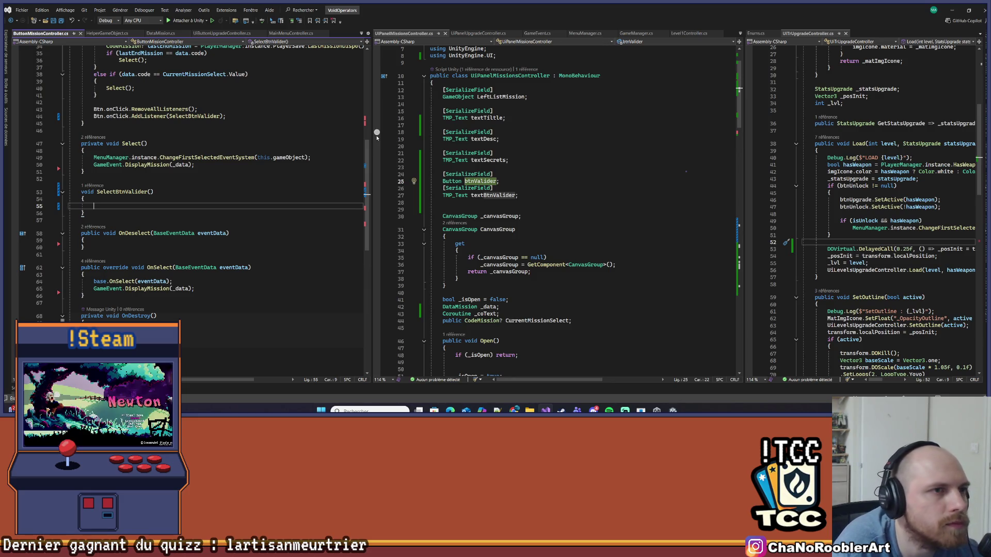
pyautogui.click(575, 33)
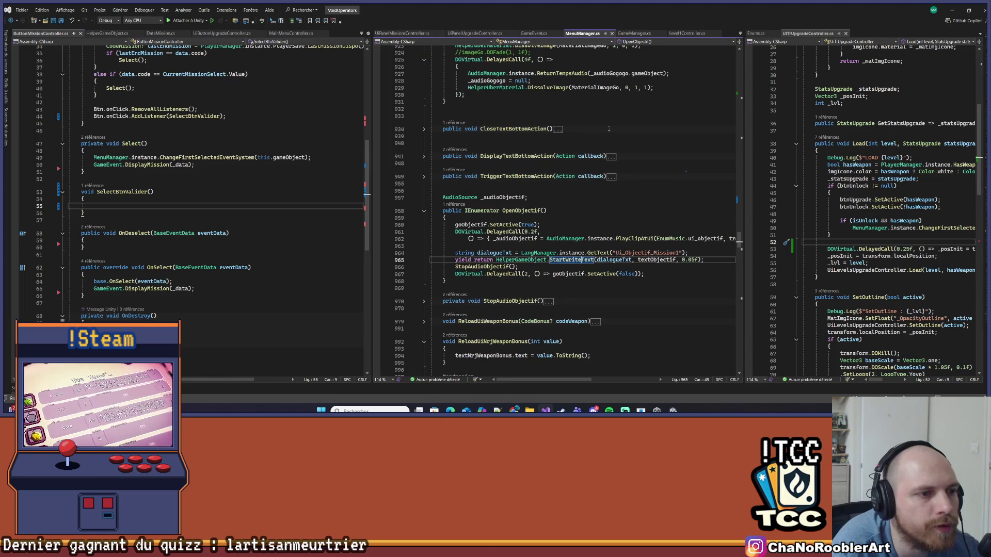
# - Scroll through MenuManager.cs to review its code
pyautogui.scroll(-15, 602, 215)
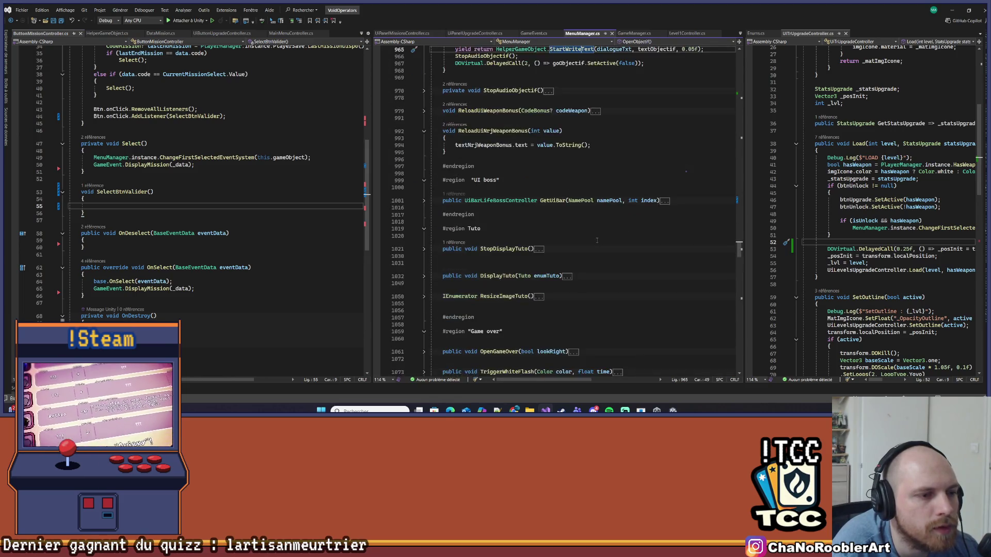
pyautogui.scroll(20, 605, 239)
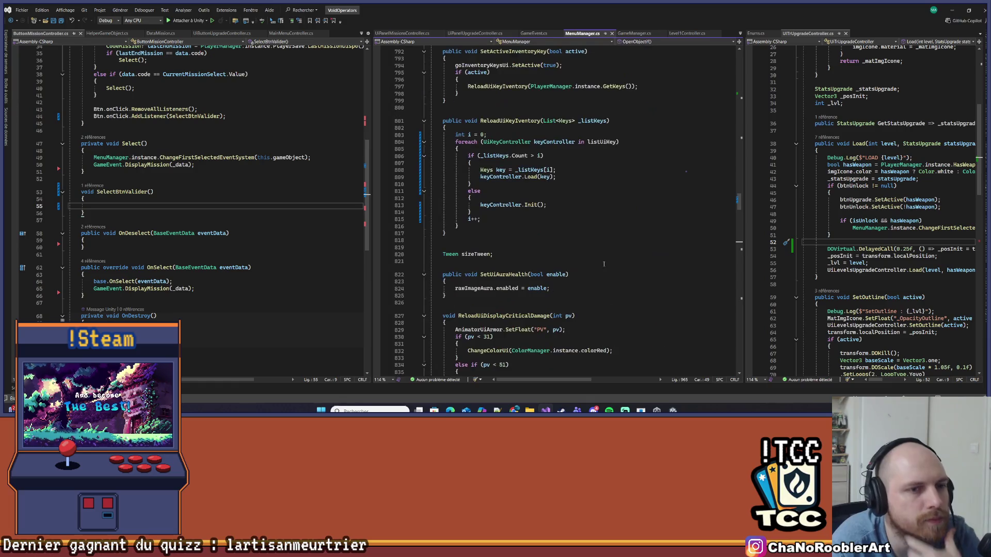
pyautogui.scroll(-20, 575, 263)
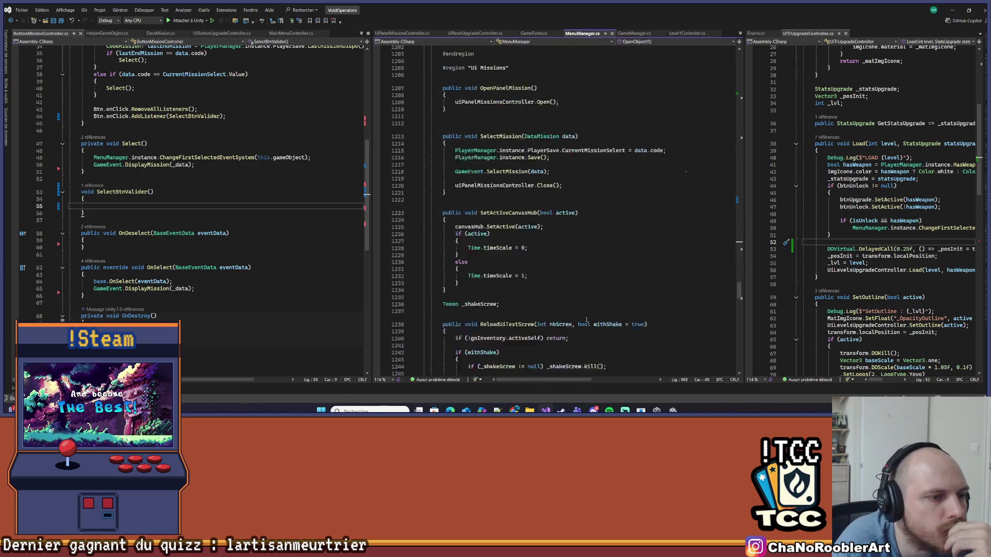
pyautogui.scroll(-3, 583, 317)
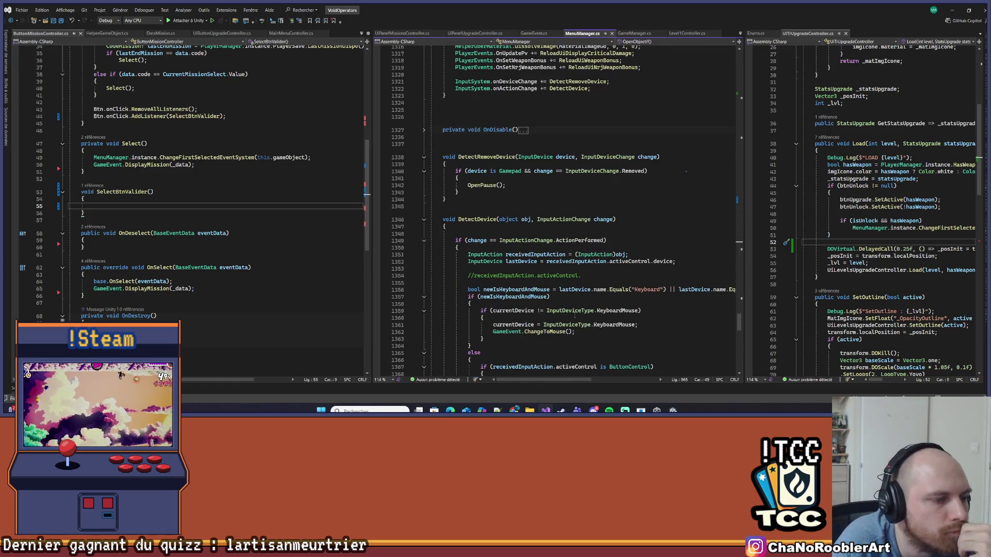
pyautogui.scroll(5, 575, 316)
pyautogui.scroll(3, 575, 314)
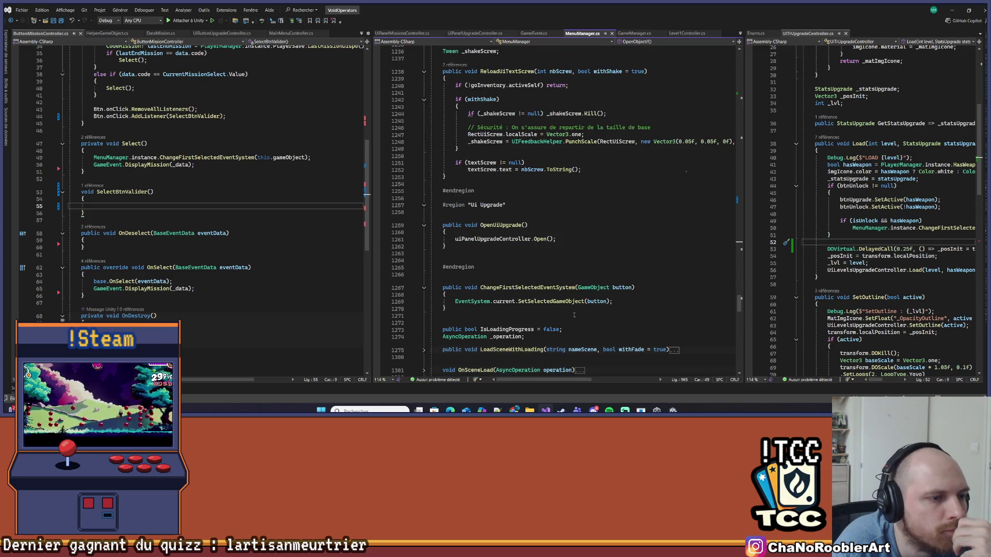
pyautogui.scroll(3, 551, 314)
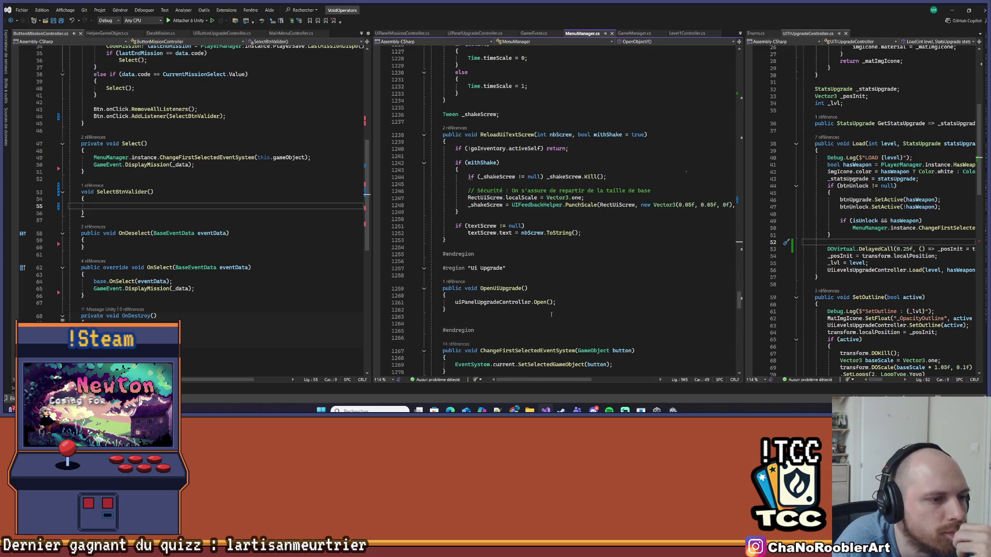
pyautogui.scroll(-10, 548, 315)
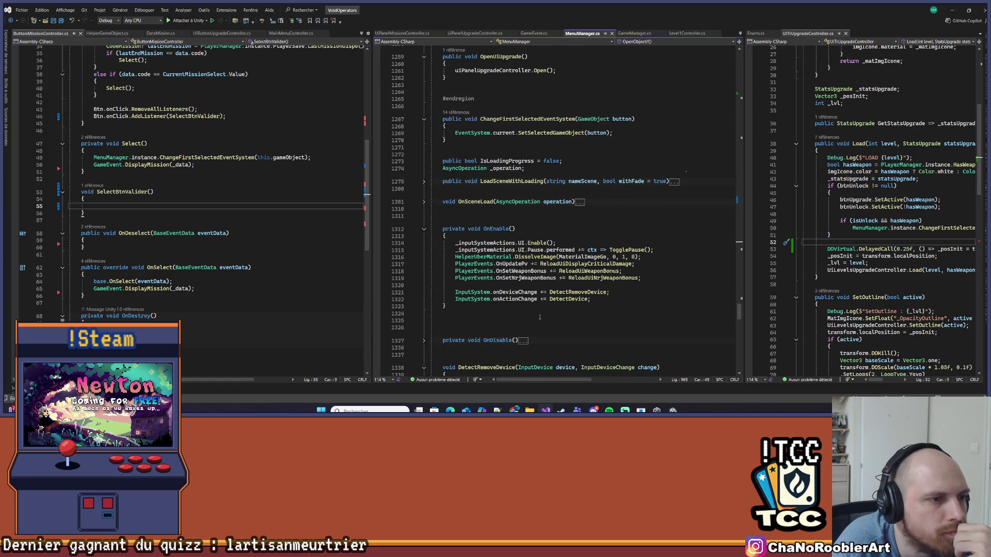
pyautogui.scroll(13, 540, 317)
pyautogui.scroll(12, 534, 317)
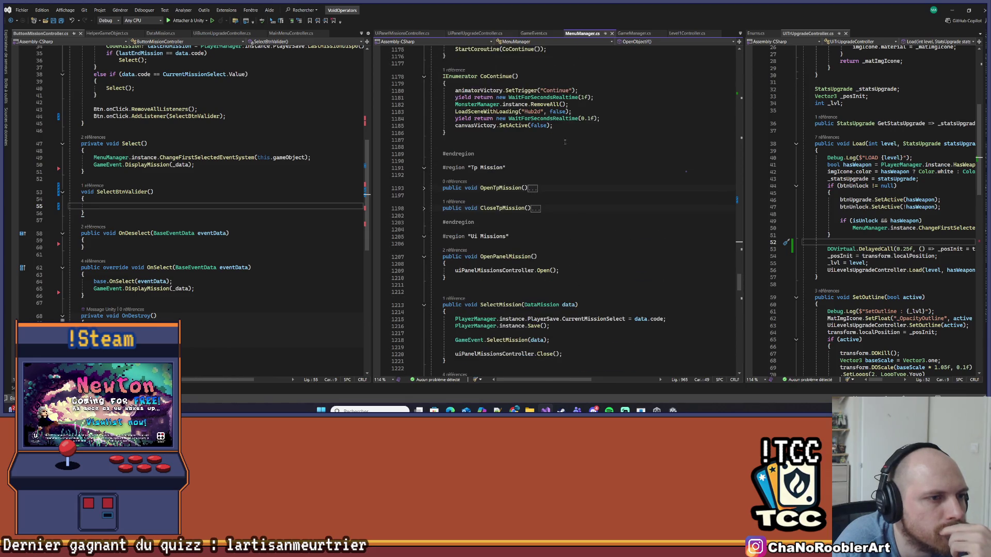
pyautogui.scroll(6, 480, 214)
pyautogui.scroll(8, 481, 213)
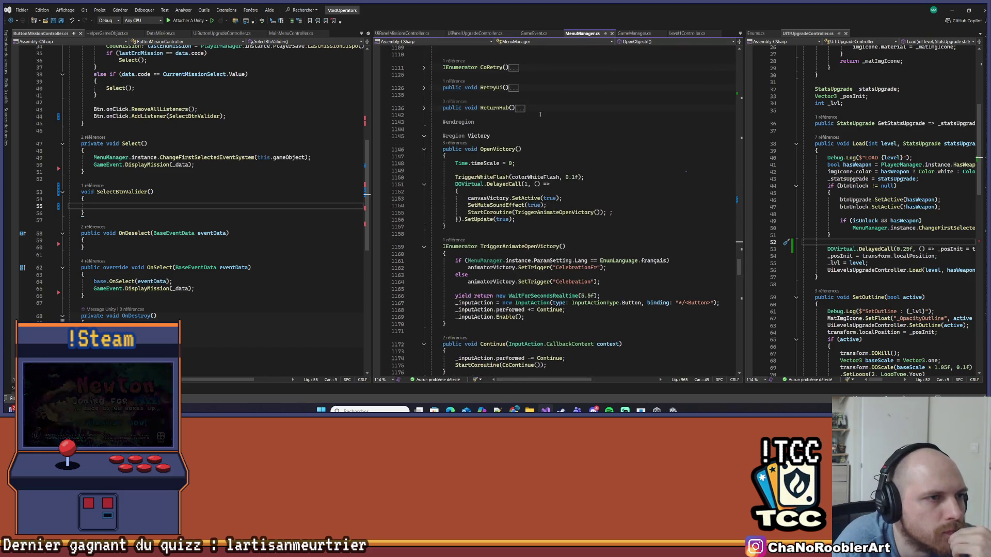
# - Search MenuManager.cs for 'OpenMiMissions'
pyautogui.click(541, 114)
pyautogui.scroll(9, 531, 134)
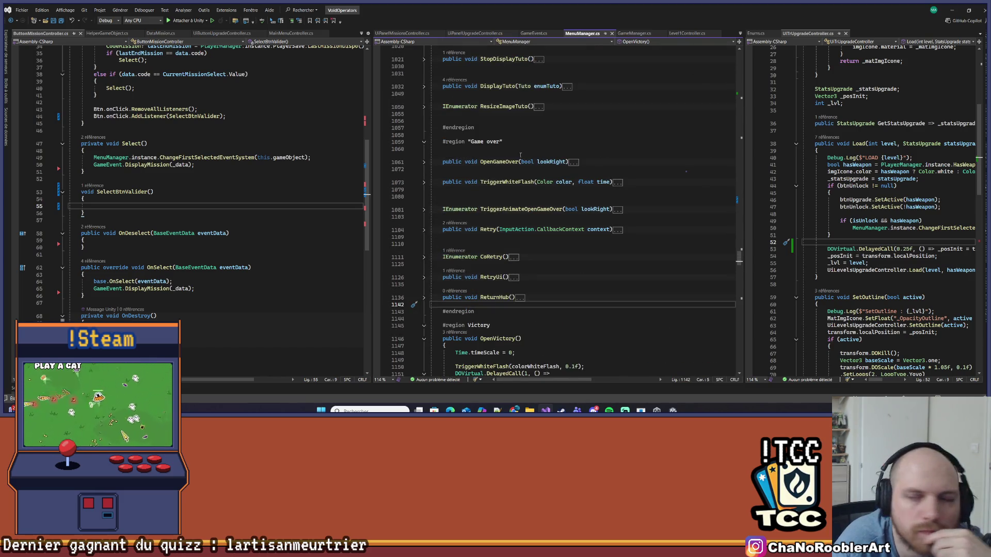
pyautogui.scroll(11, 509, 161)
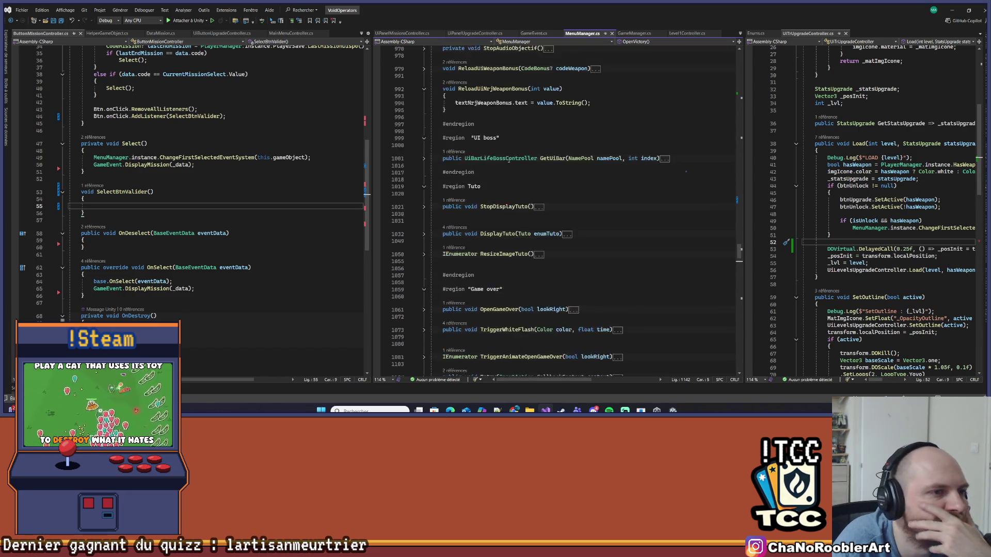
pyautogui.scroll(4, 505, 164)
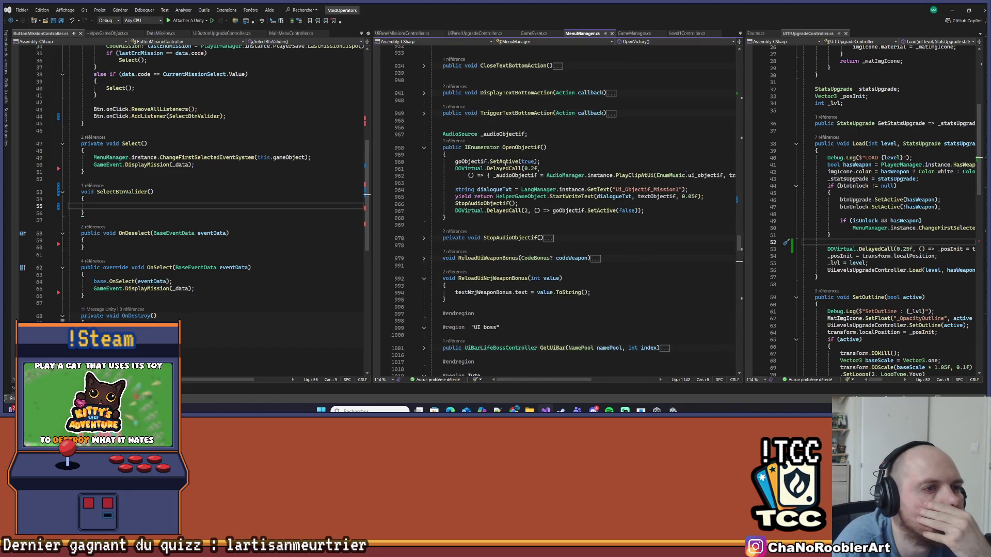
pyautogui.scroll(1, 509, 165)
pyautogui.click(444, 67)
pyautogui.scroll(-9, 516, 244)
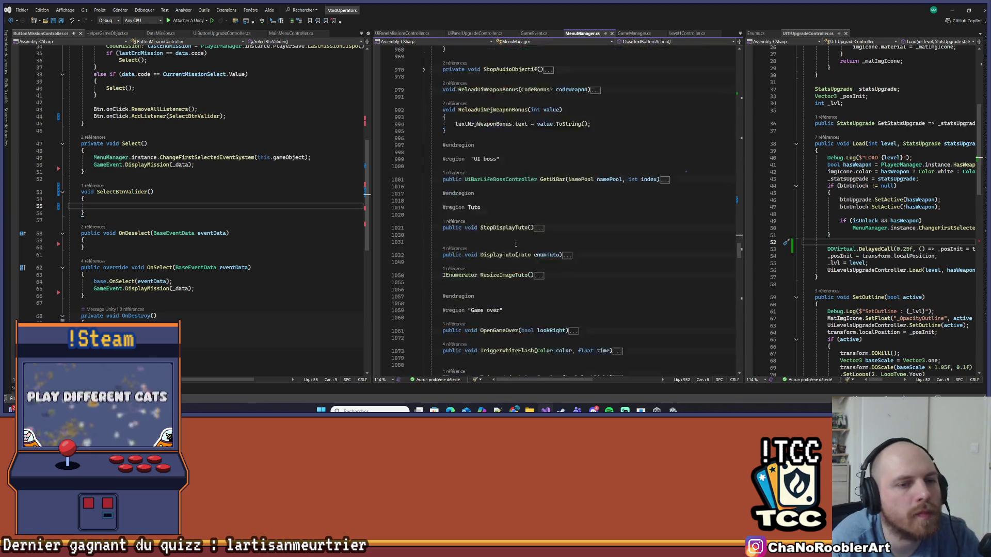
pyautogui.scroll(2, 522, 227)
pyautogui.hotkey('ctrl', 'f')
pyautogui.write('O')
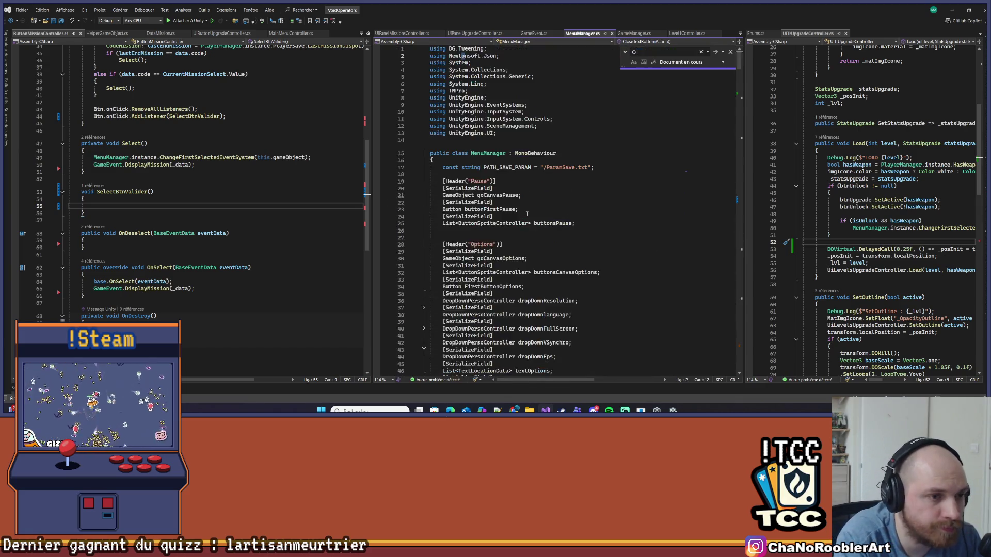
pyautogui.write('penMissio')
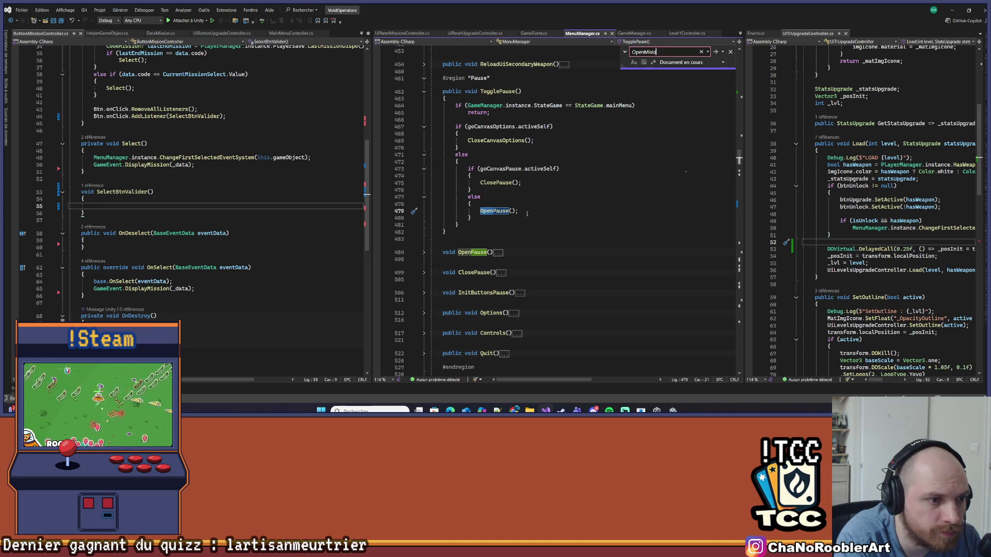
pyautogui.write('Missions')
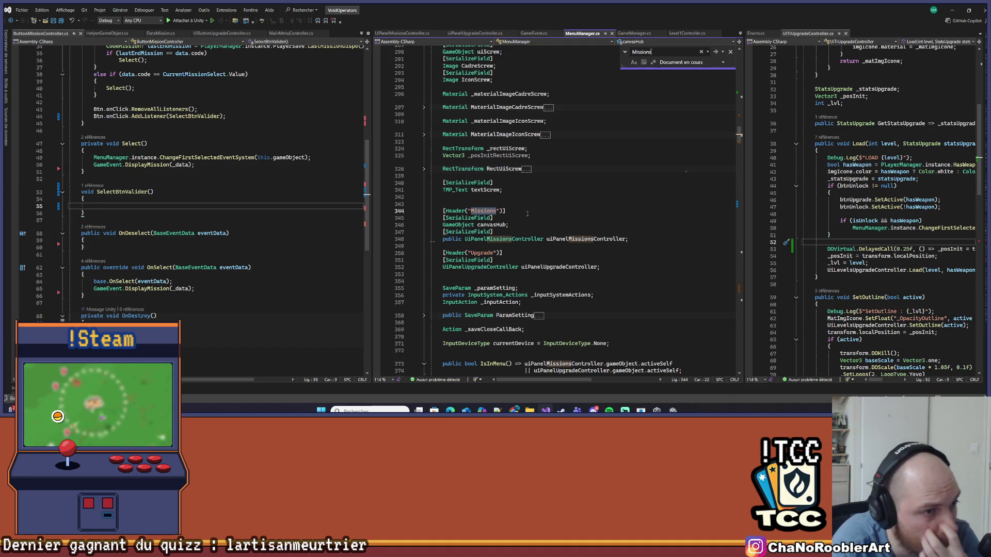
# - Find uiPanelMissionsController's usage and start public void SelectBtnValider() below OpenPanelMission
pyautogui.doubleClick(565, 240)
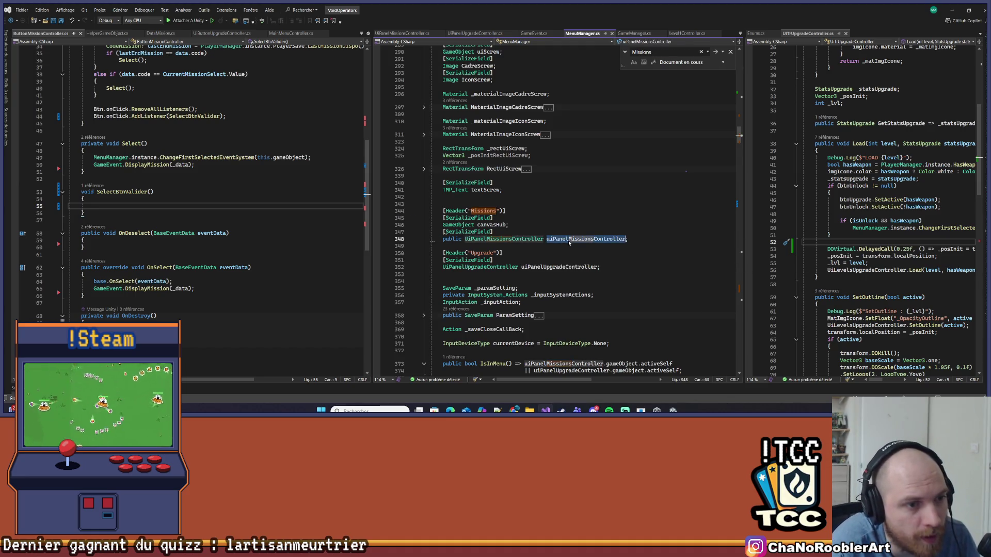
pyautogui.hotkey('ctrl', 'f')
pyautogui.press('Return')
pyautogui.press('Return')
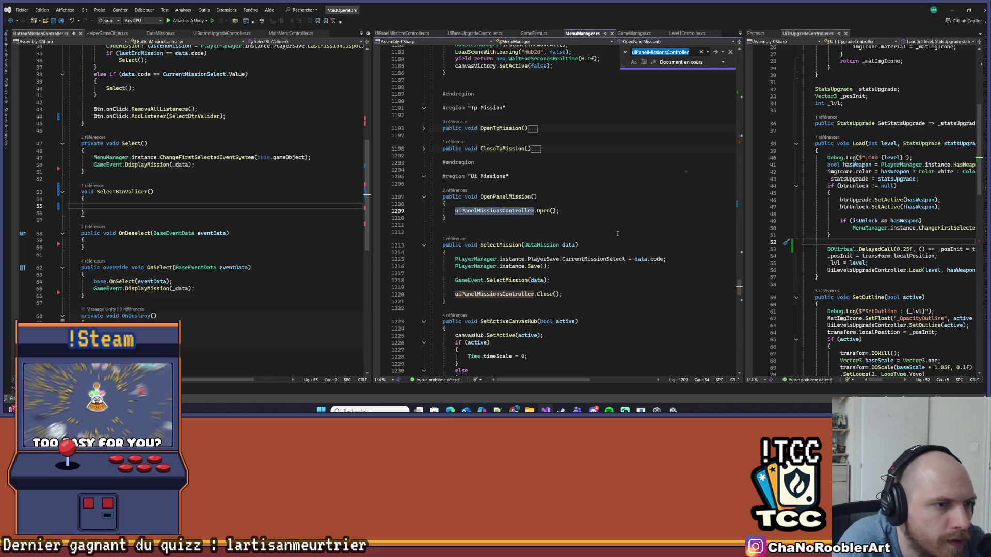
pyautogui.click(459, 219)
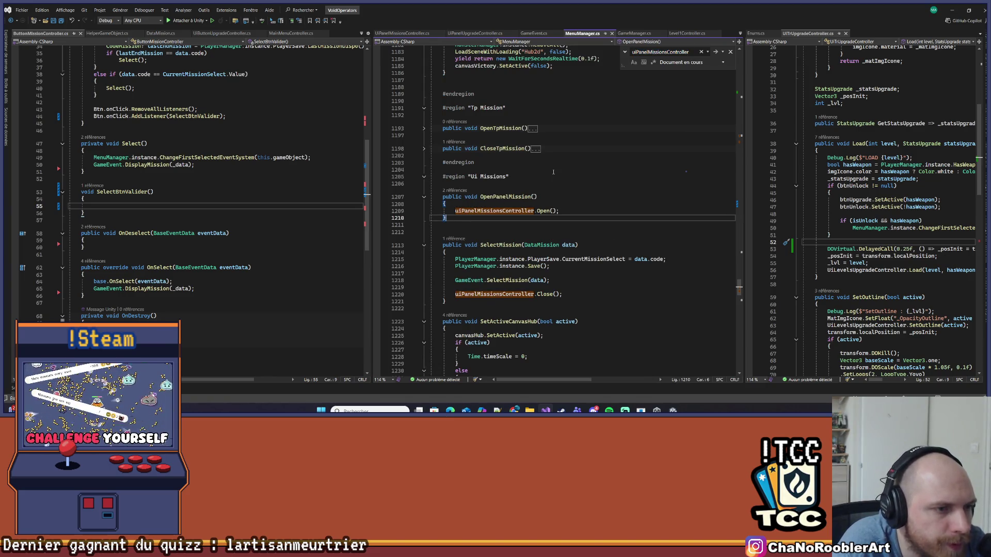
pyautogui.press('Return')
pyautogui.press('Return')
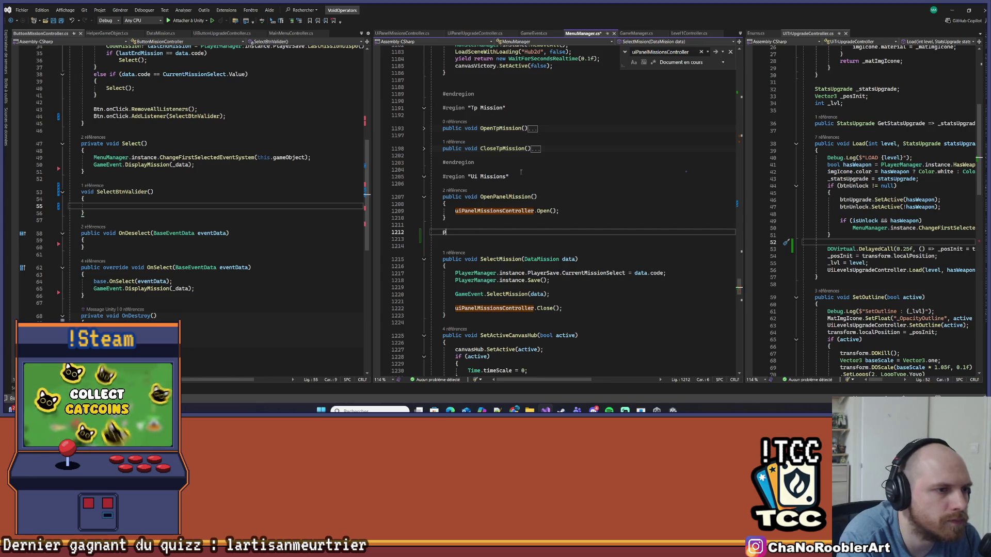
pyautogui.write('public void Select')
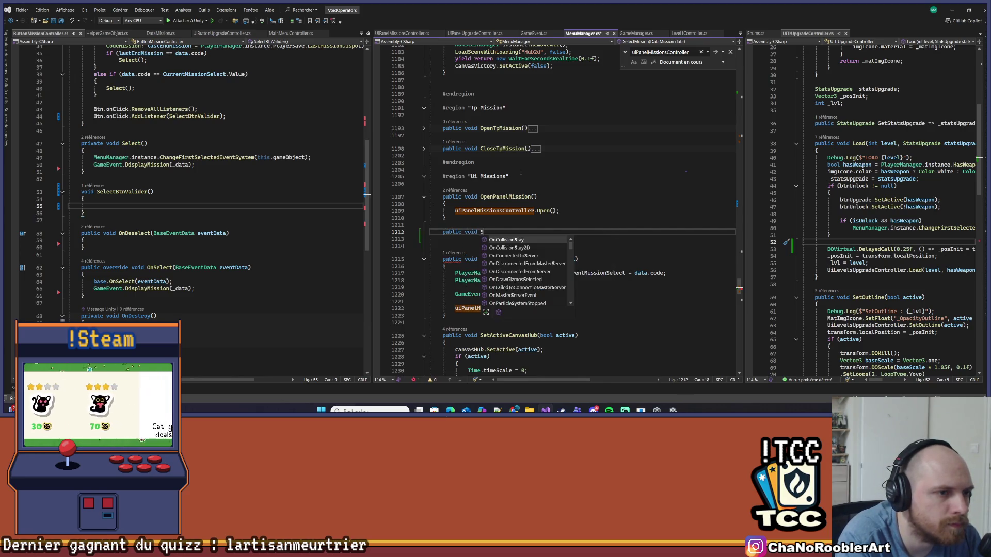
pyautogui.write('Bt')
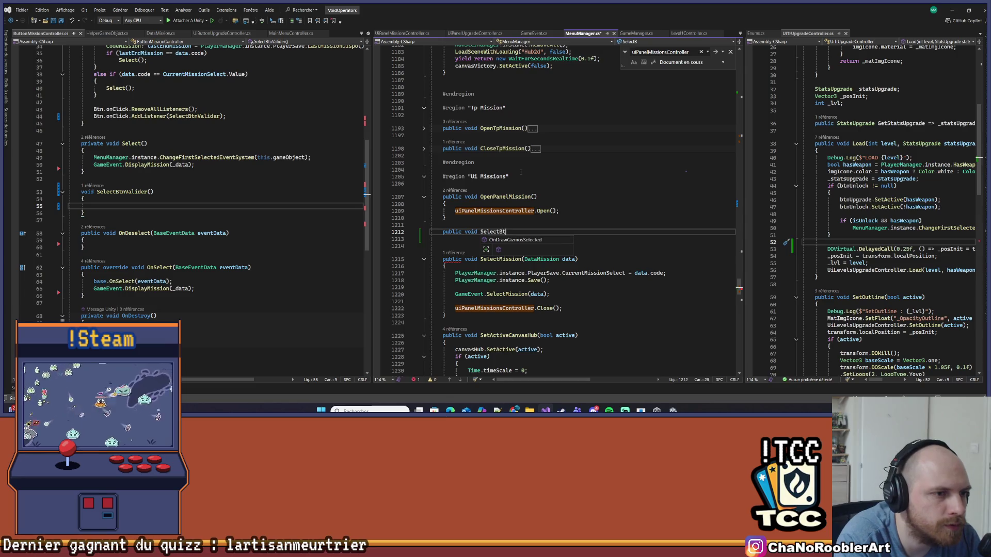
pyautogui.write('nValider()')
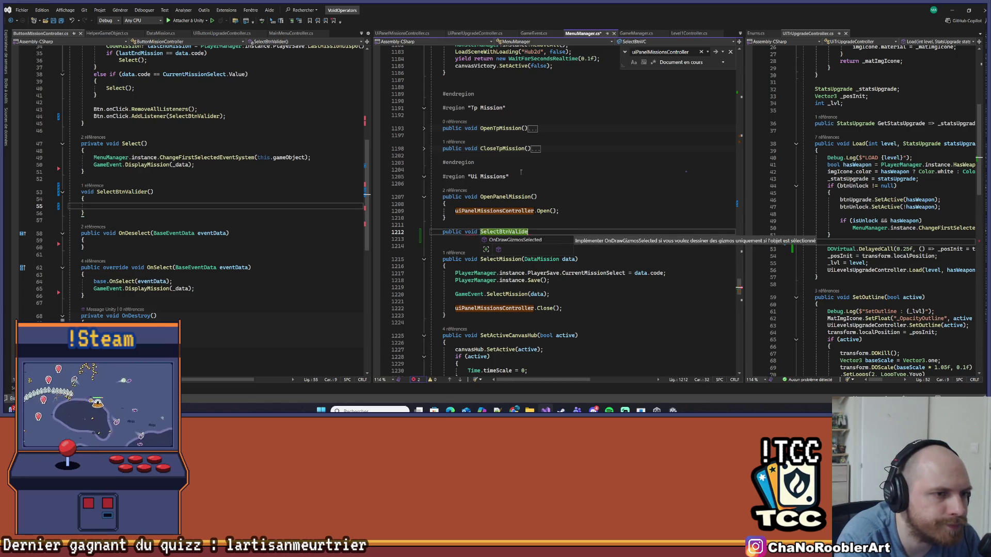
pyautogui.press('Return')
pyautogui.write('{')
pyautogui.press('Return')
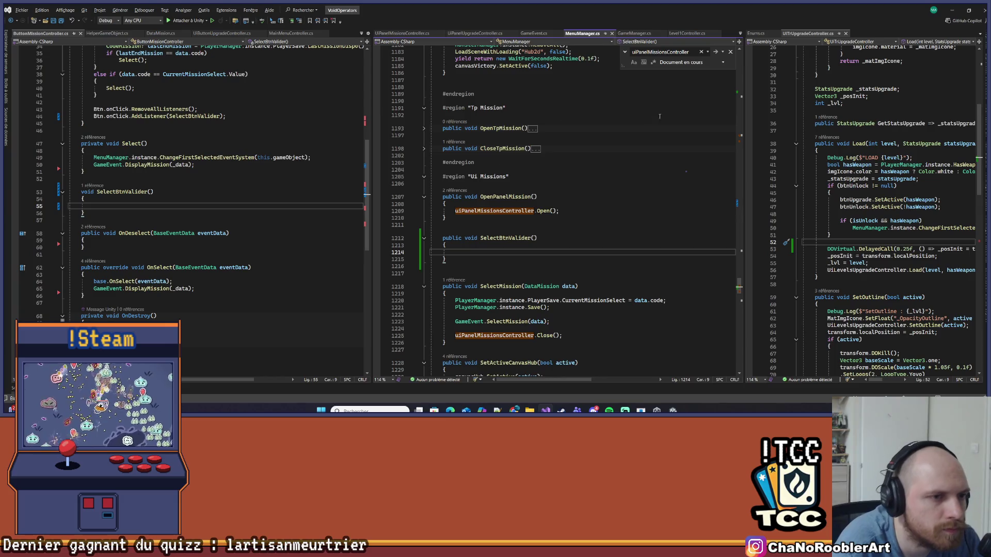
# - Make the method call uiPanelMissionsController.SelectBtnValider() and save MenuManager.cs
pyautogui.doubleClick(491, 211)
pyautogui.hotkey('ctrl', 'c')
pyautogui.click(456, 252)
pyautogui.hotkey('ctrl', 'v')
pyautogui.write('.SelectB')
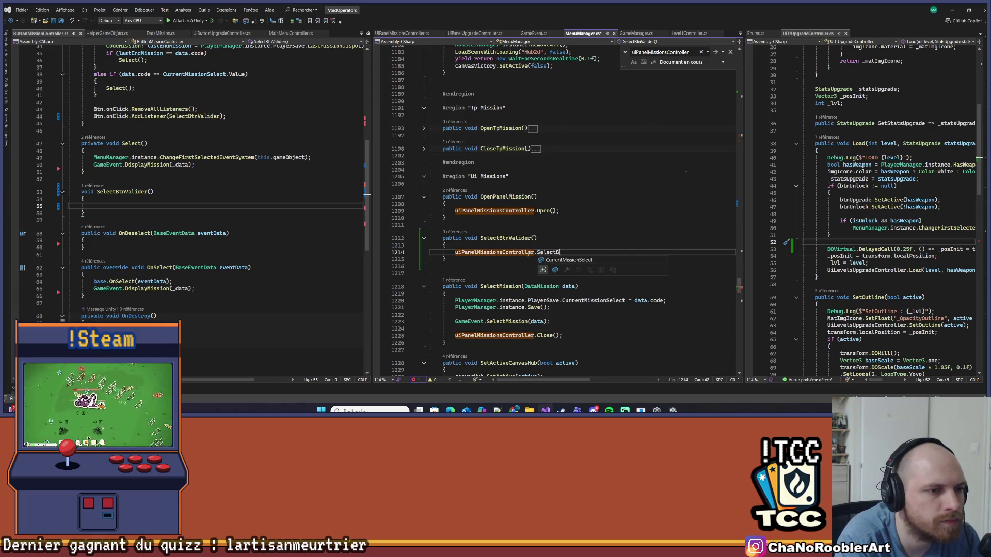
pyautogui.write('tnValider();')
pyautogui.hotkey('ctrl', 's')
# - Type MenuManager.instance.SelectBtnValider() into ButtonMissionController's empty SelectBtnValider body
pyautogui.click(536, 253)
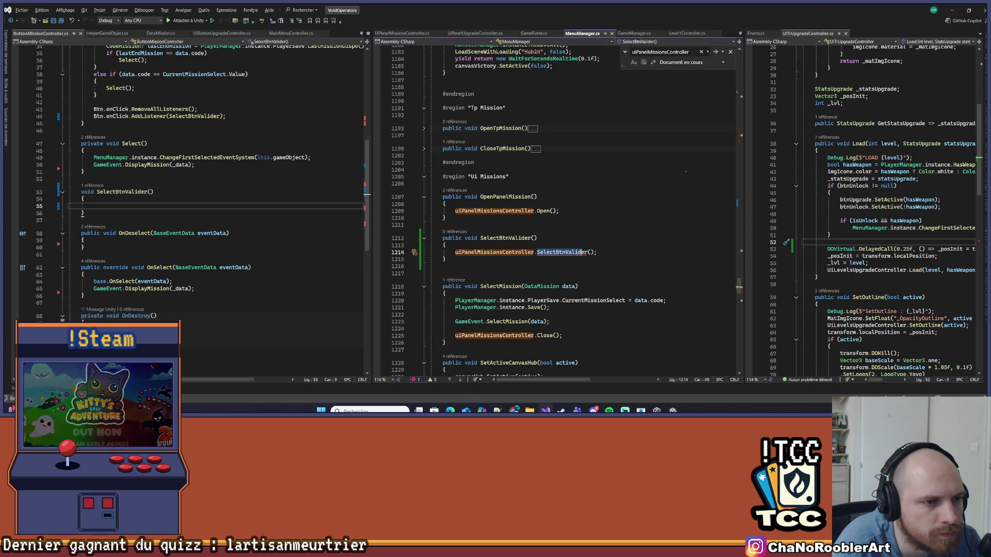
pyautogui.click(128, 206)
pyautogui.write('Me')
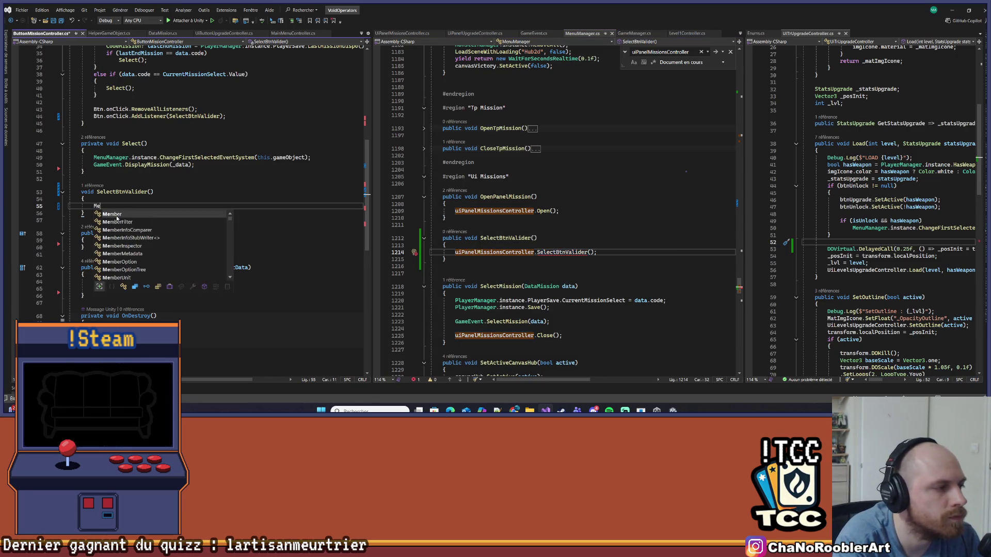
pyautogui.write('nuManager.')
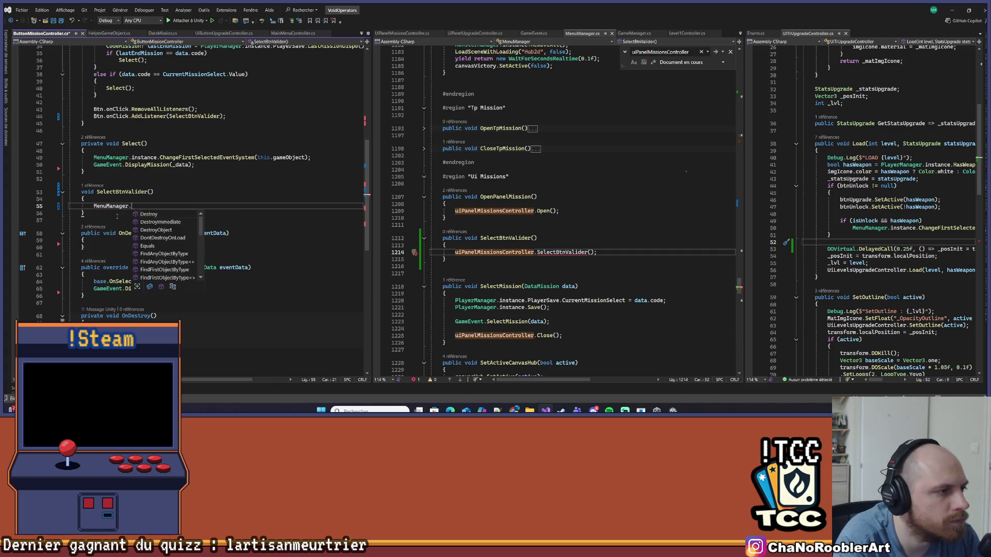
pyautogui.write('instance.SelectBtnValider();')
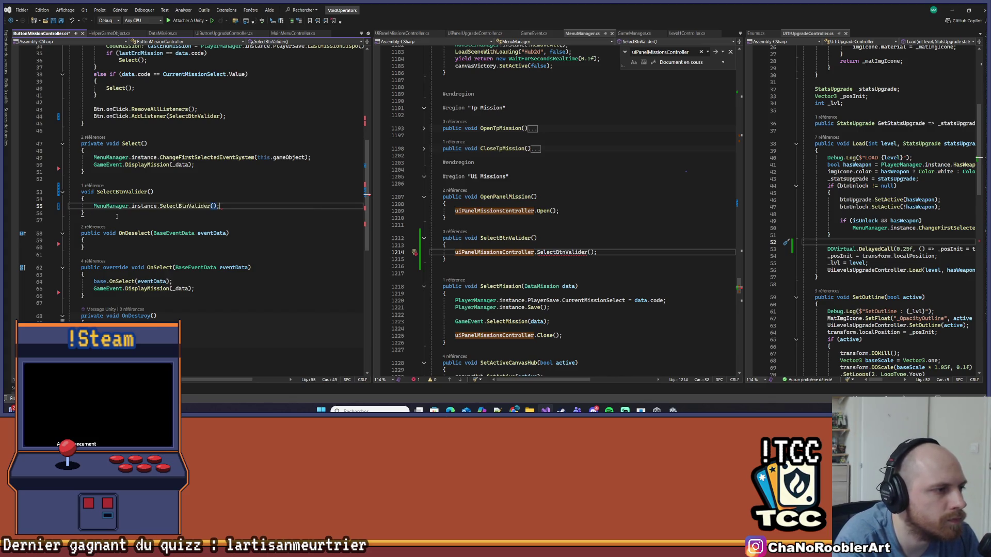
# - Save ButtonMissionController.cs and select MenuManager's SelectBtnValider call on line 1214
pyautogui.hotkey('ctrl', 's')
pyautogui.click(539, 238)
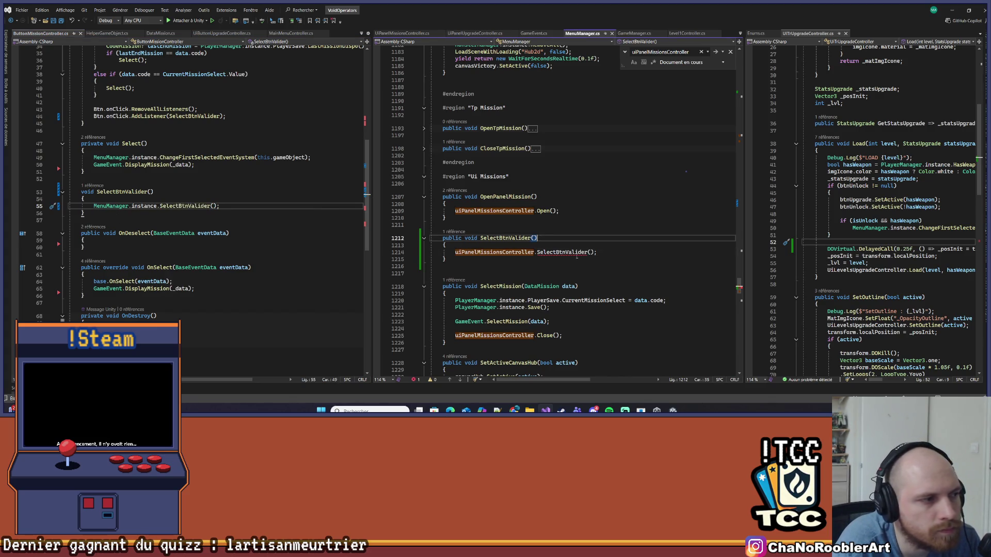
pyautogui.moveTo(537, 251); pyautogui.dragTo(598, 252)
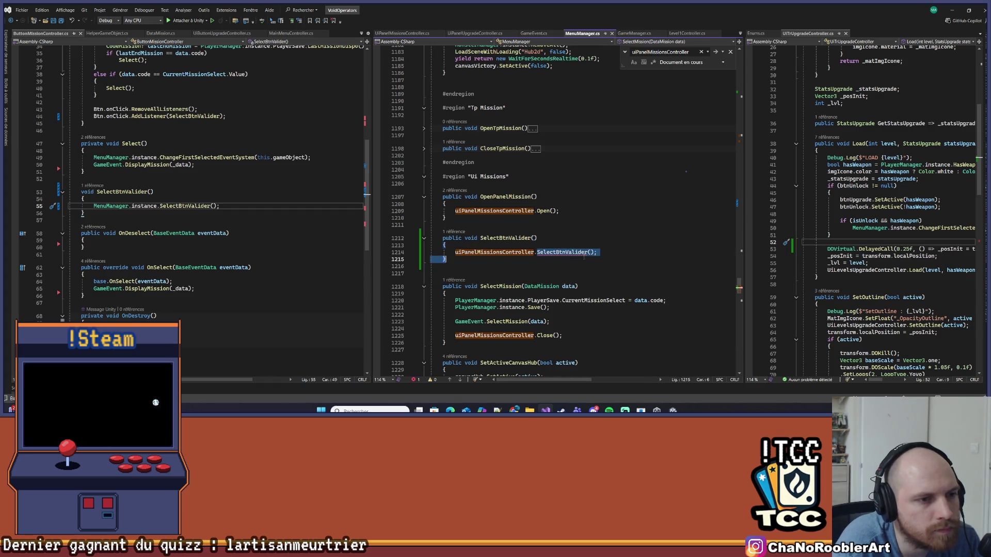
pyautogui.press('Down')
pyautogui.press('Down')
pyautogui.press('Down')
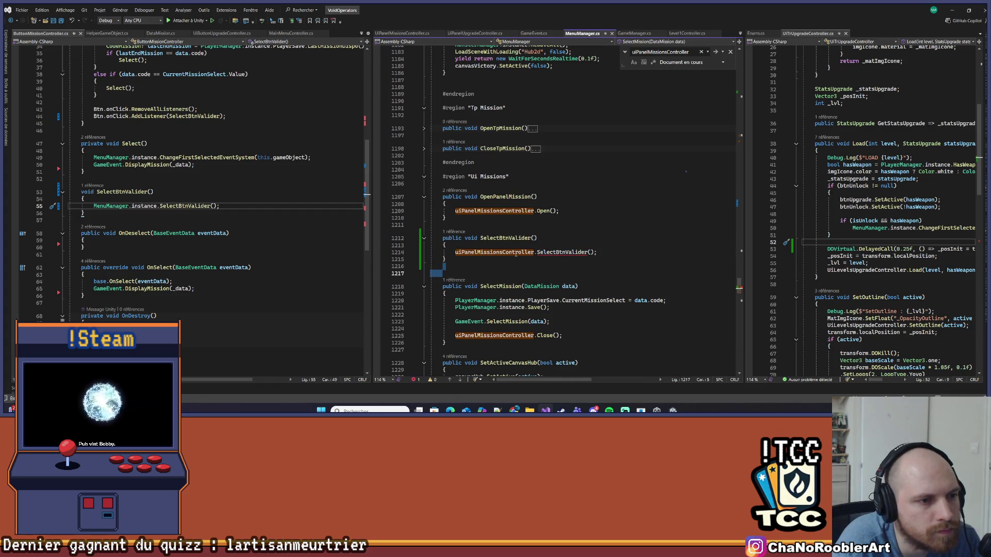
# - In UiPanelMissionsController.cs, place the caret right after the Load method
pyautogui.click(554, 266)
pyautogui.scroll(-20, 523, 279)
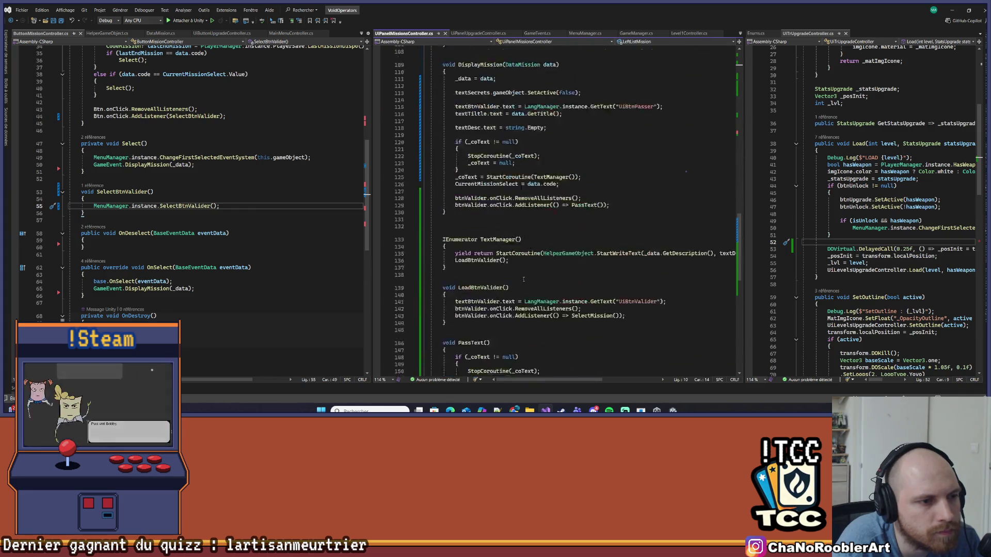
pyautogui.click(532, 307)
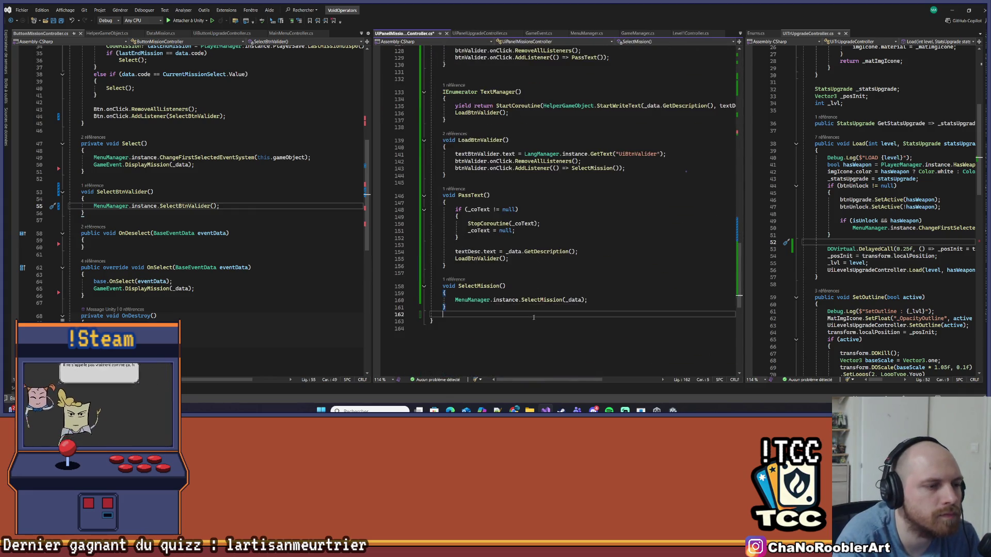
pyautogui.scroll(15, 534, 317)
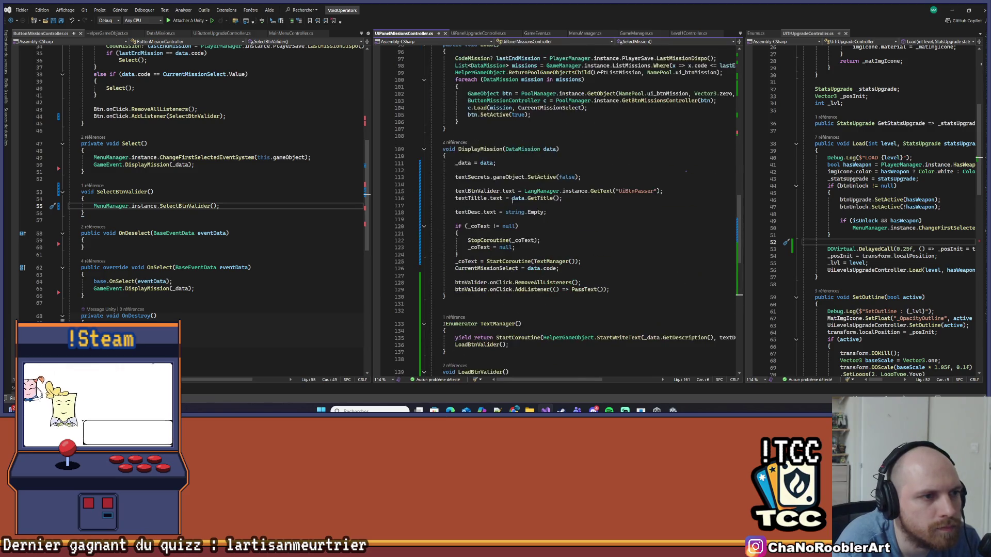
pyautogui.scroll(4, 499, 209)
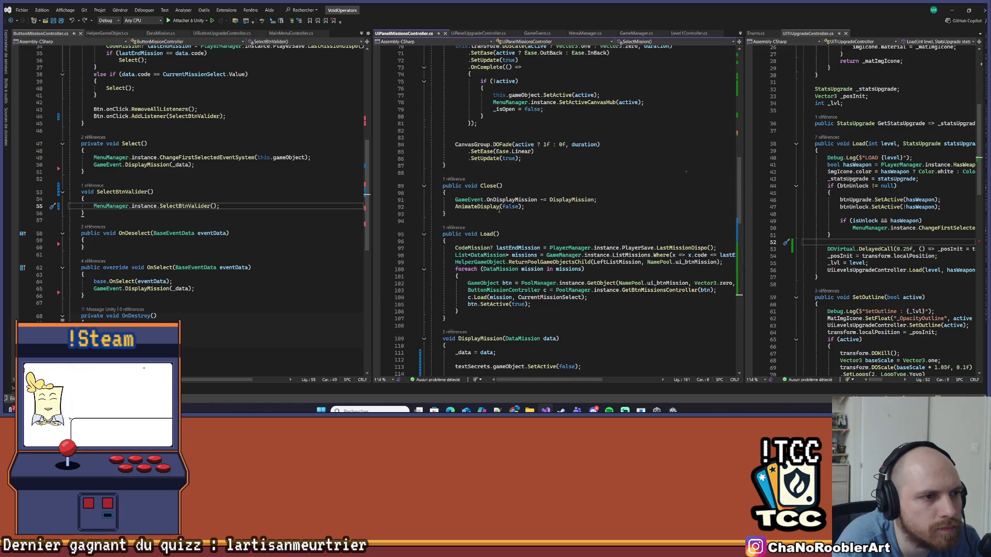
pyautogui.click(447, 319)
# - Add public void SelectBtnValider(){}, save, and begin its body with MenuManager.instance.Set
pyautogui.press('Return')
pyautogui.press('Return')
pyautogui.write('public vo')
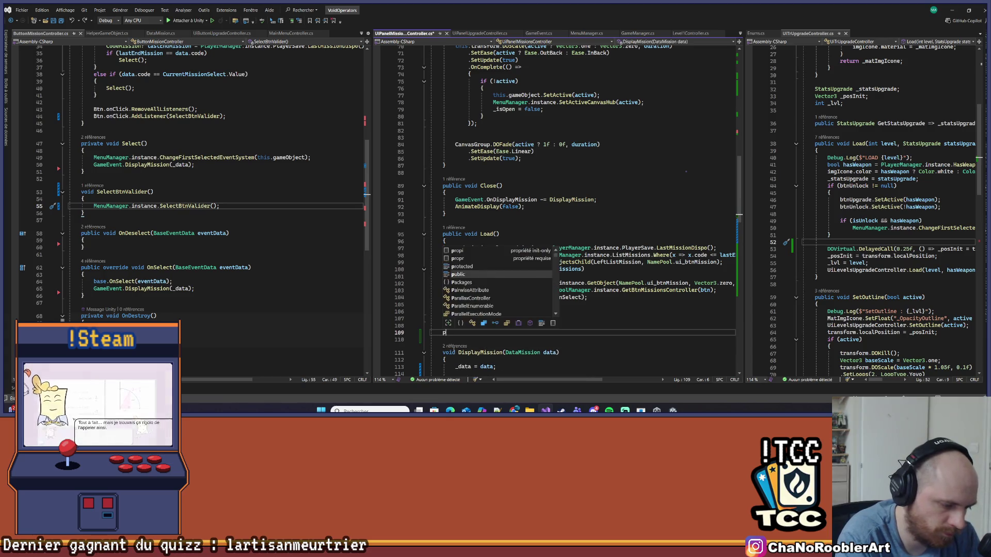
pyautogui.write('id SelectBtnValider(){')
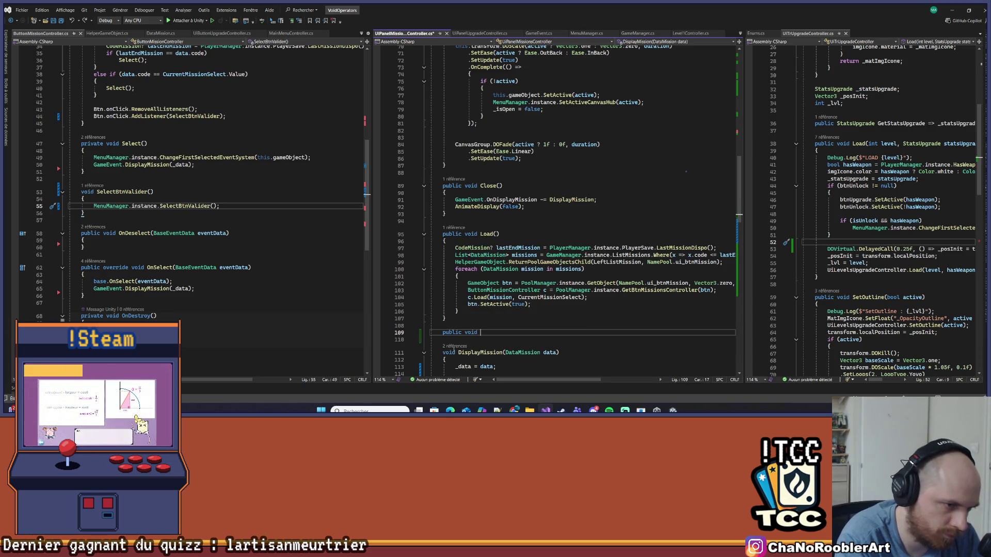
pyautogui.press('Return')
pyautogui.hotkey('ctrl', 's')
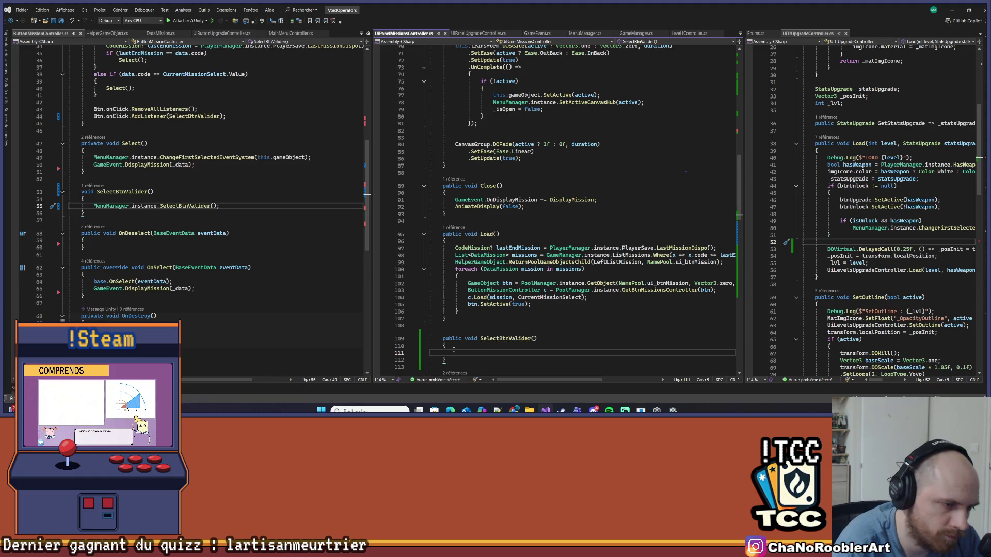
pyautogui.scroll(-2, 469, 344)
pyautogui.write('Men')
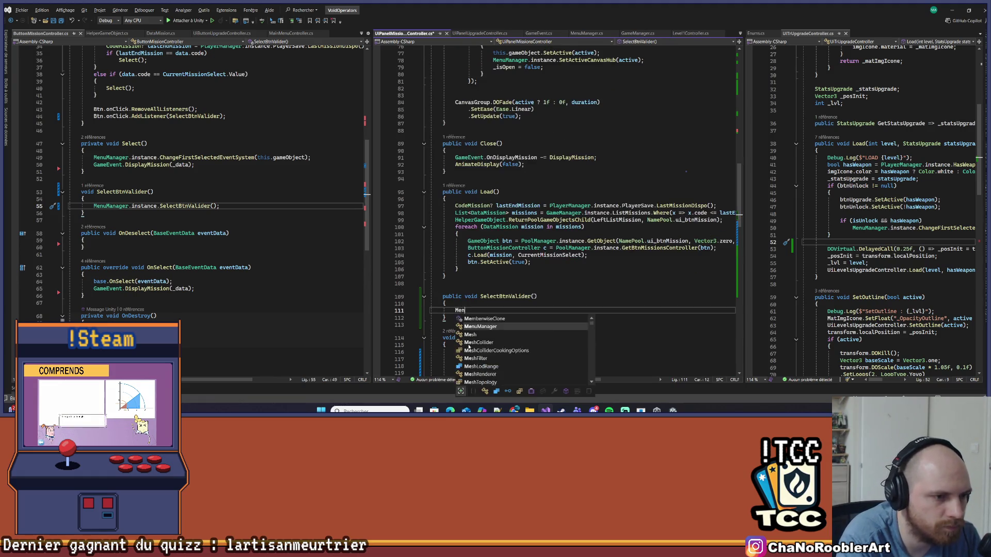
pyautogui.write('uManager.instance.SetSe')
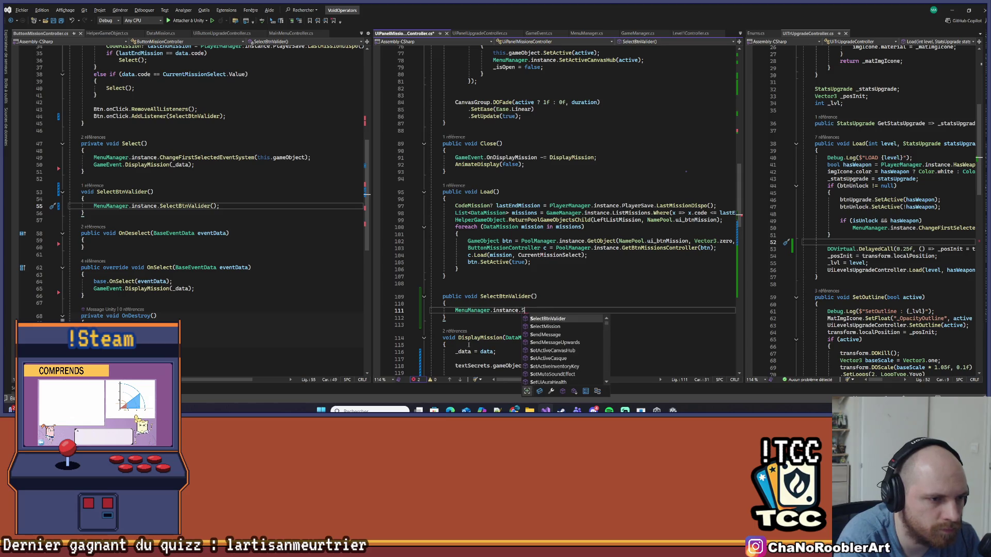
pyautogui.press('BackSpace')
pyautogui.press('BackSpace')
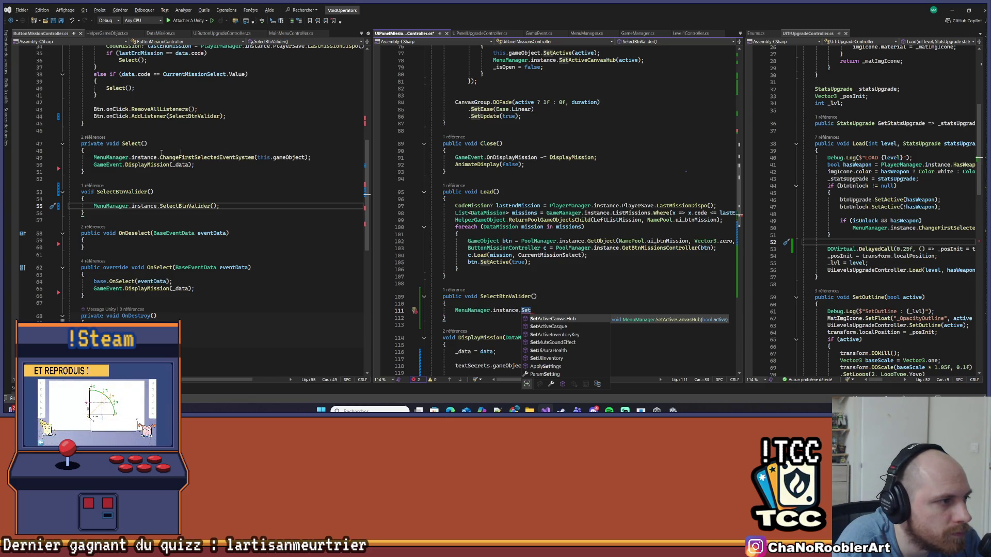
pyautogui.click(288, 150)
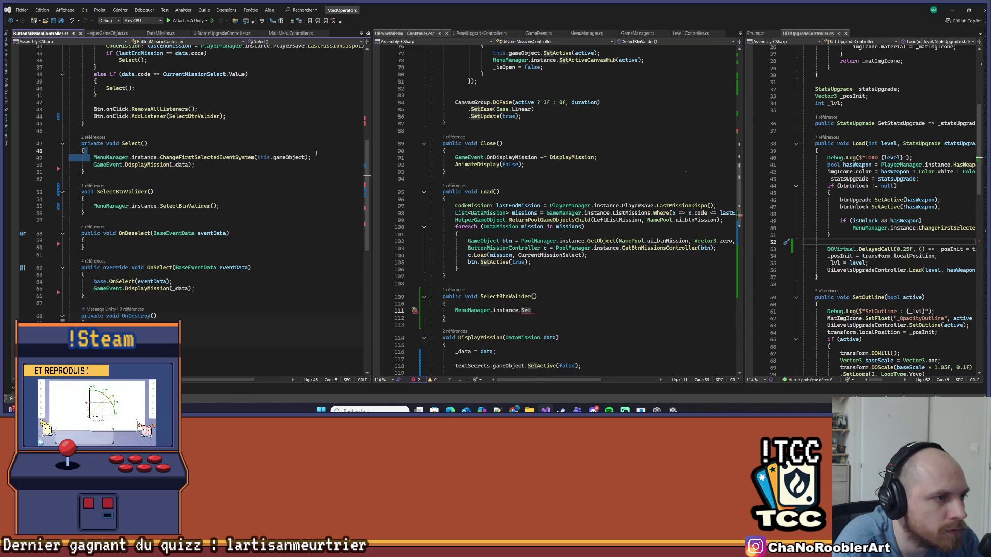
# - Copy line 49's ChangeFirstSelectedEventSystem call over the unfinished MenuManager call in SelectBtnValider
pyautogui.press('Down')
pyautogui.press('Home')
pyautogui.hotkey('shift', 'End')
pyautogui.click(459, 308)
pyautogui.press('Home')
pyautogui.hotkey('shift', 'End')
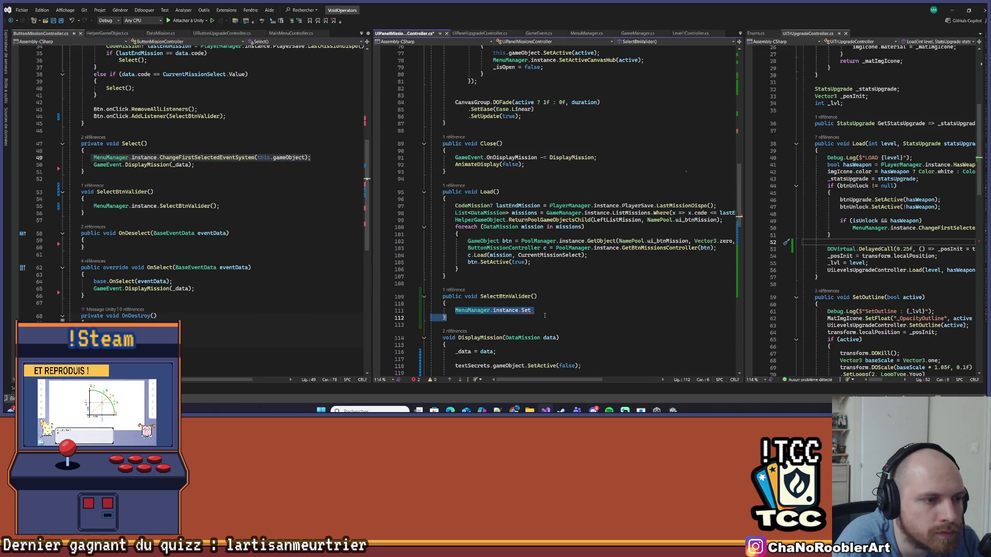
pyautogui.hotkey('ctrl', 'v')
pyautogui.scroll(14, 558, 253)
pyautogui.scroll(10, 516, 232)
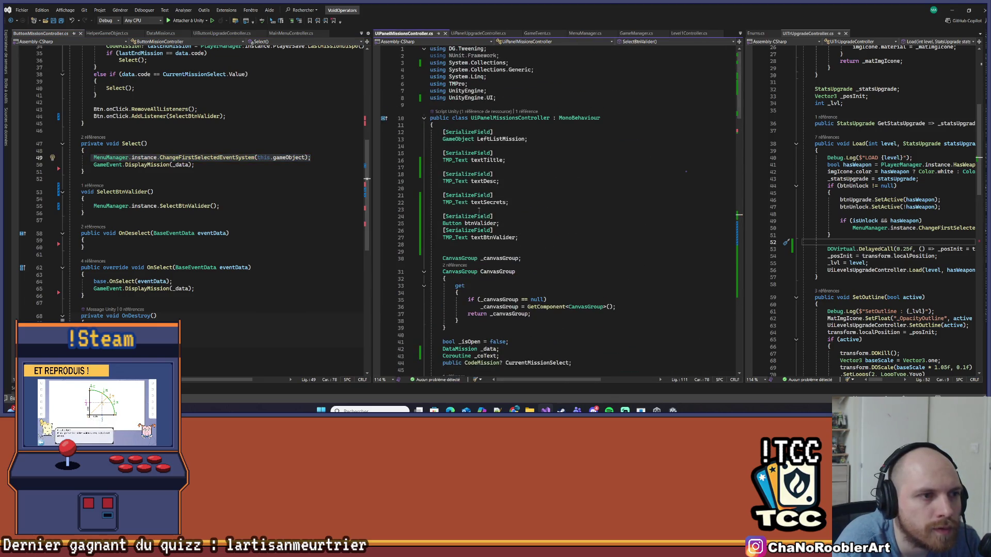
# - Check the btnValider declaration and change the call's argument from this.gameObject to btnValider.gameObject
pyautogui.click(483, 223)
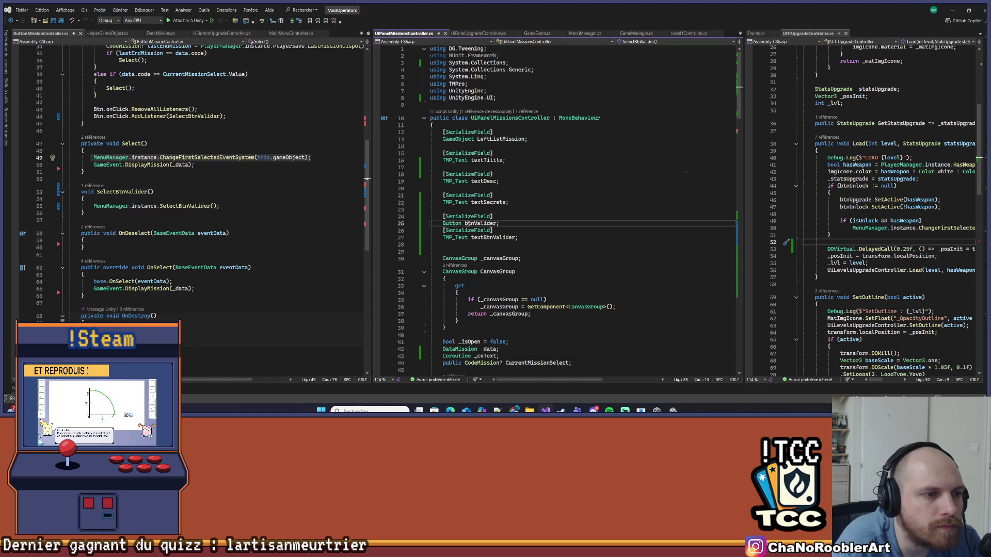
pyautogui.scroll(-20, 556, 193)
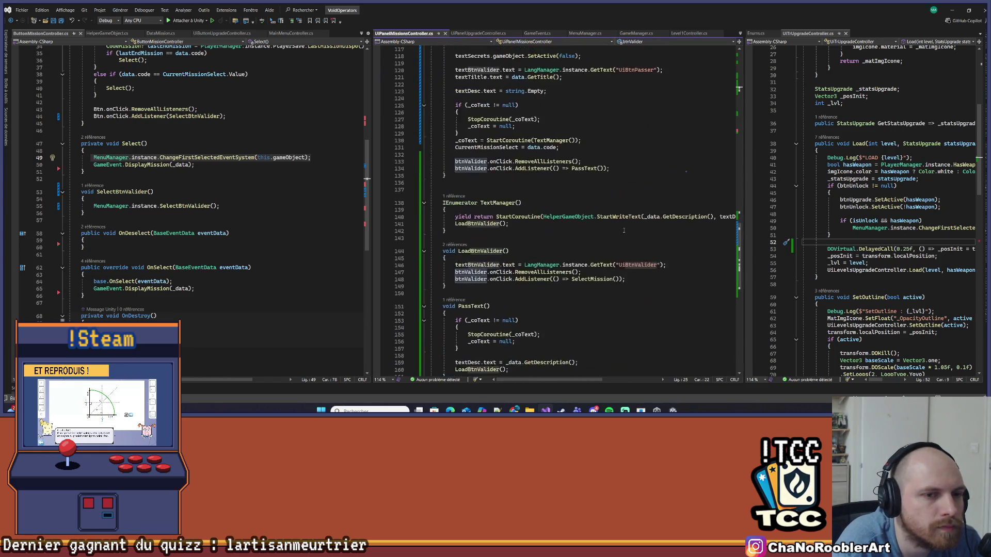
pyautogui.scroll(-3, 576, 223)
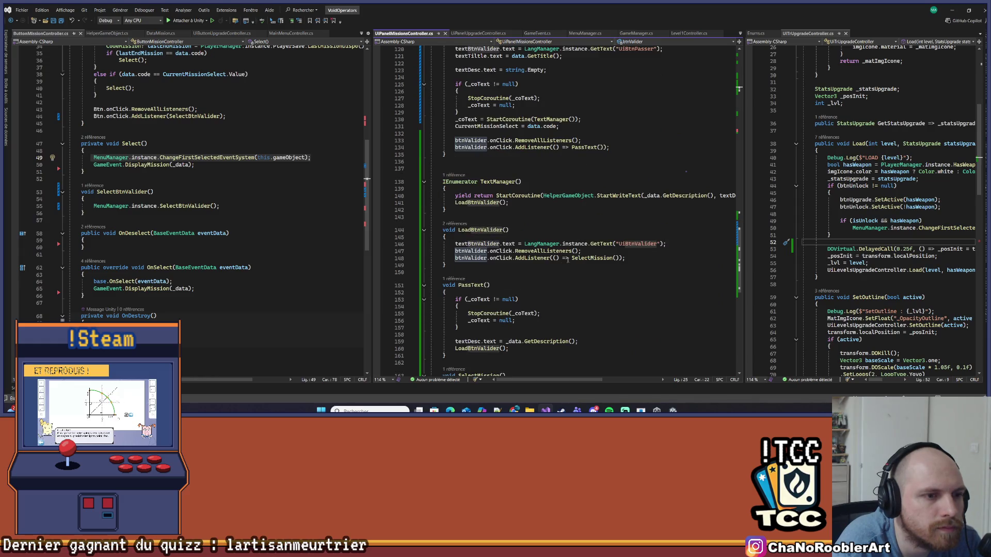
pyautogui.scroll(-3, 521, 223)
pyautogui.scroll(9, 520, 239)
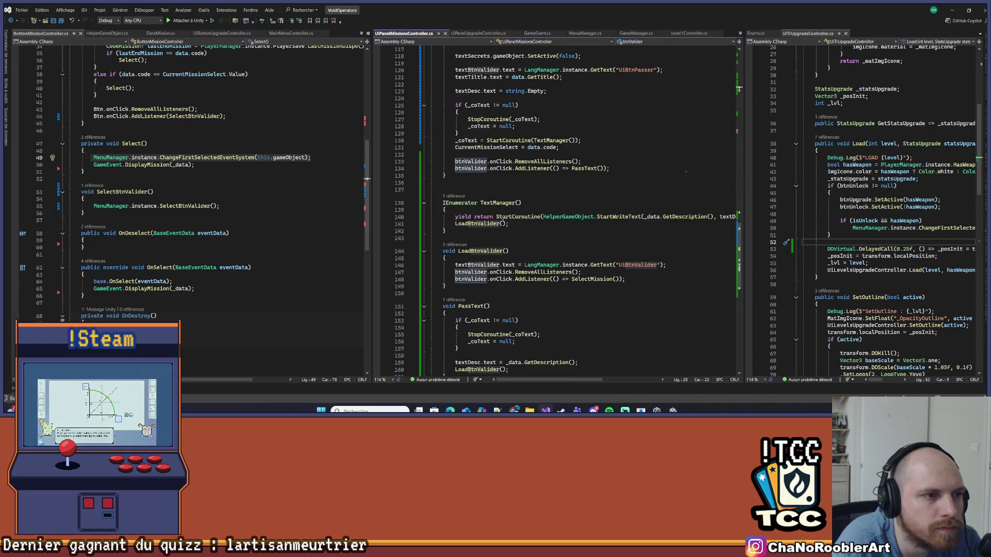
pyautogui.scroll(4, 543, 279)
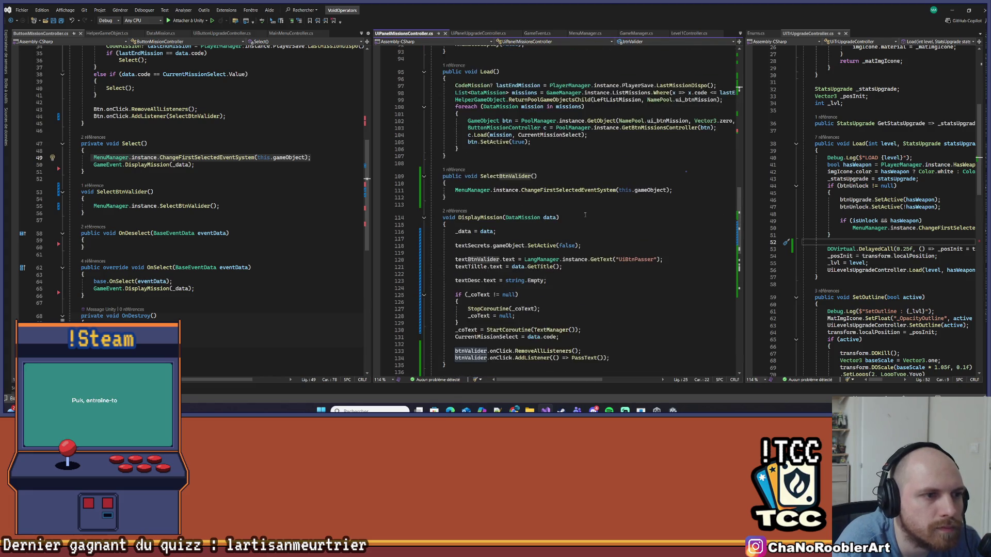
pyautogui.moveTo(617, 190); pyautogui.dragTo(667, 190)
pyautogui.write('btnValider')
pyautogui.write('.gameObject')
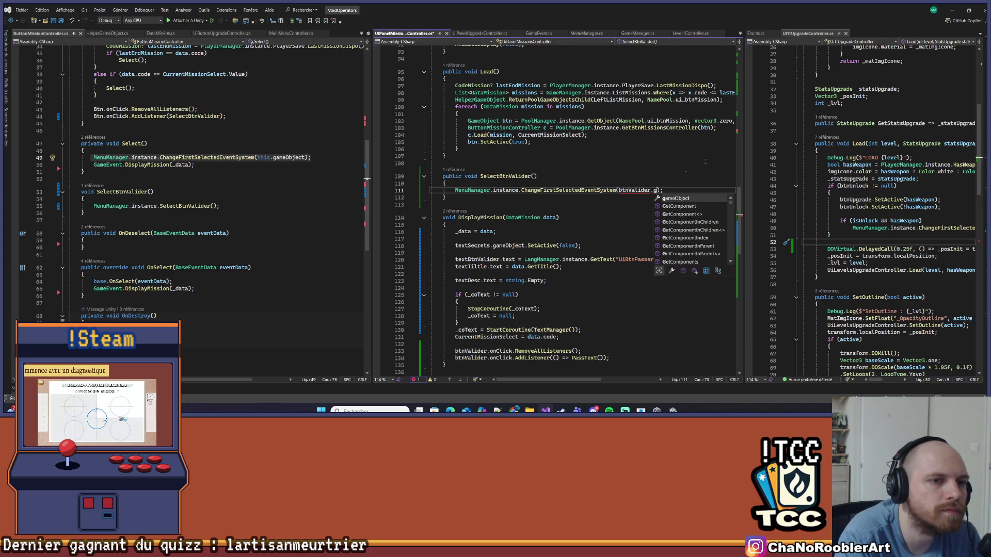
# - Save the script, review SelectBtnValider's caller in MenuManager, and return to Unity
pyautogui.hotkey('ctrl', 's')
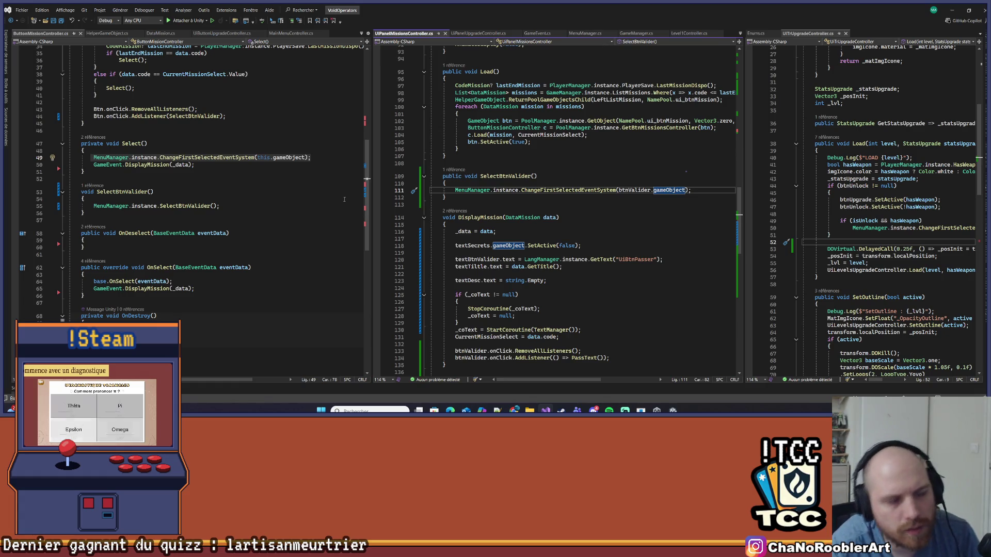
pyautogui.click(454, 169)
pyautogui.doubleClick(529, 149)
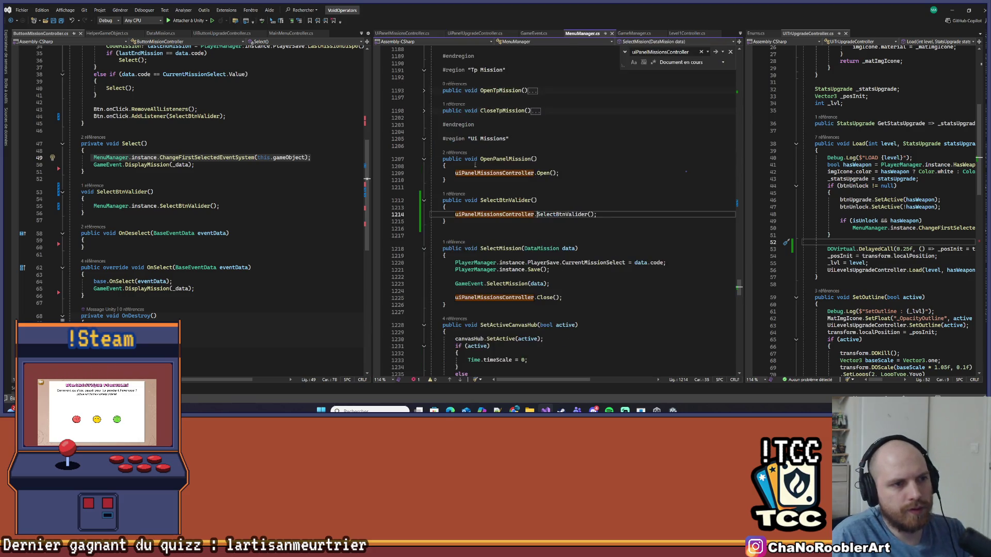
pyautogui.hotkey('ctrl', '-')
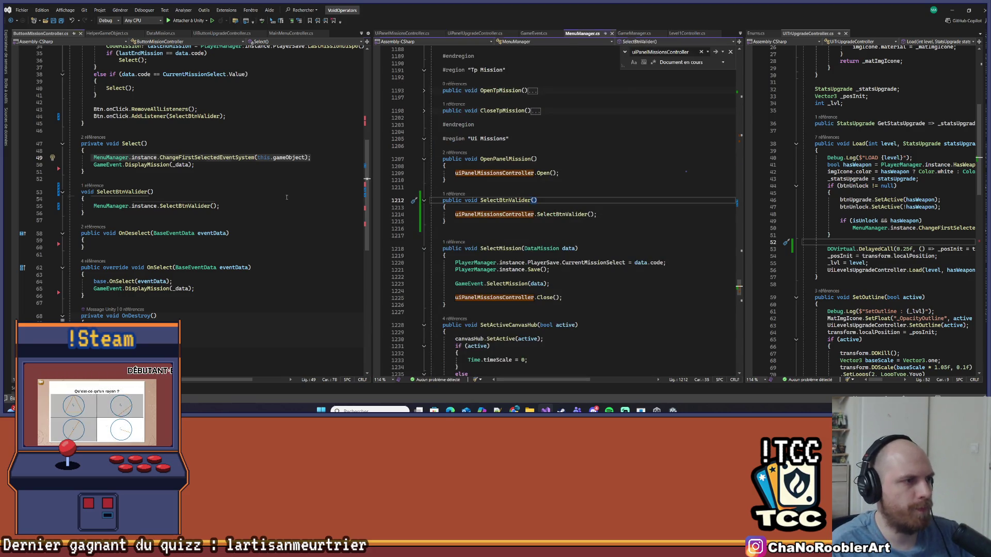
pyautogui.hotkey('alt', 'Tab')
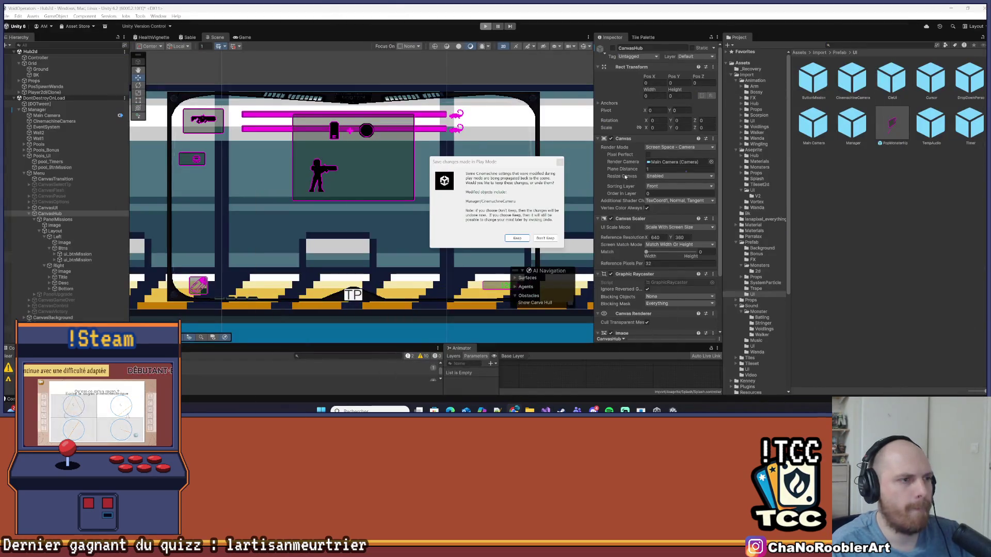
# - Dismiss the keep-Play-Mode-changes prompt, then select PanelMissions and CanvasHub in the Hierarchy
pyautogui.click(560, 163)
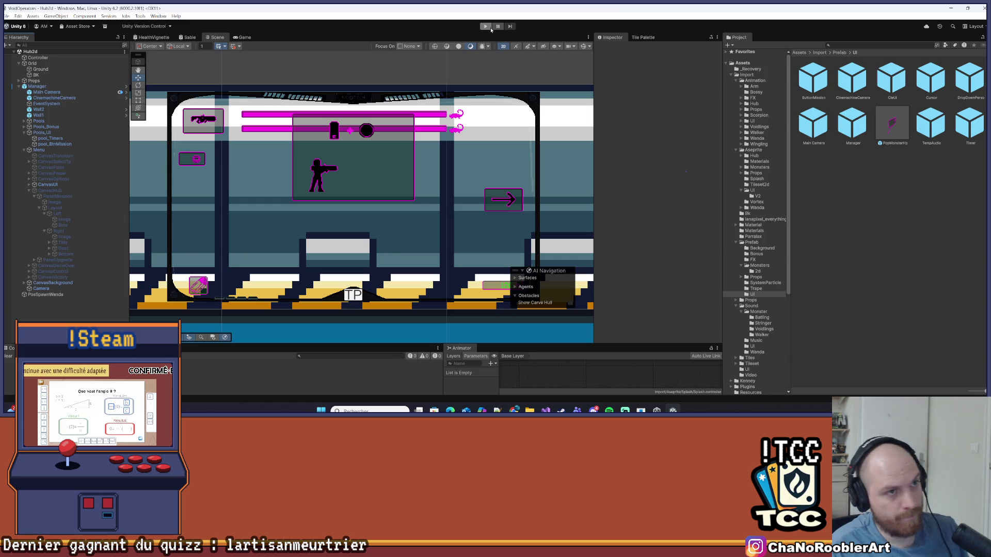
pyautogui.click(68, 196)
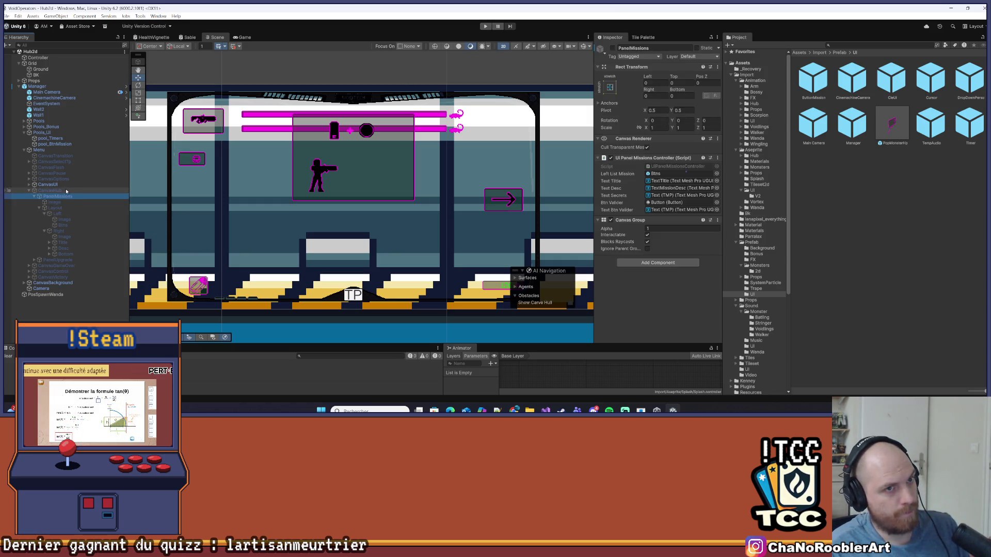
pyautogui.click(51, 190)
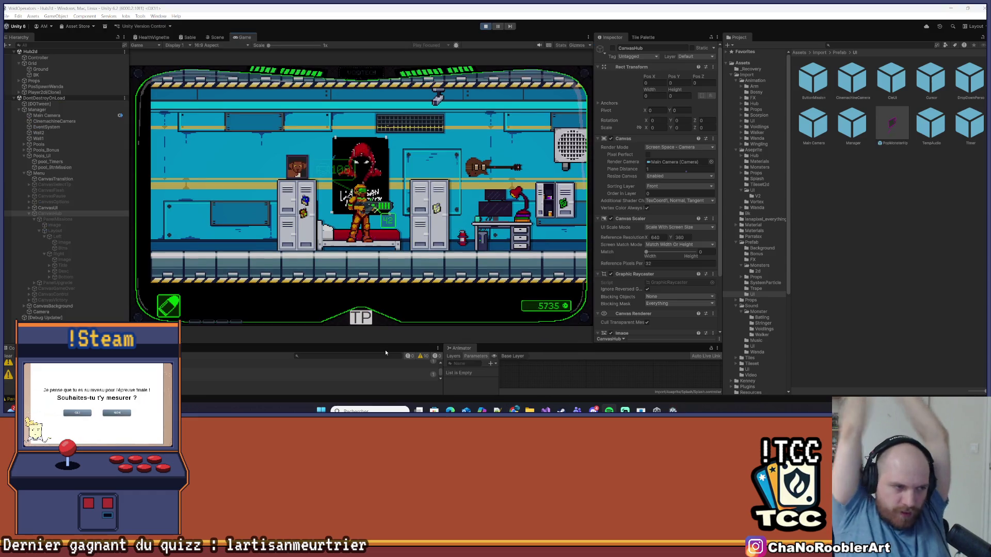
# - Walk the character right past the lockers, green tank and glass chamber to the terminal
pyautogui.press('d')
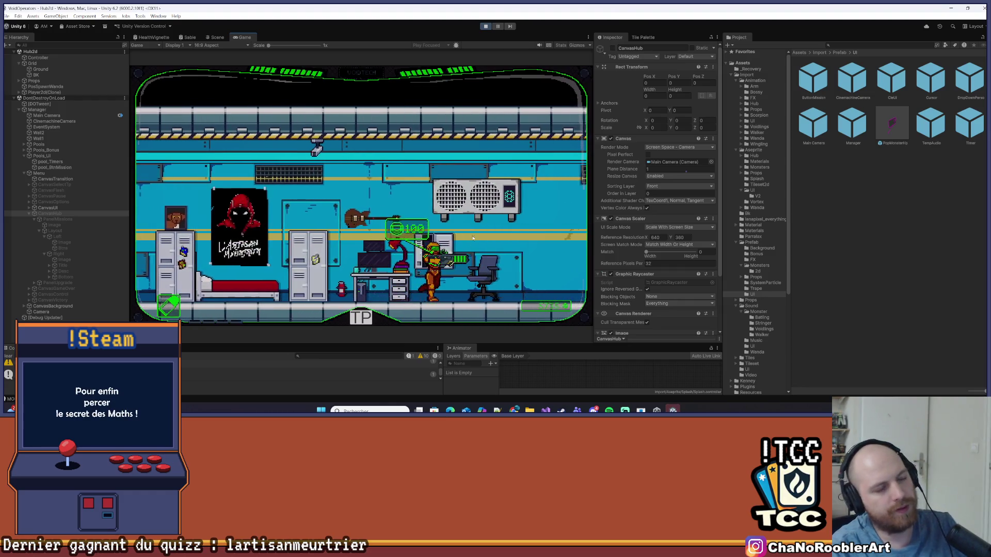
pyautogui.press('d')
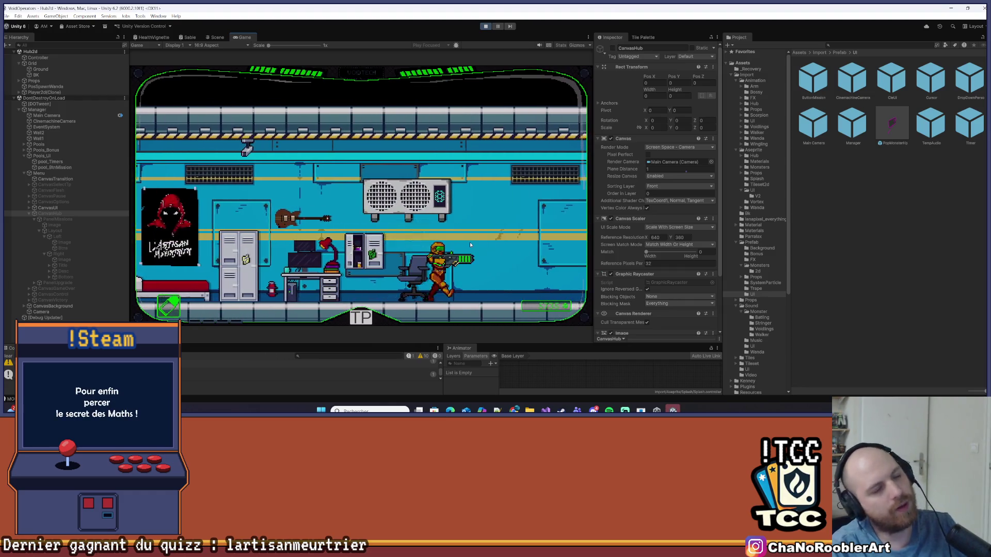
pyautogui.press('d')
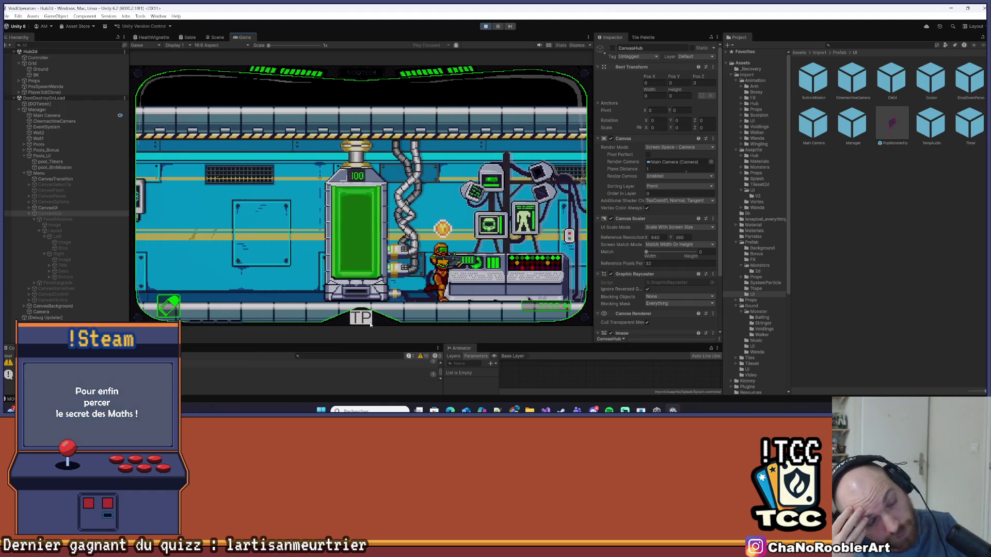
pyautogui.press('a')
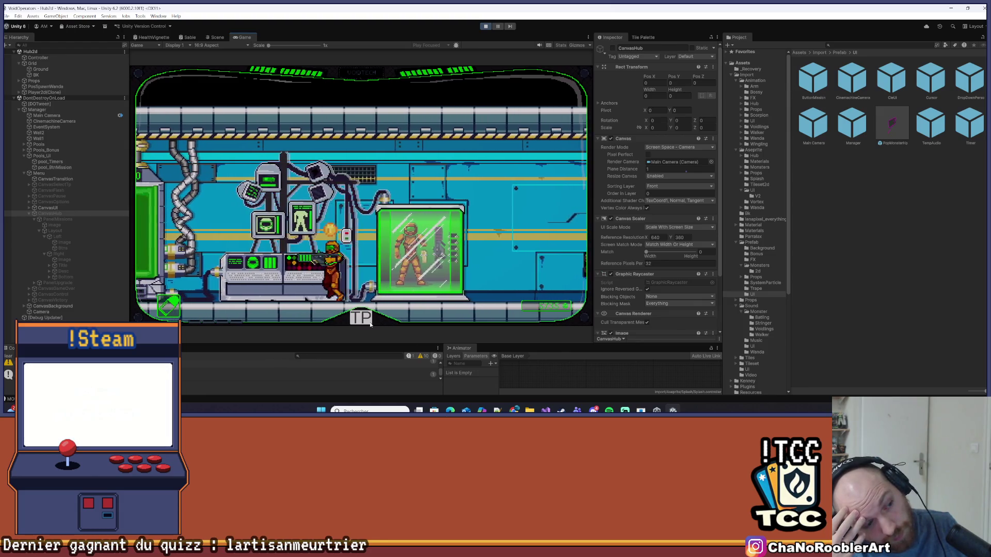
pyautogui.press('d')
pyautogui.press('d')
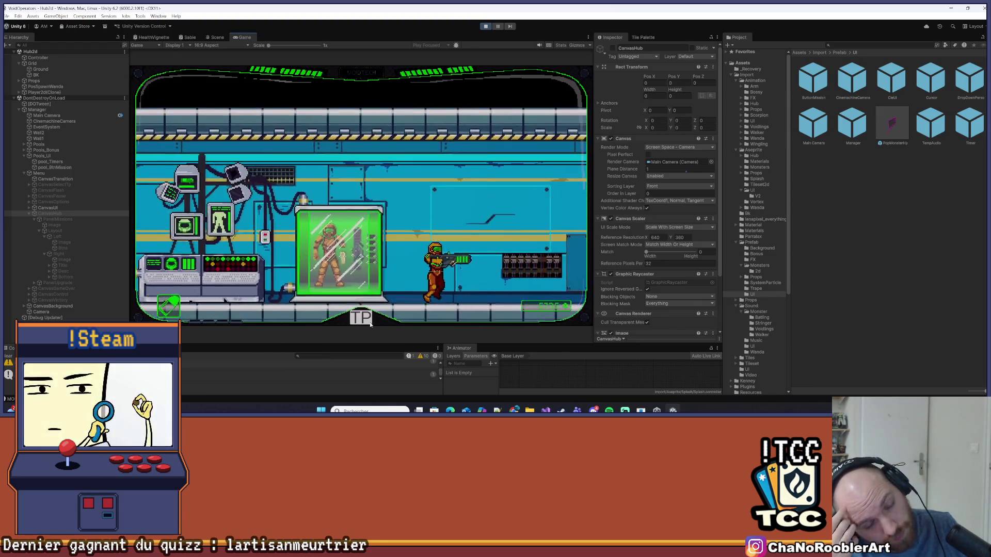
pyautogui.press('d')
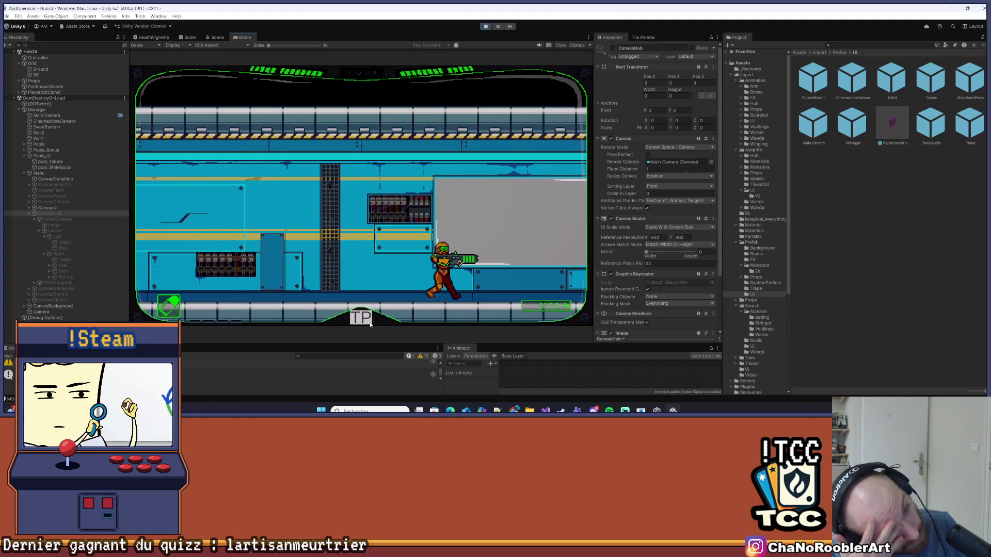
pyautogui.press('d')
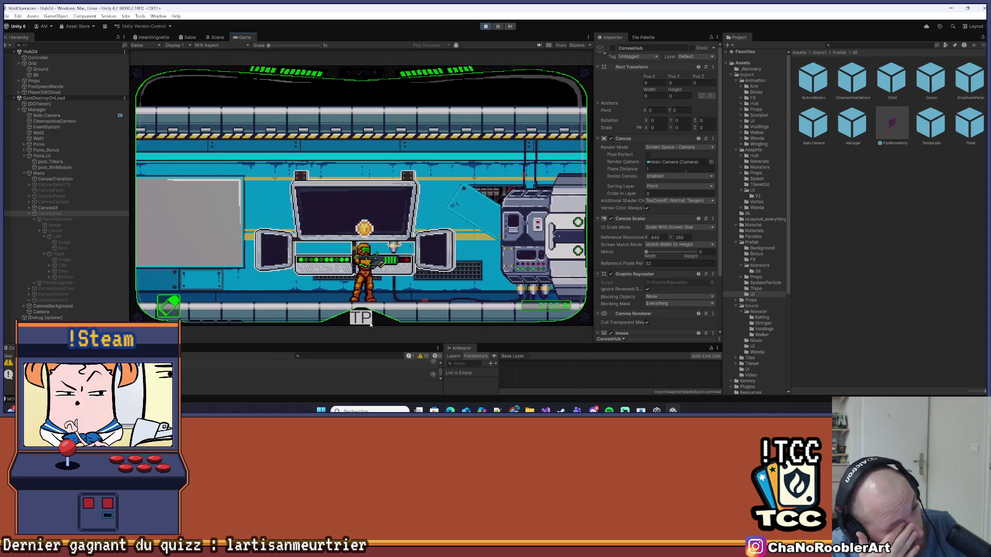
# - Open the missions panel at the terminal and move focus among skip, Mission 0 and Mission 1
pyautogui.press('e')
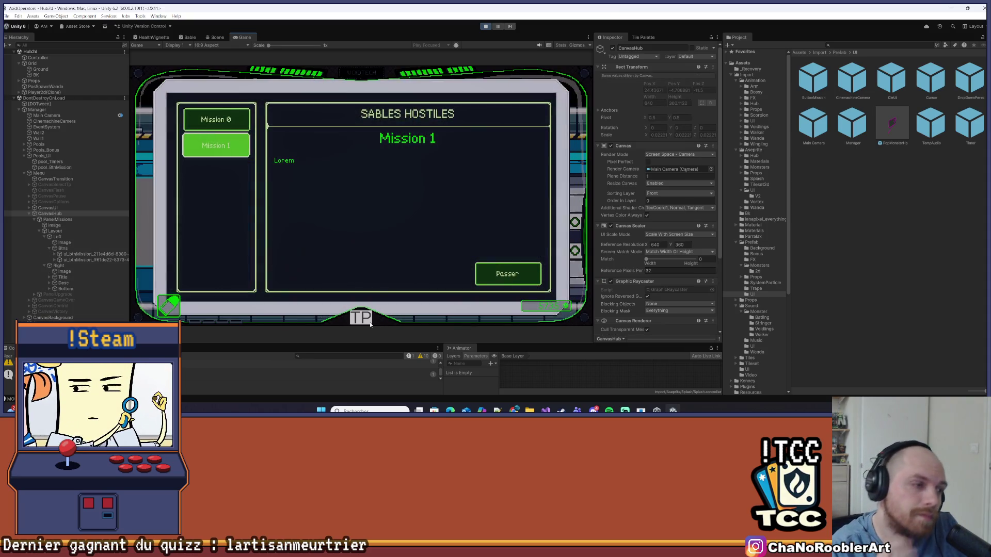
pyautogui.press('d')
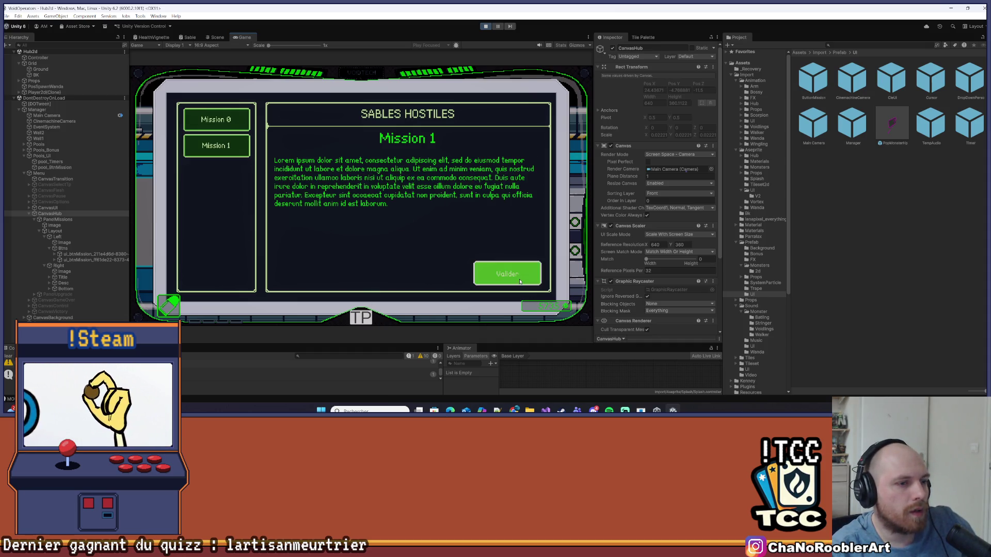
pyautogui.press('a')
pyautogui.press('w')
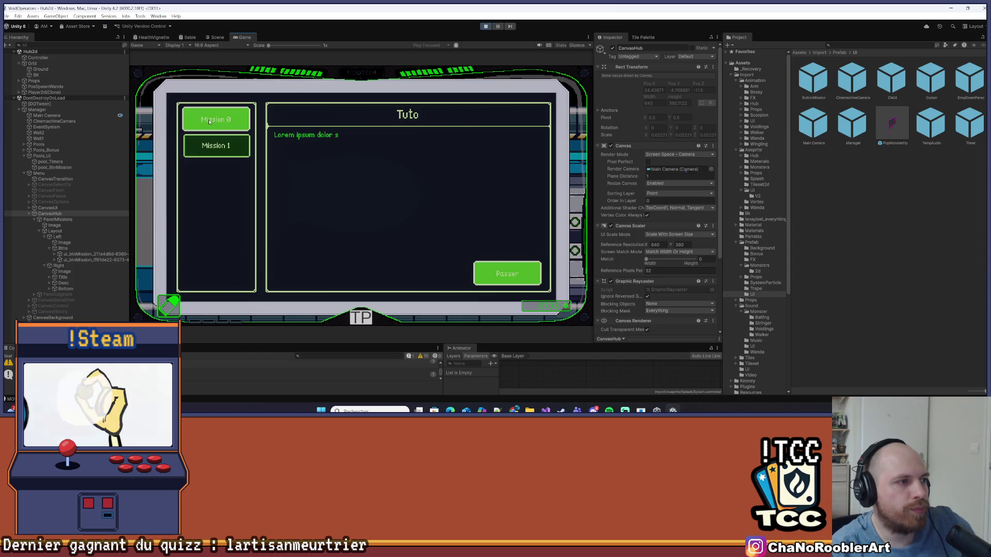
pyautogui.click(223, 147)
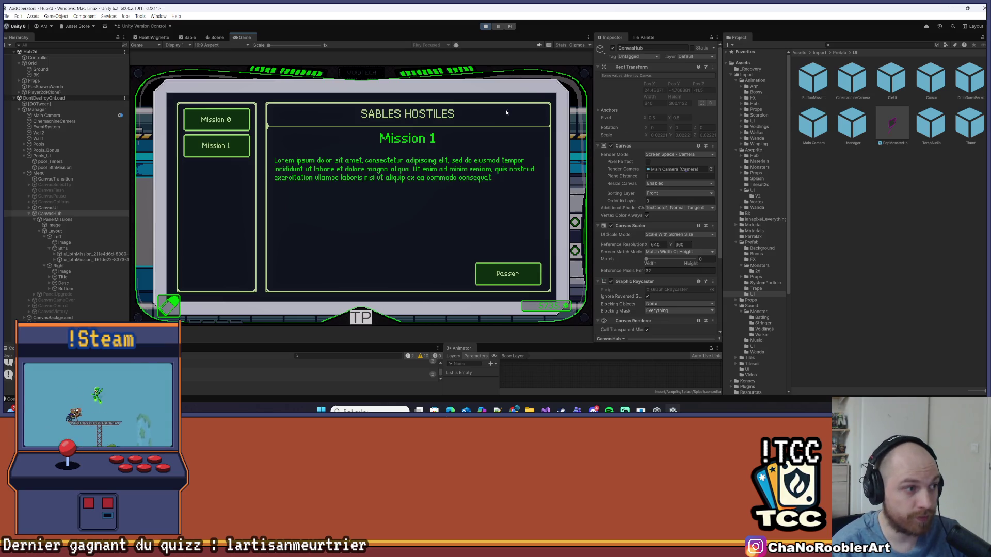
# - Toggle arrow-key focus between Mission 0 and Mission 1, then validate Mission 1
pyautogui.press('Down')
pyautogui.press('Up')
pyautogui.press('Down')
pyautogui.press('Up')
pyautogui.press('Down')
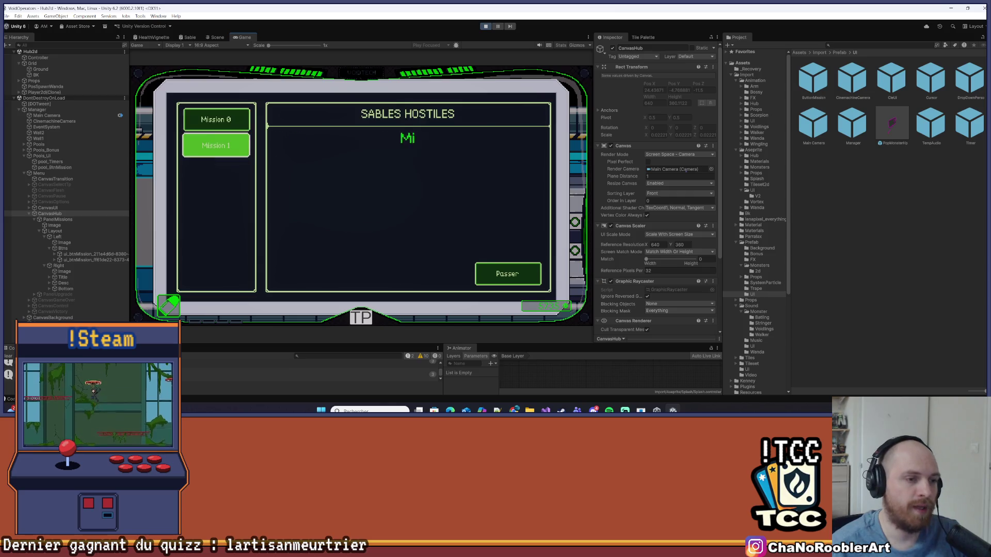
pyautogui.press('Right')
pyautogui.press('Return')
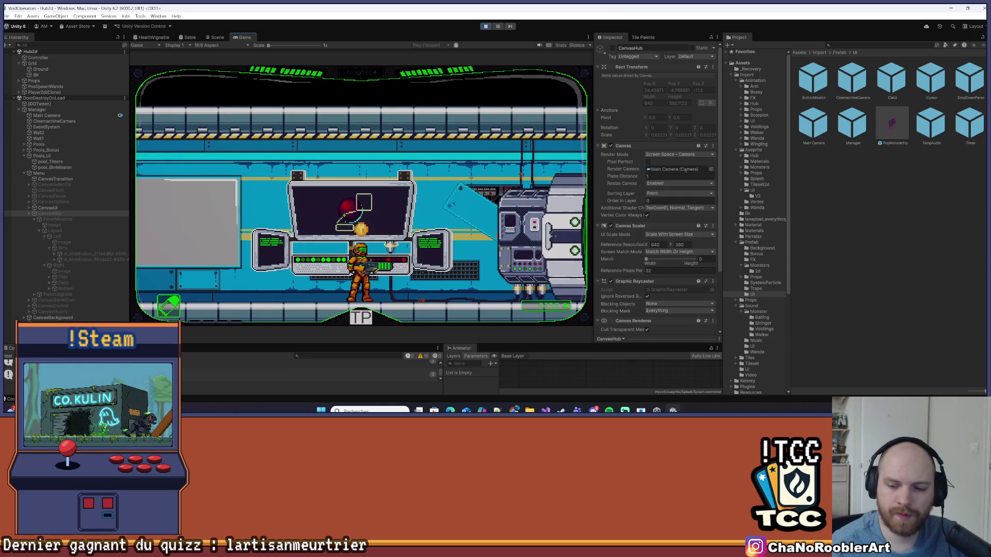
# - Stop Play Mode discarding its changes, save the Hub2d scene, and return to Visual Studio
pyautogui.click(485, 27)
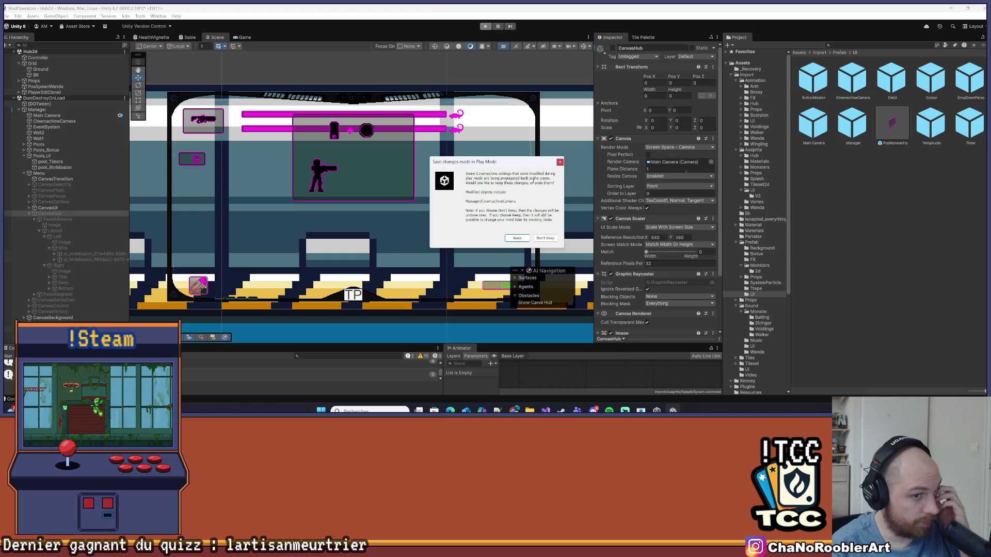
pyautogui.click(559, 162)
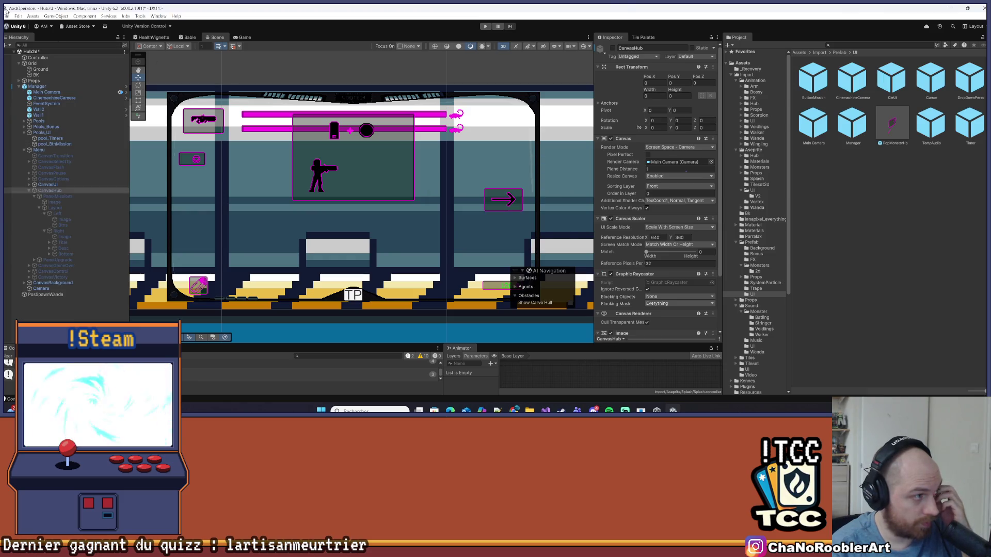
pyautogui.click(7, 16)
pyautogui.click(18, 50)
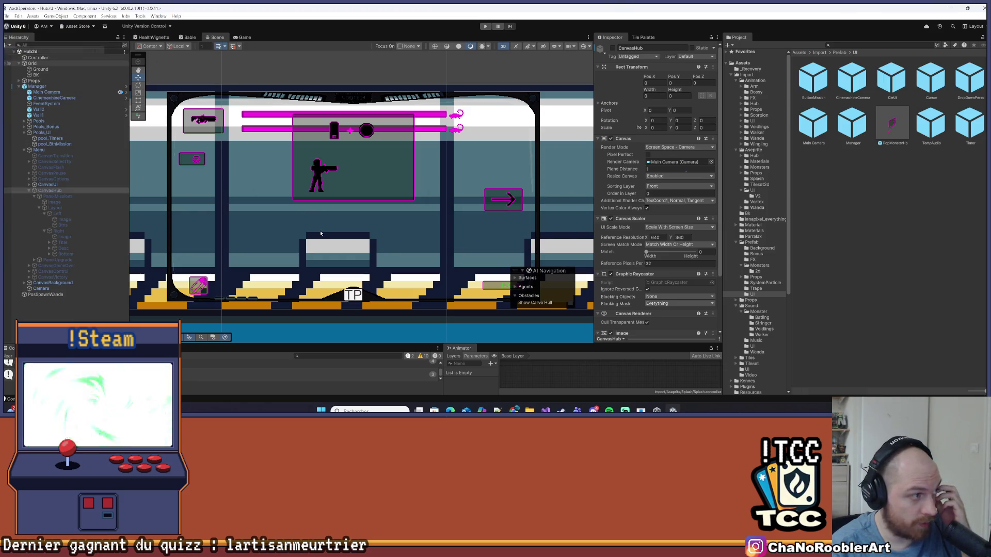
pyautogui.hotkey('alt', 'Tab')
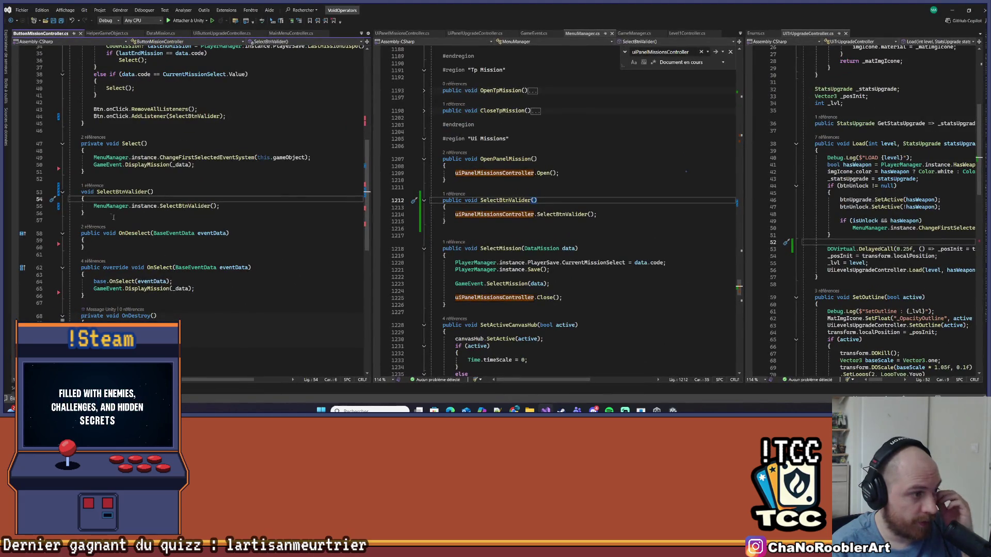
# - Check SelectBtnValider's references and add blank lines inside ButtonMissionController's SelectBtnValider
pyautogui.click(124, 192)
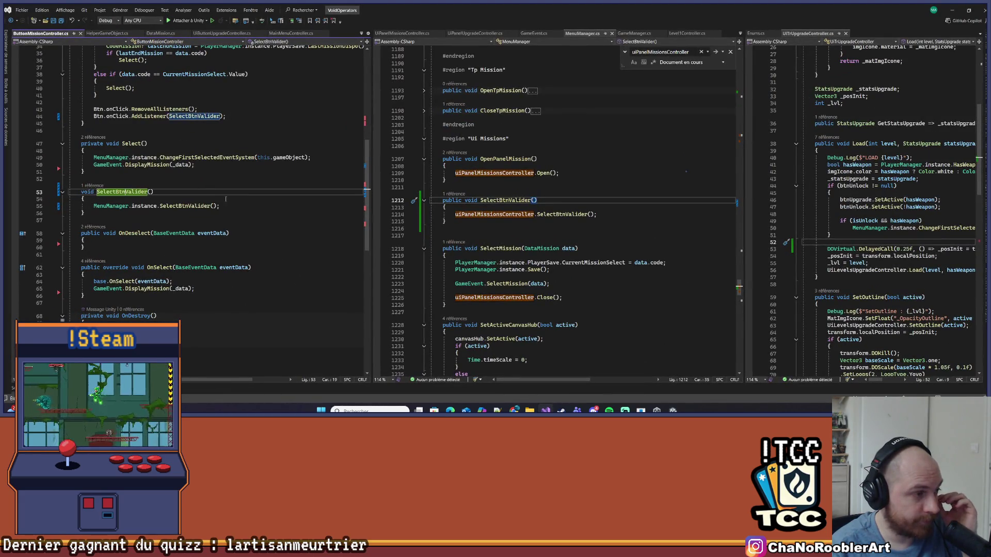
pyautogui.scroll(3, 235, 220)
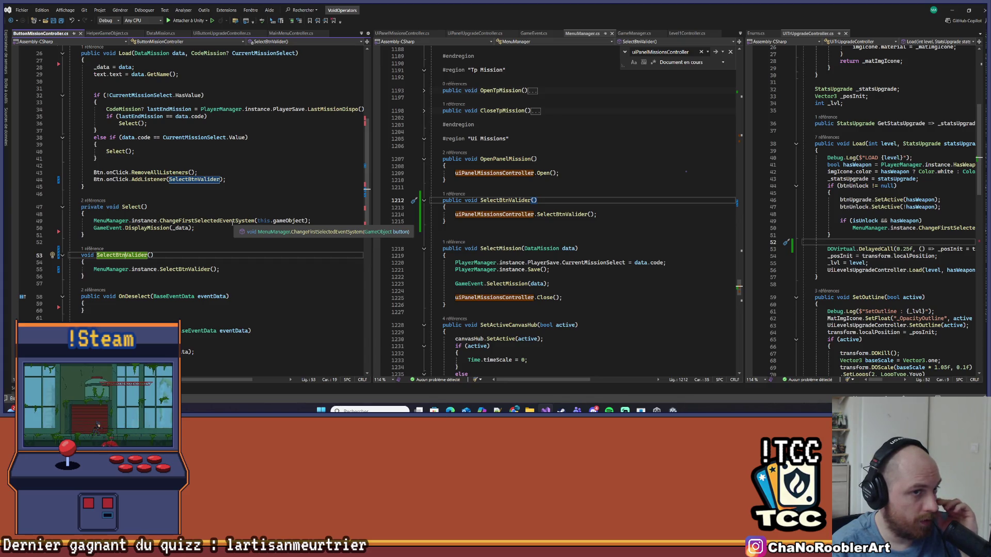
pyautogui.click(154, 264)
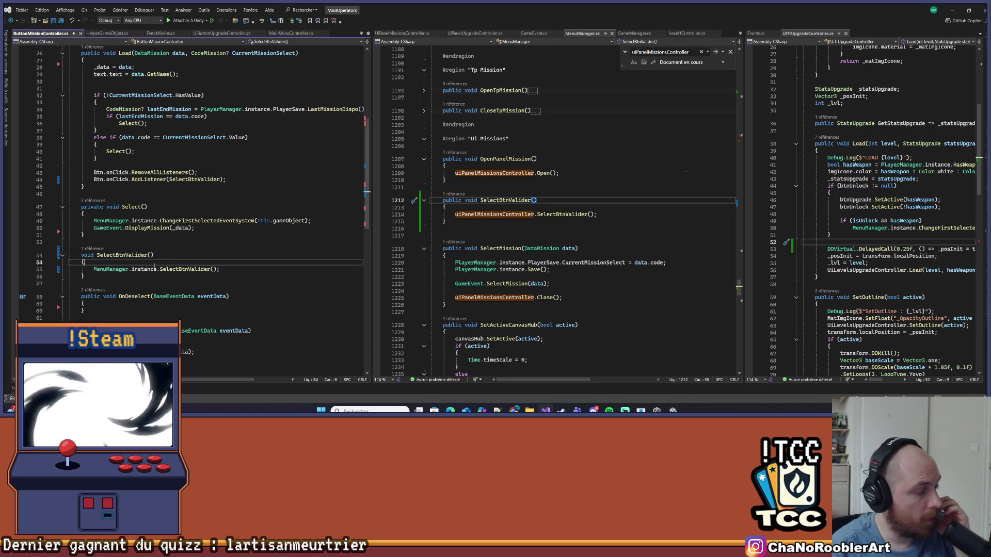
pyautogui.press('Return')
pyautogui.press('Return')
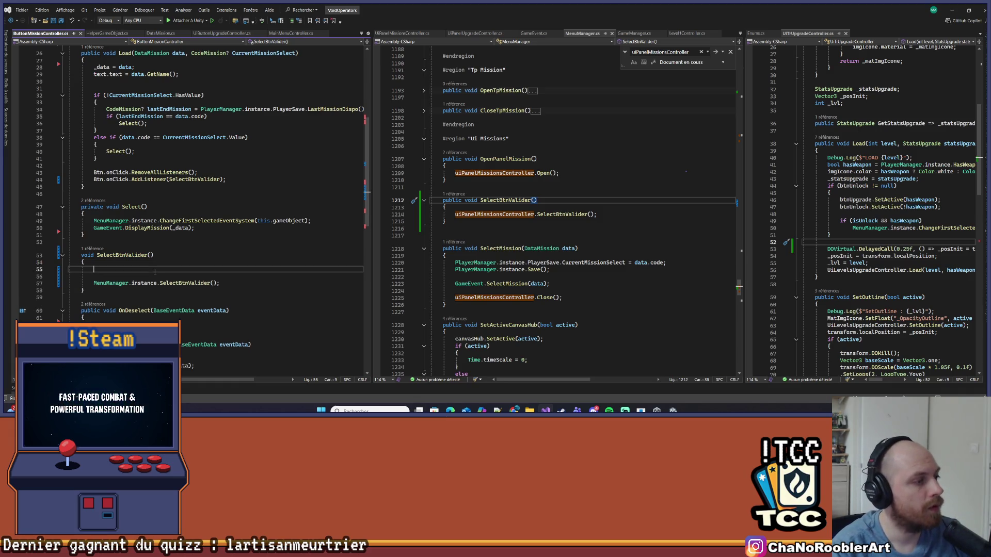
# - Search MenuManager.cs for currentDevice to reach its InputDeviceType declaration initialised to None
pyautogui.scroll(15, 718, 260)
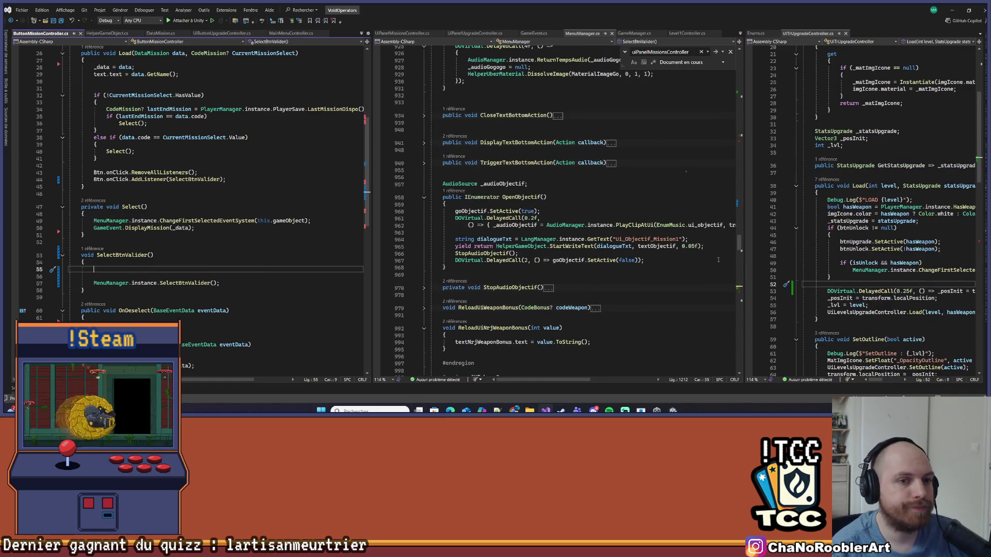
pyautogui.moveTo(740, 249); pyautogui.dragTo(666, 117)
pyautogui.scroll(3, 602, 142)
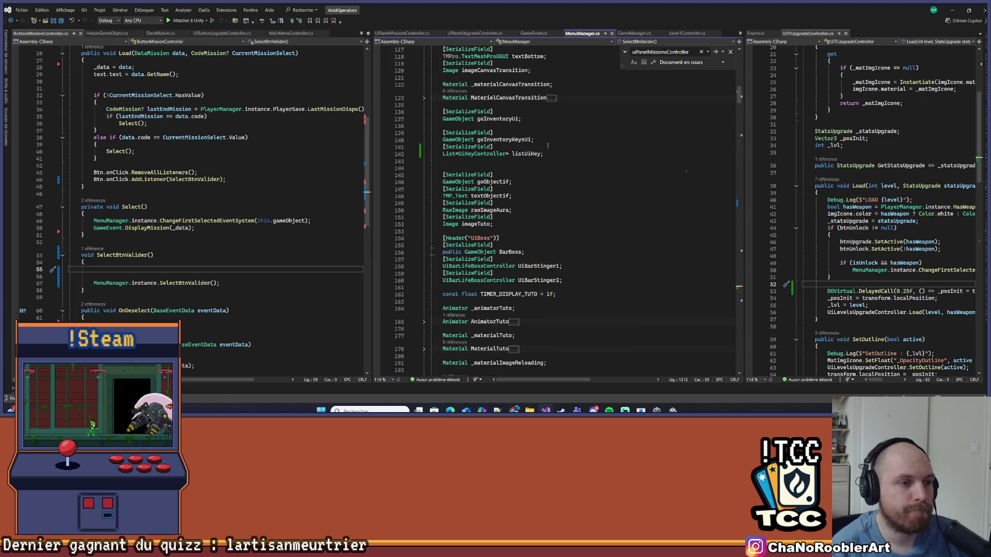
pyautogui.scroll(-20, 545, 147)
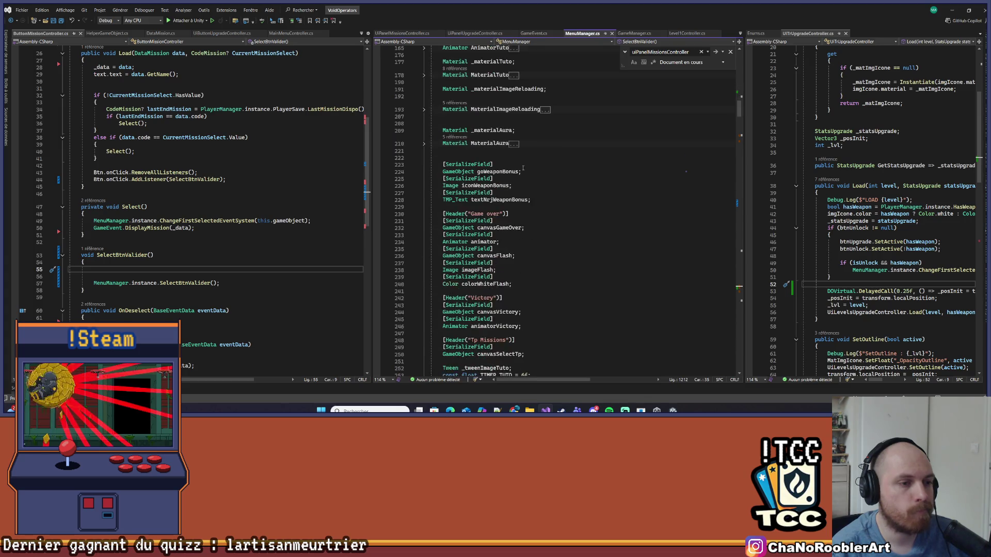
pyautogui.scroll(-10, 522, 171)
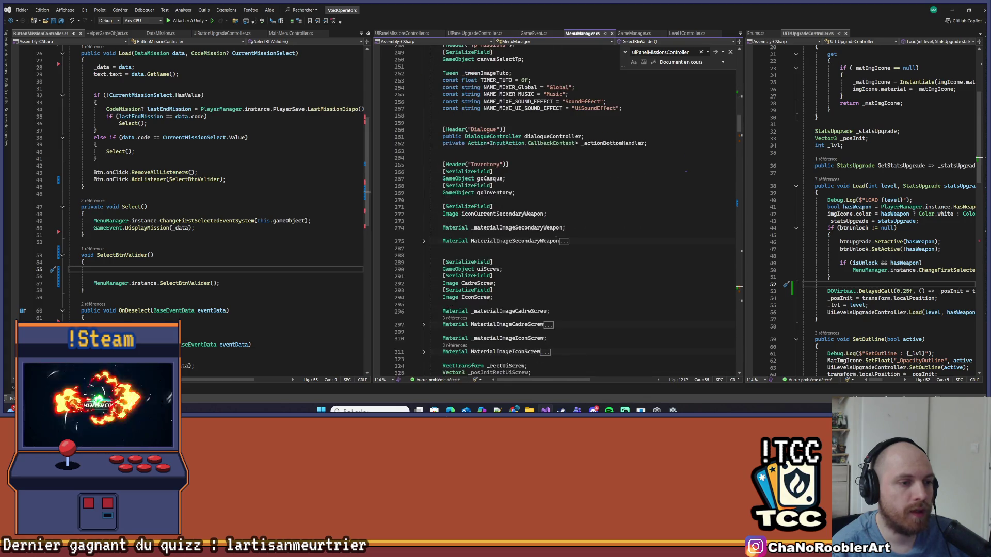
pyautogui.scroll(-4, 556, 241)
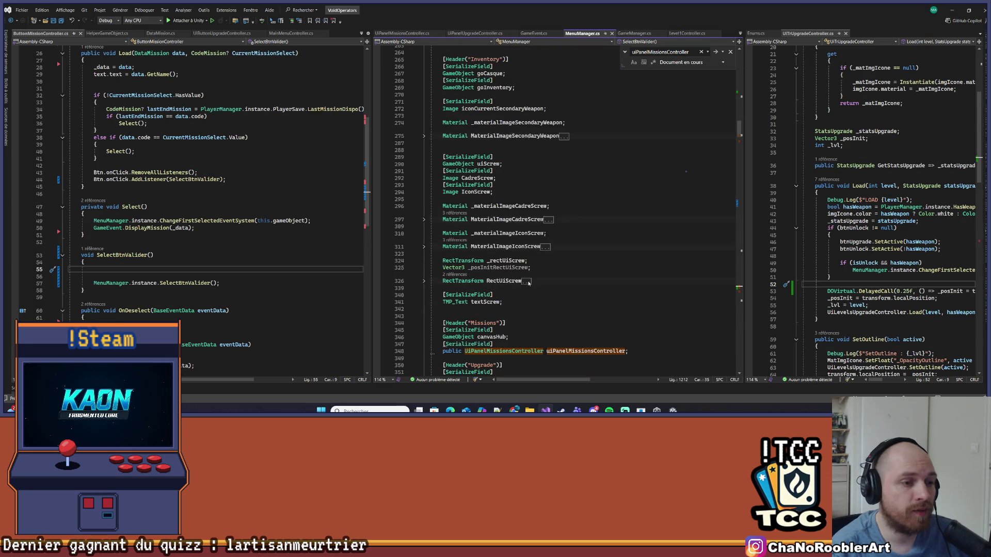
pyautogui.scroll(-8, 528, 283)
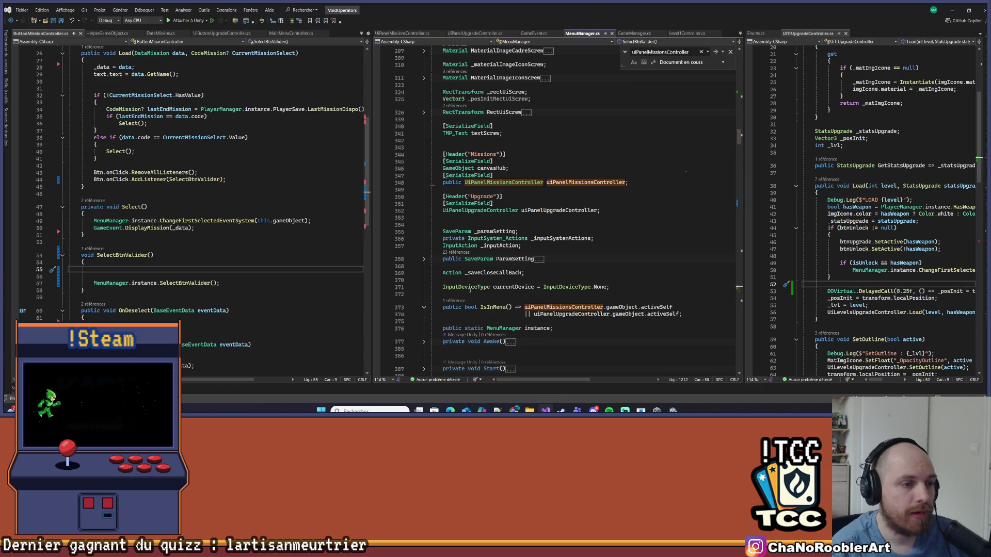
pyautogui.click(511, 287)
pyautogui.click(496, 287)
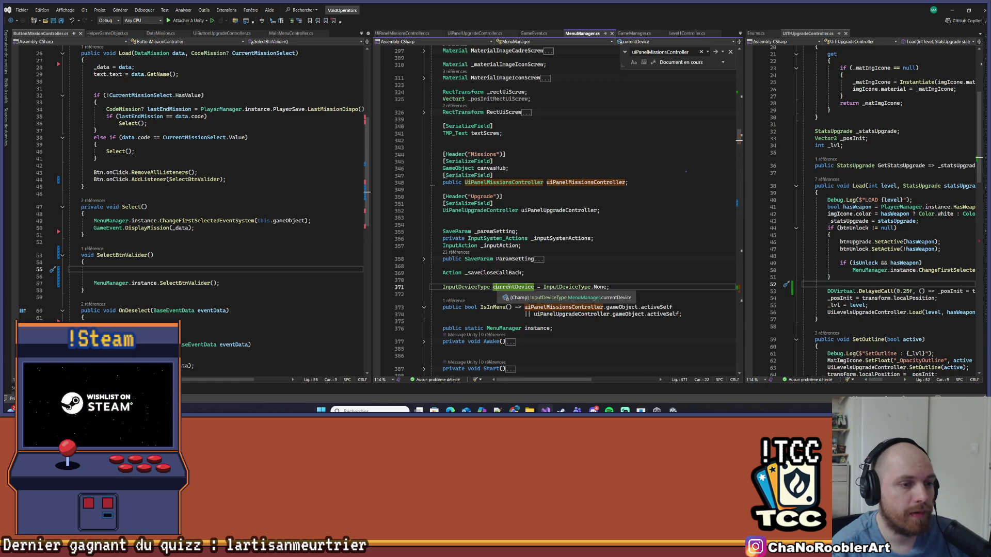
pyautogui.hotkey('ctrl', 'f')
pyautogui.press('Return')
pyautogui.press('Return')
pyautogui.press('Return')
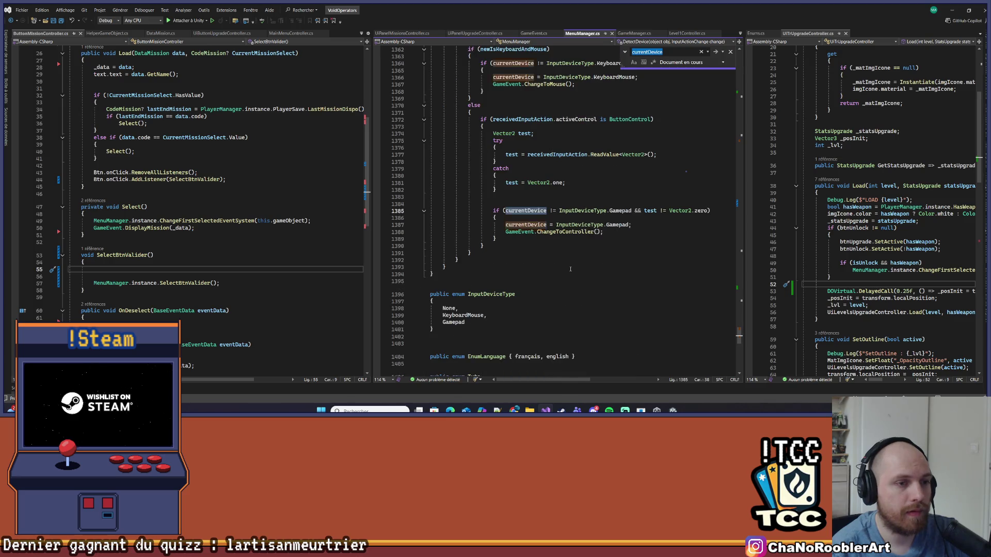
pyautogui.click(616, 209)
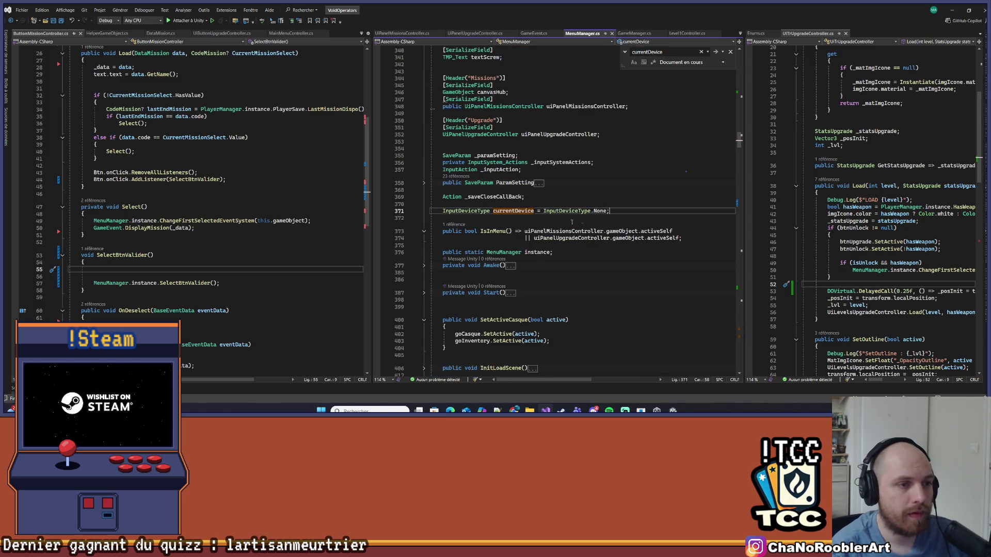
# - Make currentDevice public and undo the half-typed condition in ButtonMissionController
pyautogui.write('public')
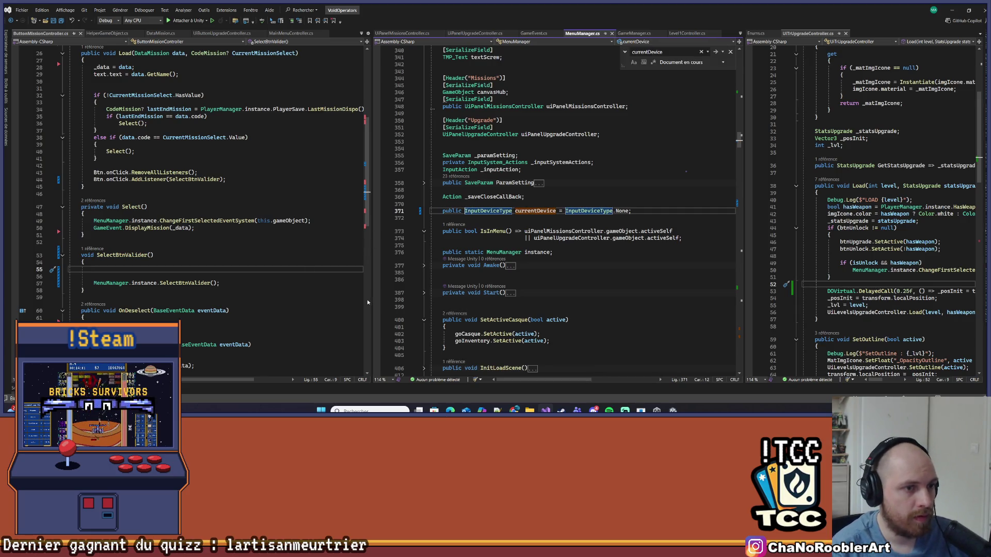
pyautogui.click(138, 269)
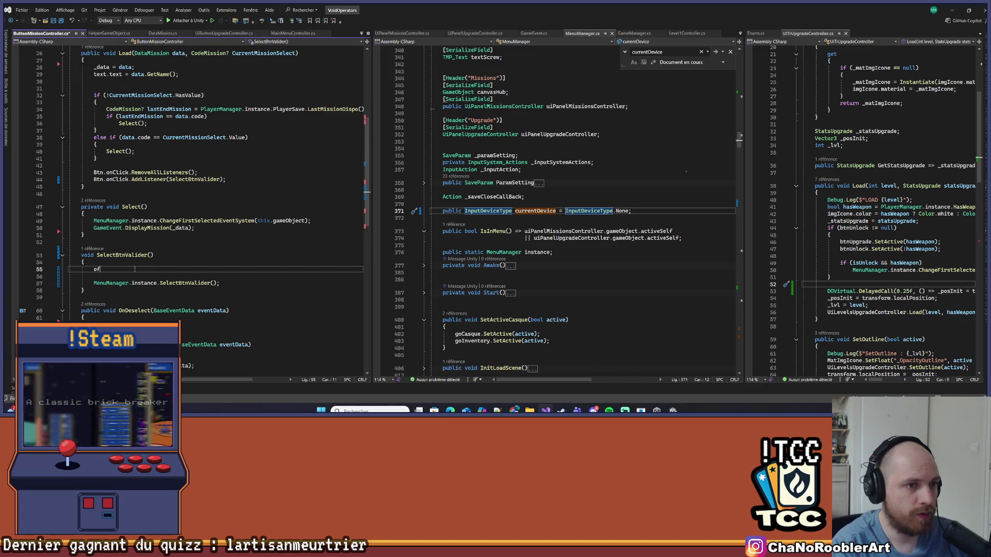
pyautogui.write('of(')
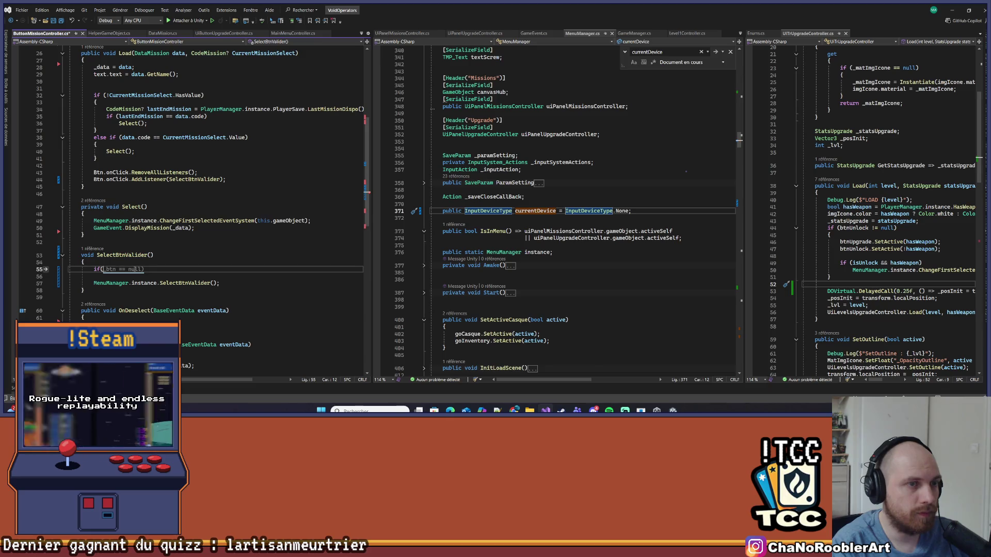
pyautogui.hotkey('ctrl', 'z')
pyautogui.hotkey('ctrl', 'z')
pyautogui.hotkey('ctrl', 'z')
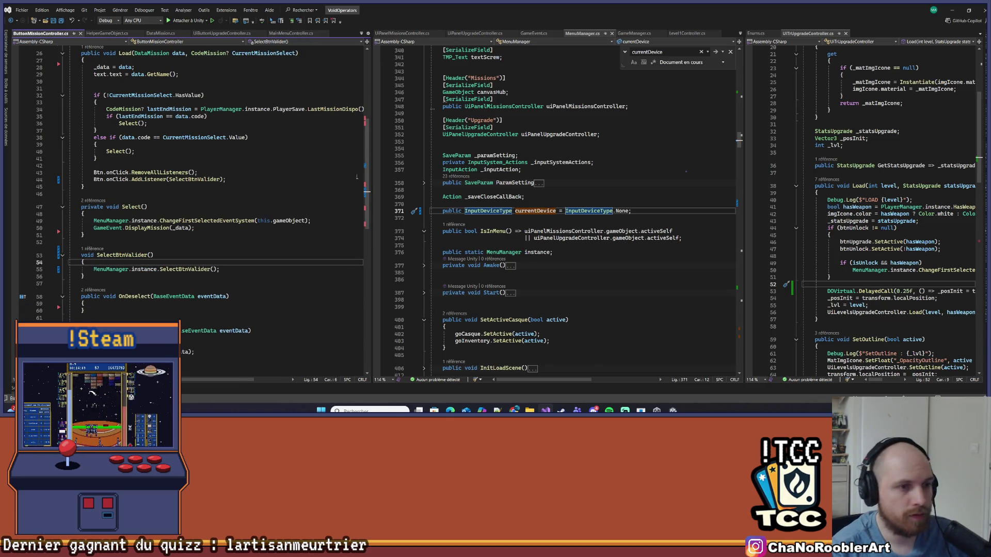
# - Scroll MenuManager.cs to its SelectBtnValider method and place the caret inside it
pyautogui.scroll(-20, 566, 195)
pyautogui.scroll(-20, 566, 195)
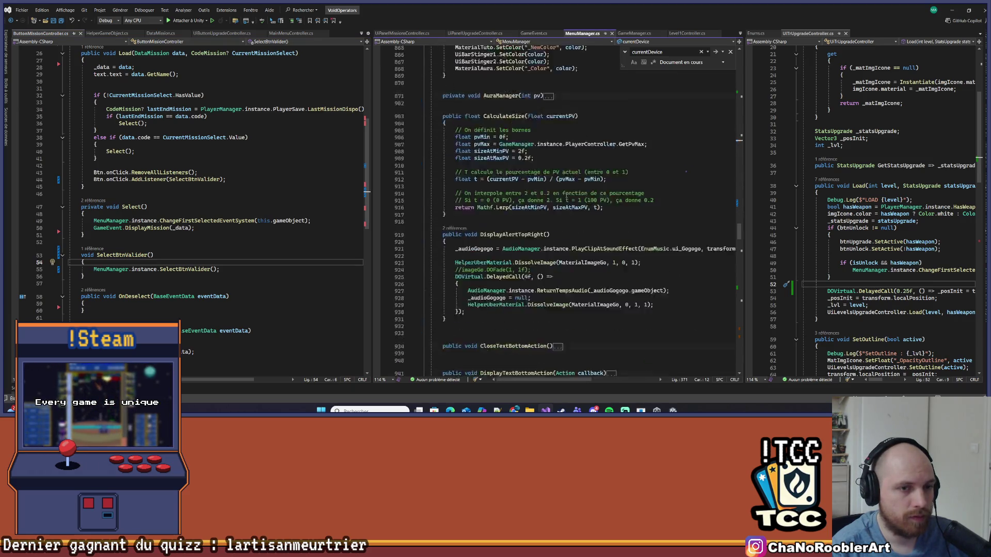
pyautogui.scroll(-3, 567, 195)
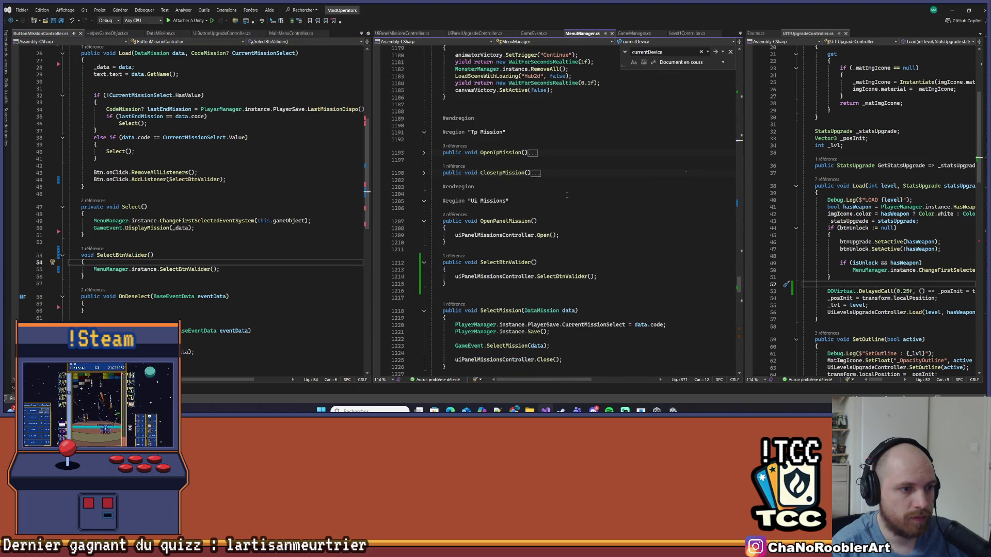
pyautogui.click(483, 262)
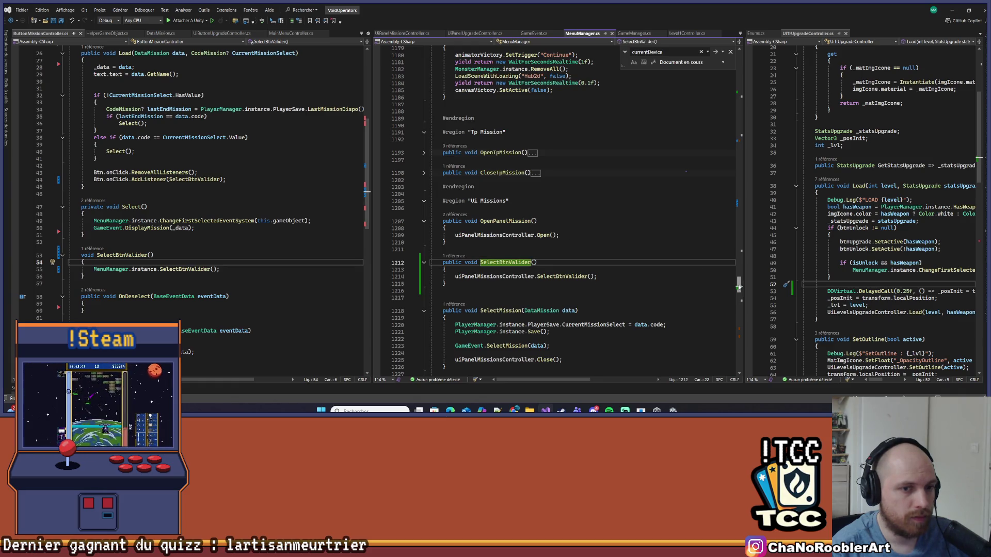
pyautogui.click(576, 270)
# - Add 'if (currentDevice == InputDeviceType.KeyboardMouse) return;' at the top of SelectBtnValider
pyautogui.press('Return')
pyautogui.press('Return')
pyautogui.press('Up')
pyautogui.press('BackSpace')
pyautogui.press('BackSpace')
pyautogui.write('f(')
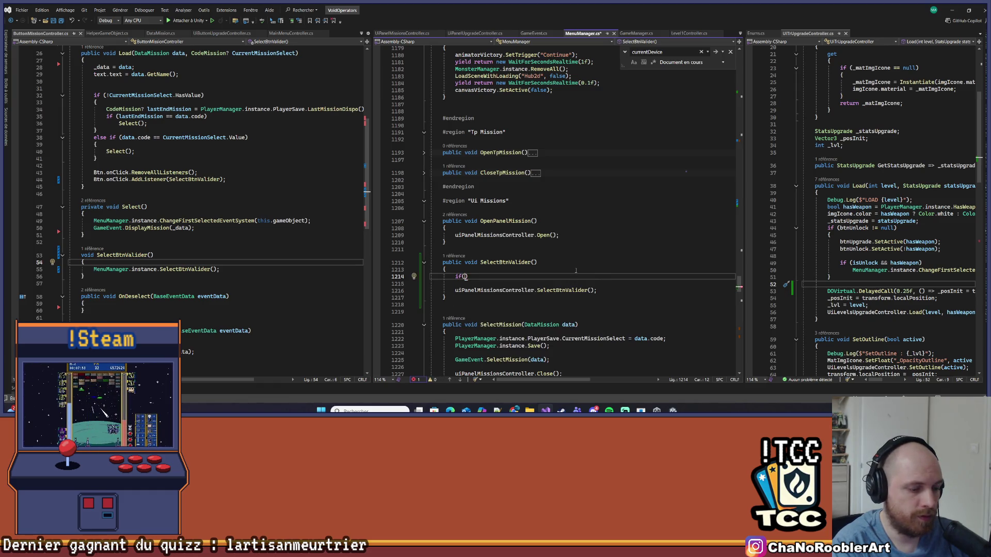
pyautogui.write('_curre')
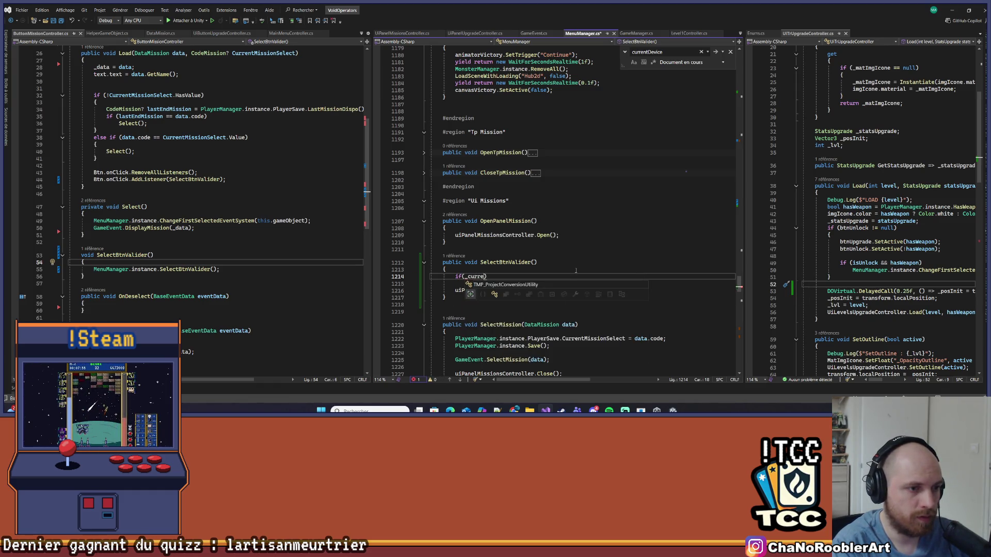
pyautogui.press('BackSpace')
pyautogui.press('BackSpace')
pyautogui.press('BackSpace')
pyautogui.write('curr')
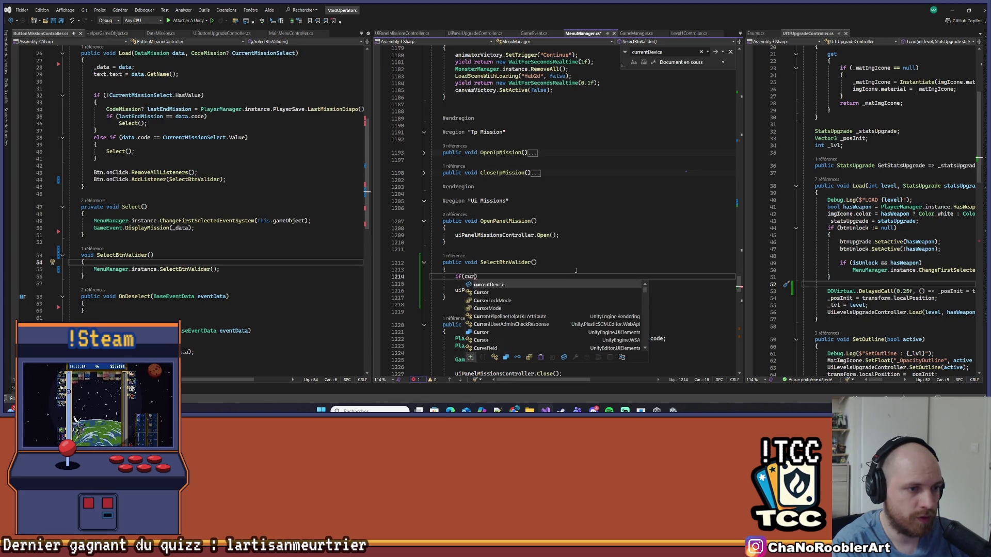
pyautogui.press('Tab')
pyautogui.write('InputDeviceType.')
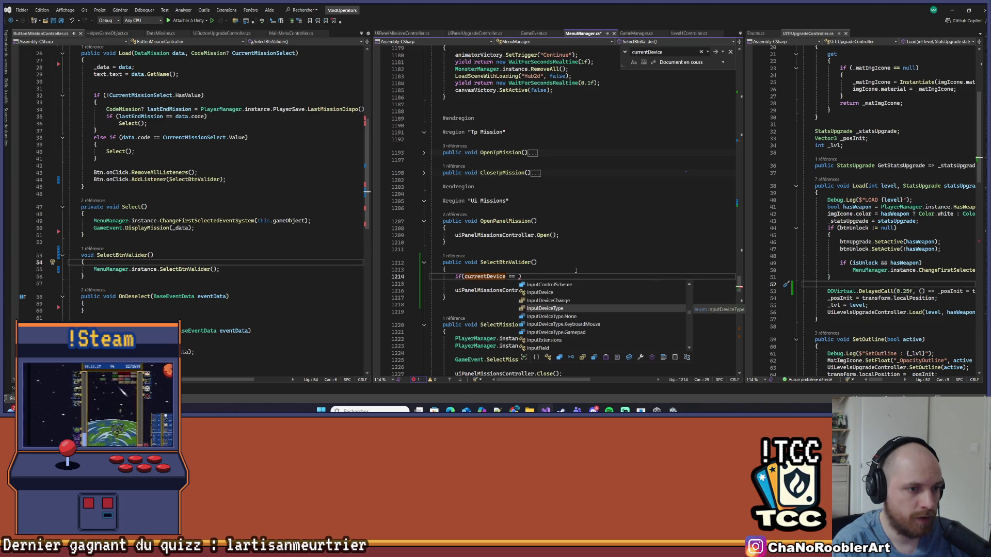
pyautogui.write('k')
pyautogui.press('Tab')
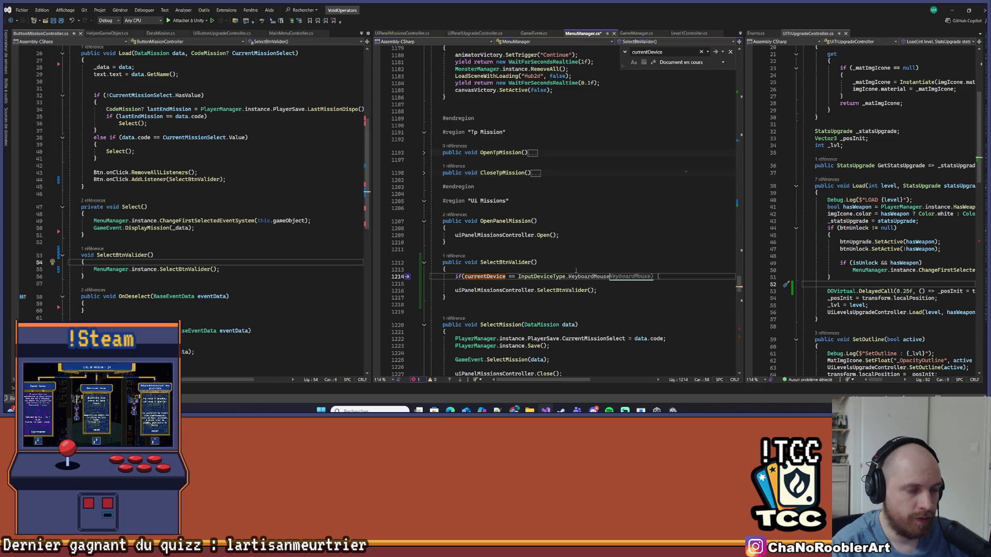
pyautogui.press('End')
pyautogui.press('Return')
pyautogui.write('return;')
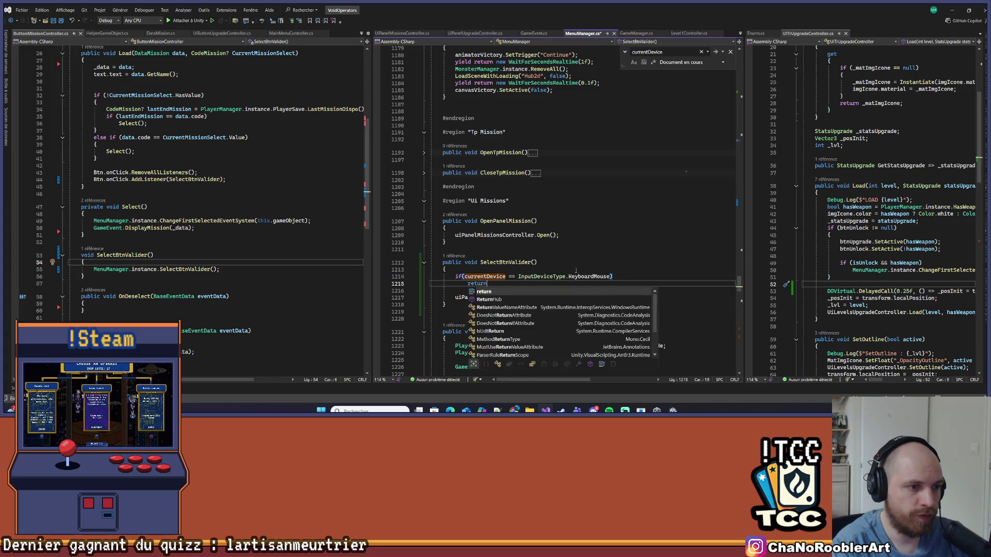
pyautogui.press('Up')
pyautogui.press('Up')
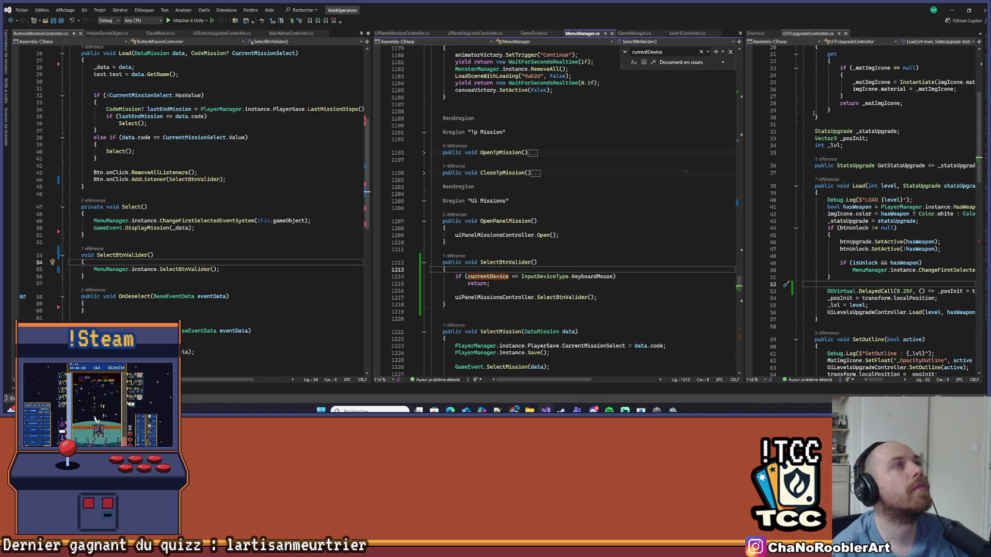
# - Let Unity recompile the scripts, then come back to the new check
pyautogui.click(671, 202)
pyautogui.hotkey('alt', 'Tab')
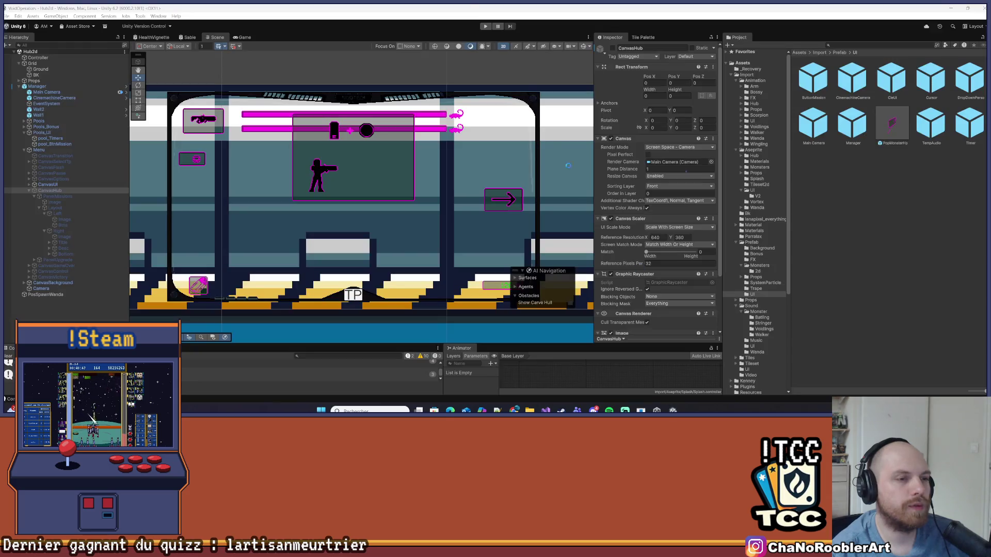
pyautogui.hotkey('alt', 'Tab')
pyautogui.click(539, 268)
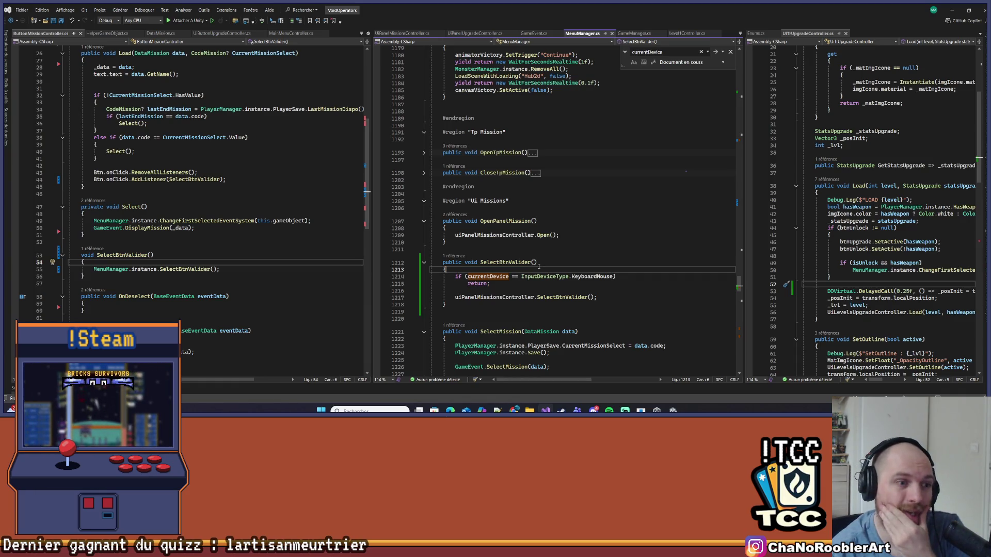
# - Find all references to currentDevice and open its assignment in DetectDevice
pyautogui.scroll(20, 570, 232)
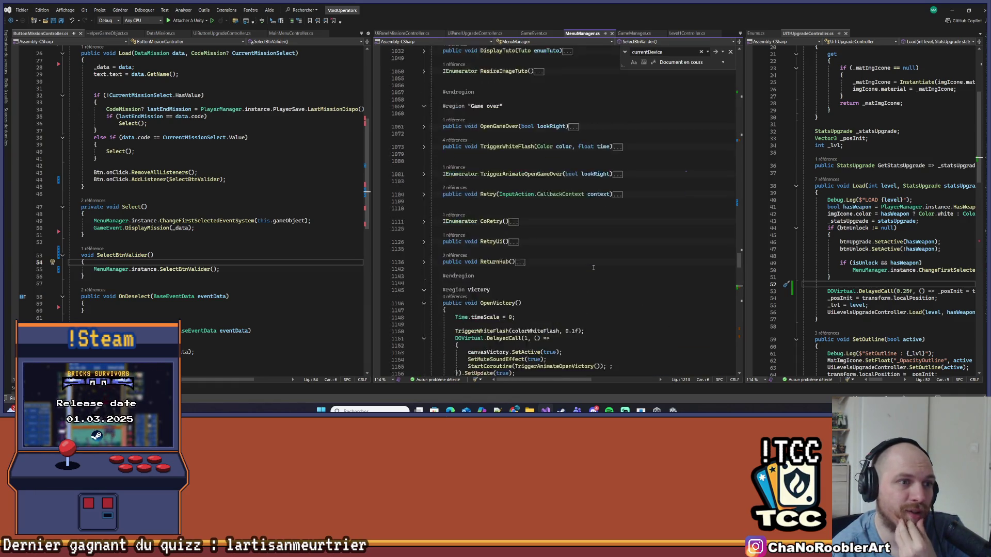
pyautogui.scroll(-20, 593, 267)
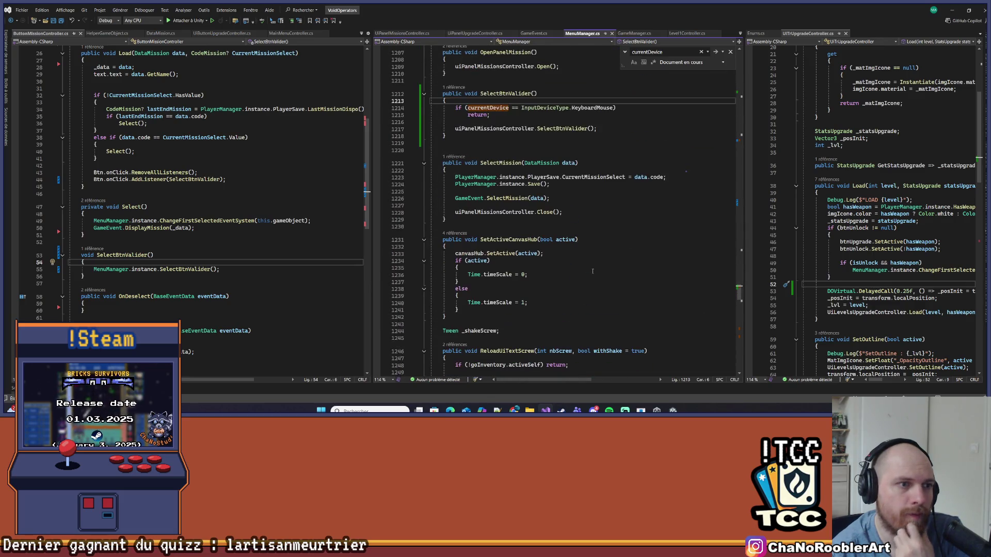
pyautogui.scroll(20, 591, 271)
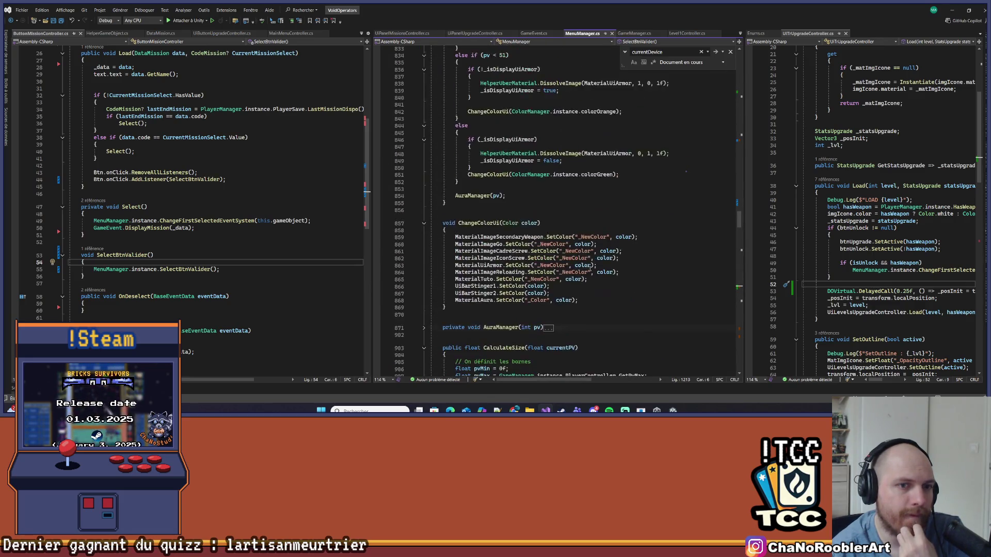
pyautogui.scroll(20, 590, 266)
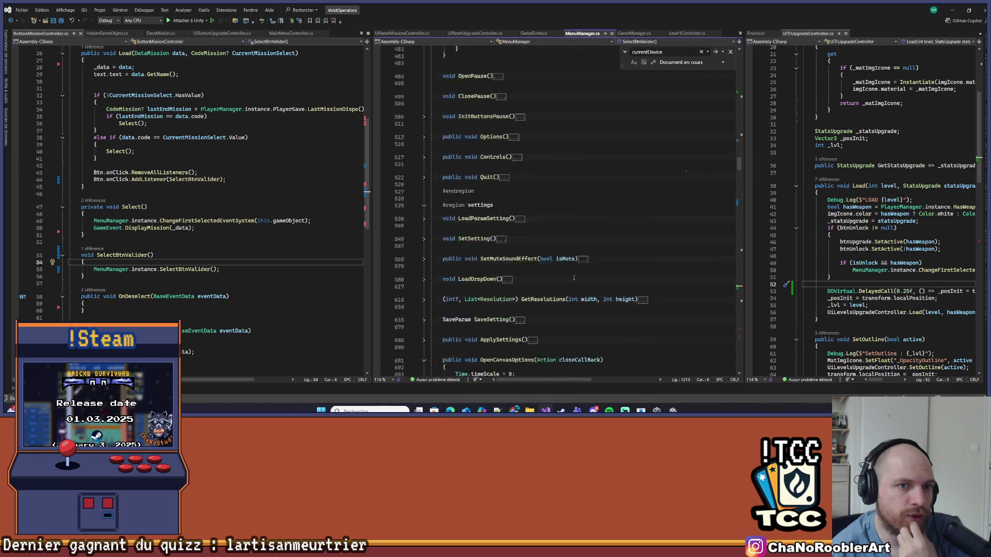
pyautogui.scroll(-20, 574, 276)
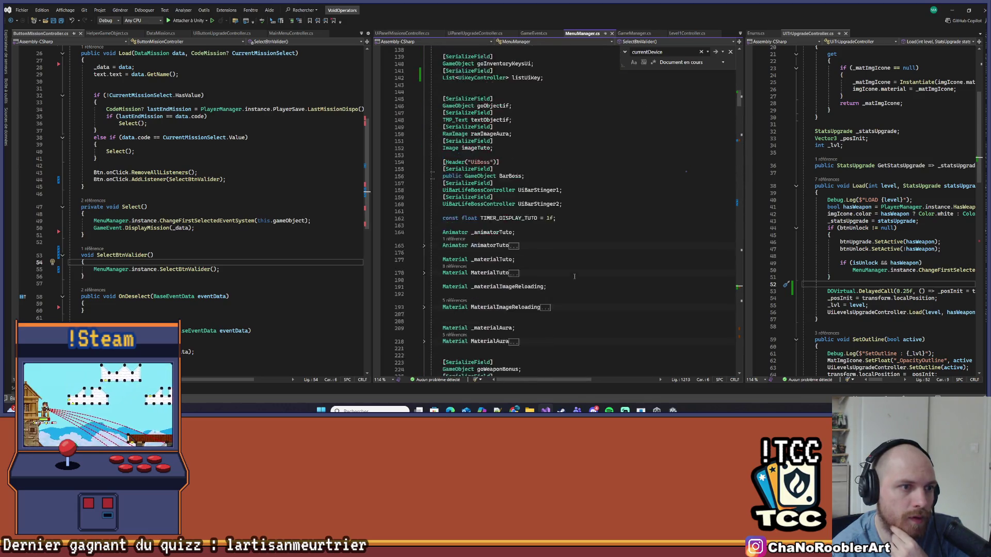
pyautogui.scroll(-20, 574, 283)
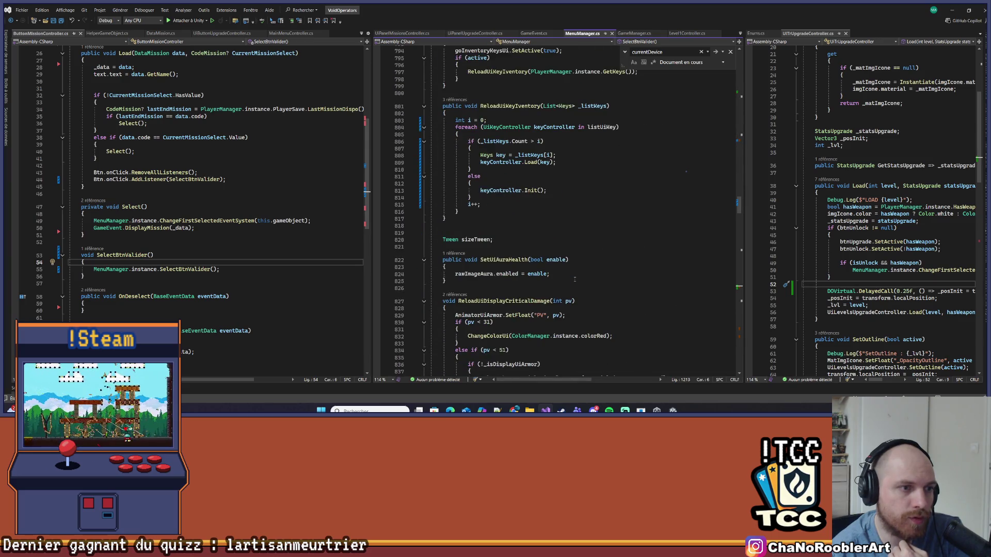
pyautogui.scroll(-20, 600, 231)
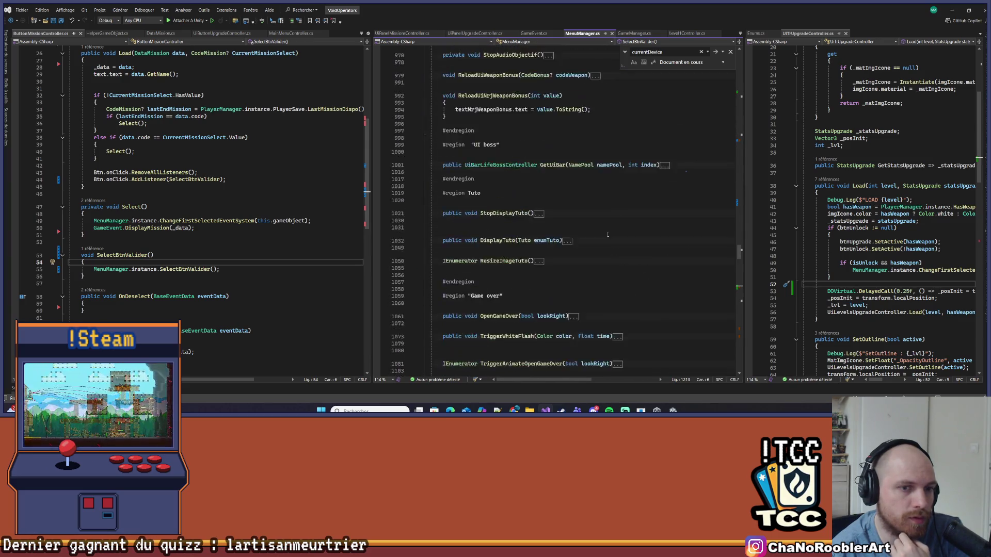
pyautogui.scroll(2, 596, 246)
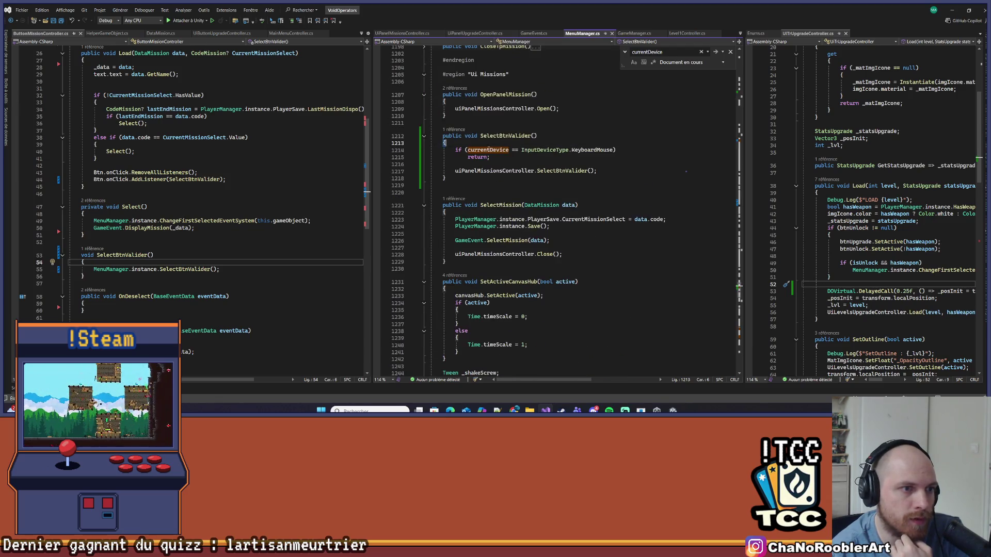
pyautogui.rightClick(489, 150)
pyautogui.click(529, 232)
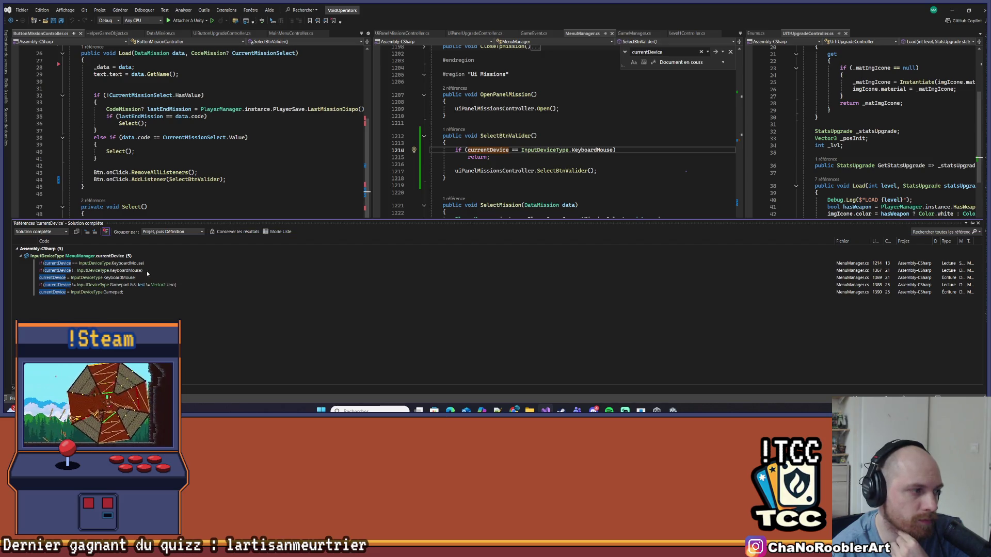
pyautogui.click(129, 263)
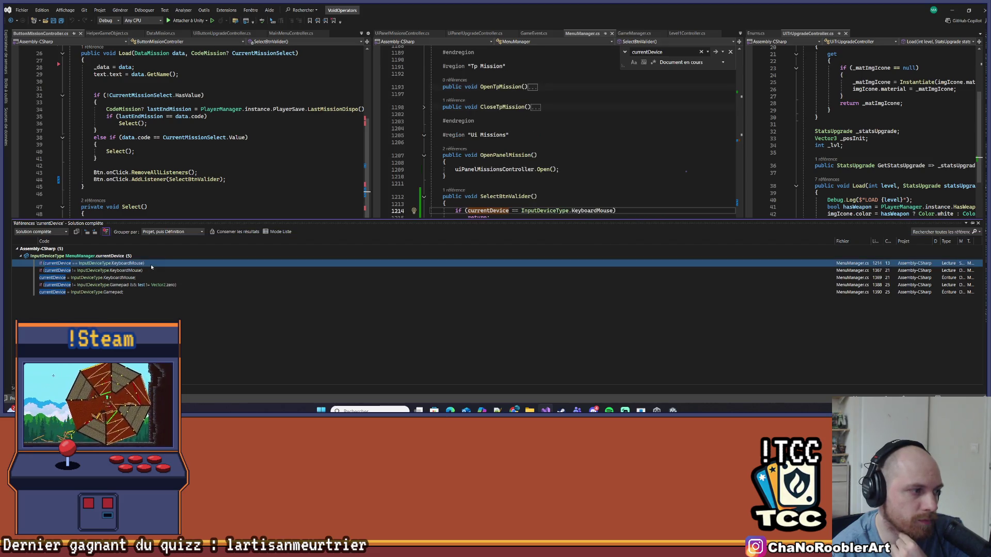
pyautogui.click(84, 271)
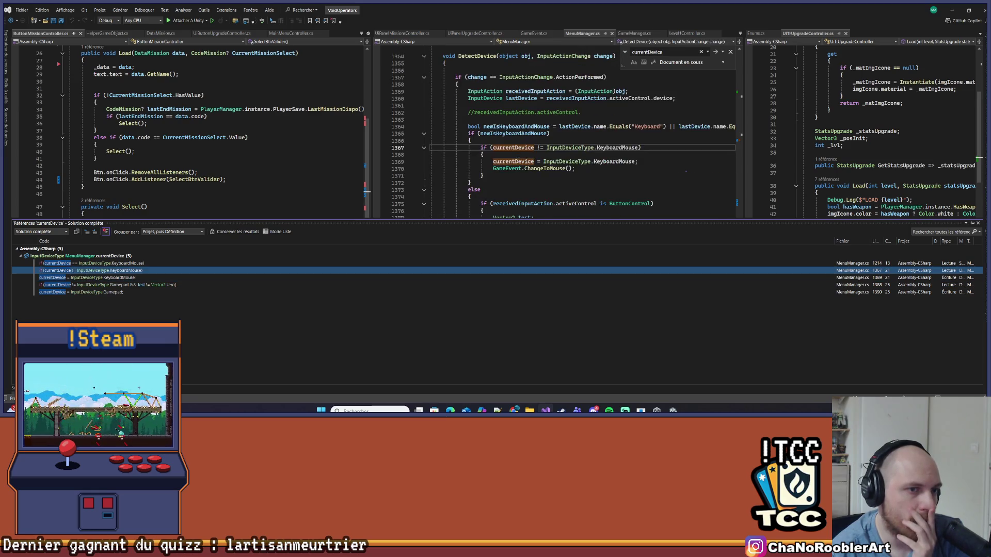
# - Go to the ChangeToController definition in GameEvent.cs
pyautogui.click(593, 183)
pyautogui.scroll(-2, 584, 184)
pyautogui.rightClick(563, 274)
pyautogui.click(565, 234)
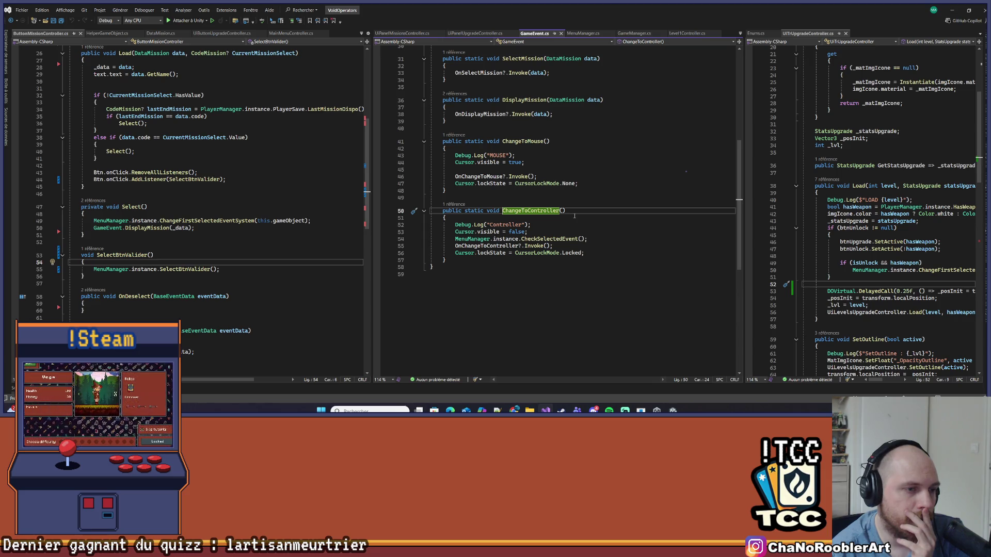
# - List ChangeToController's callers, open the line 1391 call, and return to its definition
pyautogui.click(457, 204)
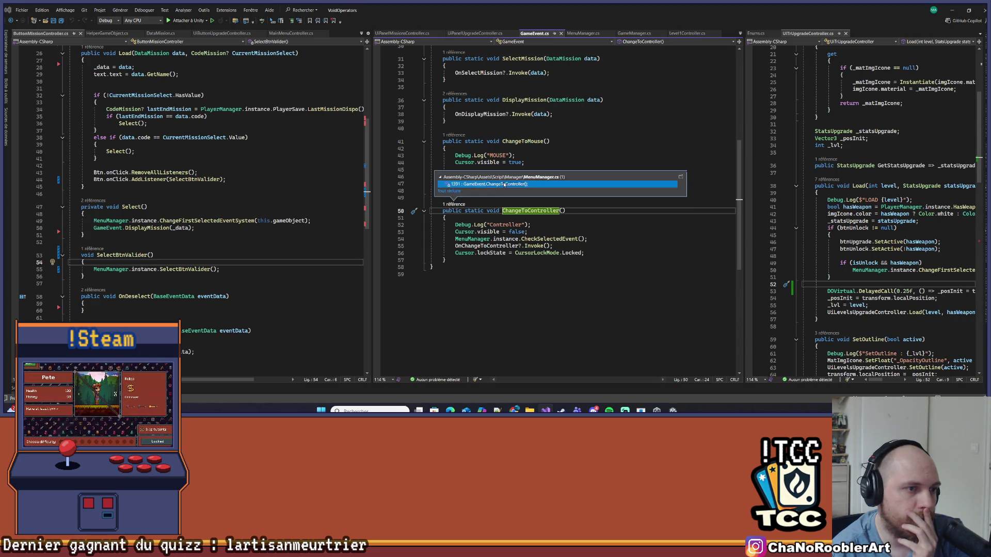
pyautogui.doubleClick(497, 184)
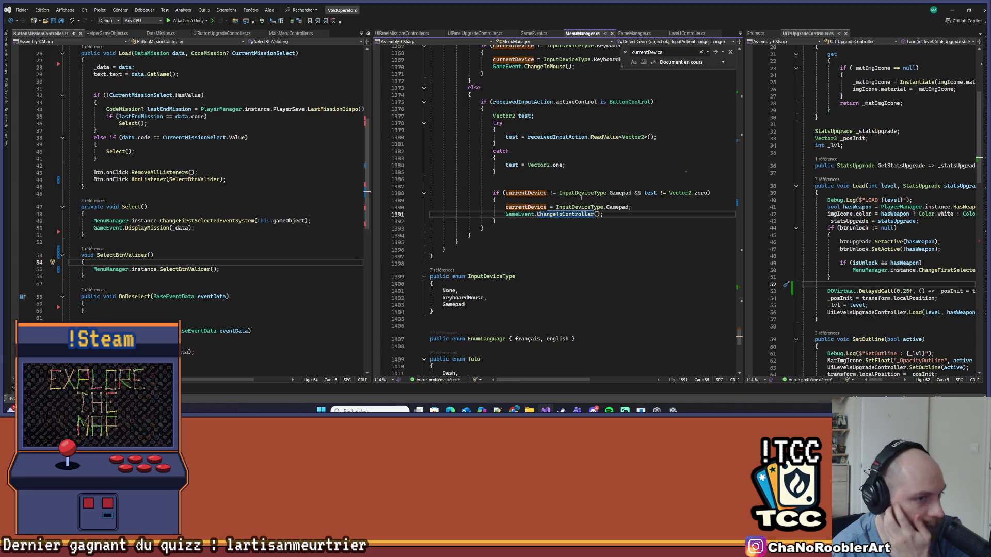
pyautogui.rightClick(561, 214)
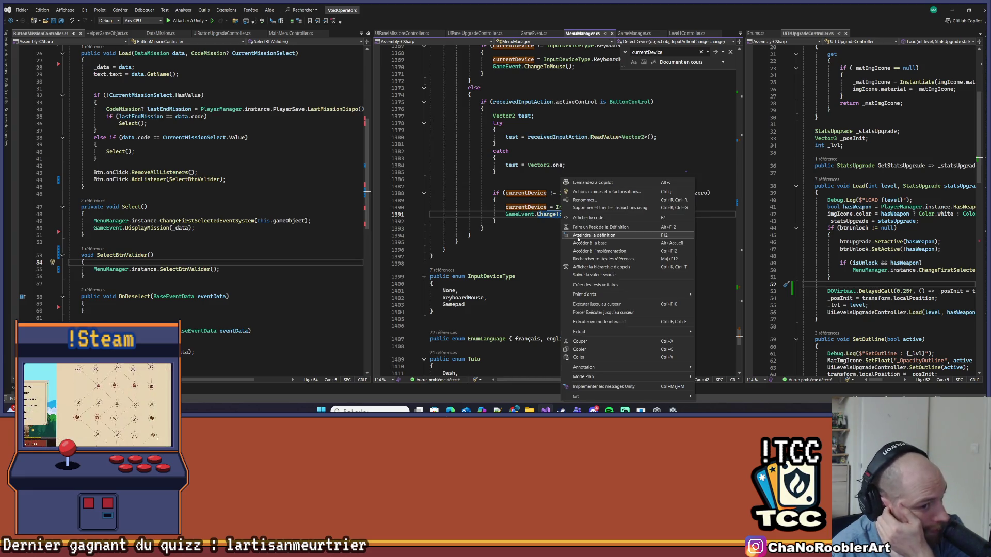
pyautogui.click(569, 229)
pyautogui.scroll(6, 520, 212)
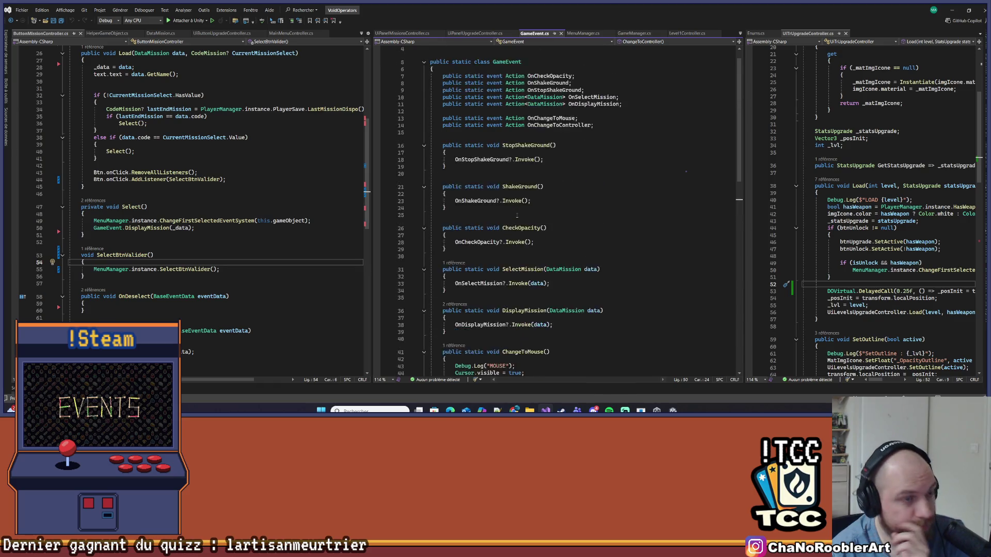
# - Find all OnChangeToController references, opening the MainMenuController and UIPanelUpgradeController subscriptions
pyautogui.click(563, 146)
pyautogui.rightClick(562, 146)
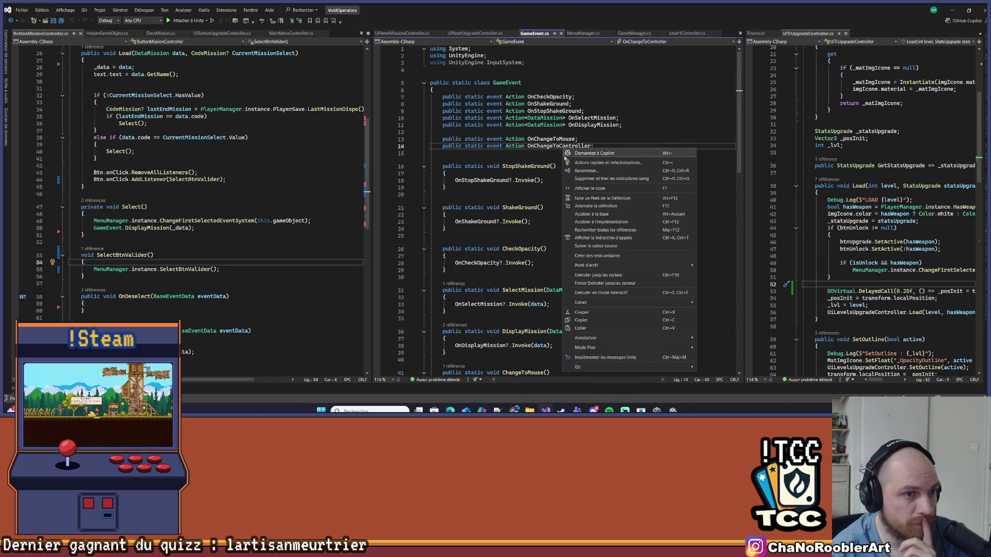
pyautogui.click(601, 233)
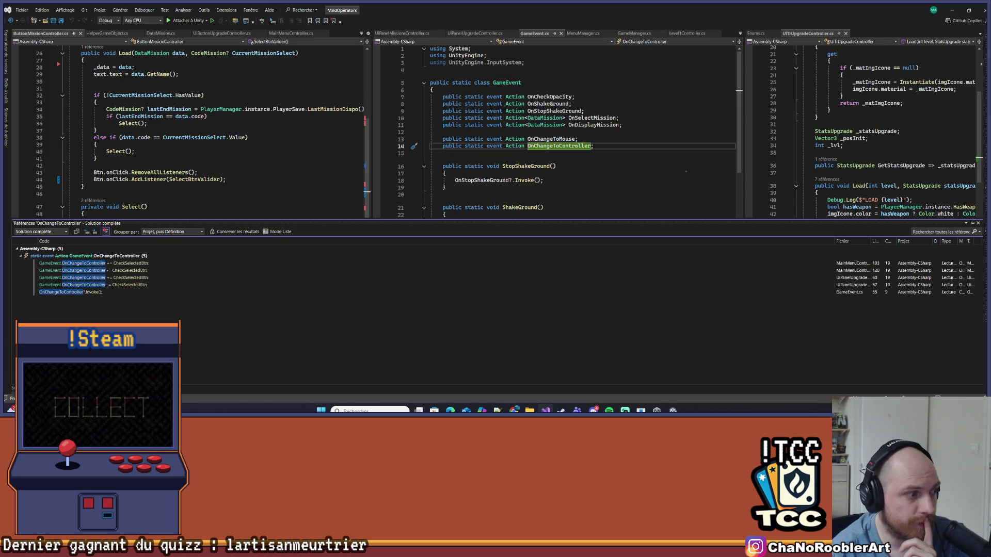
pyautogui.click(92, 264)
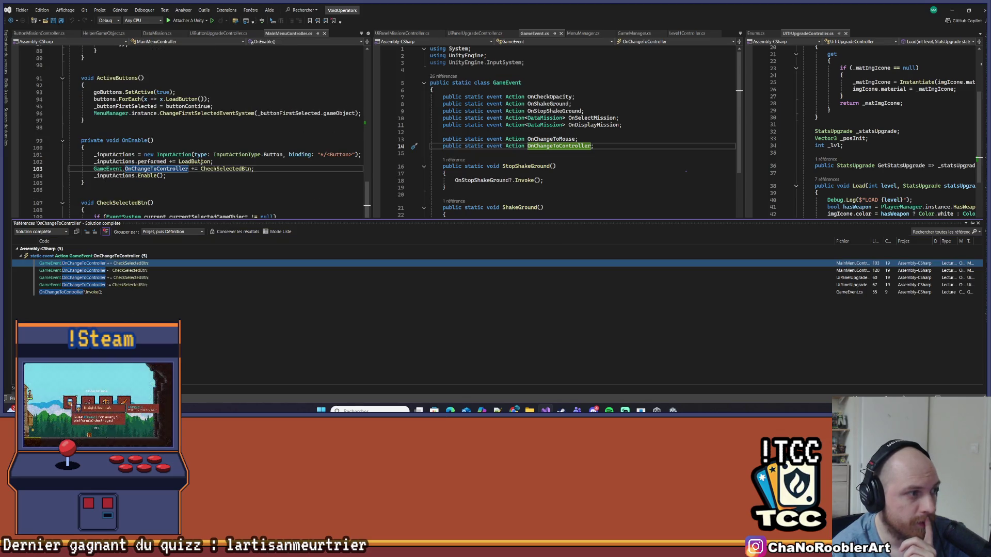
pyautogui.click(131, 278)
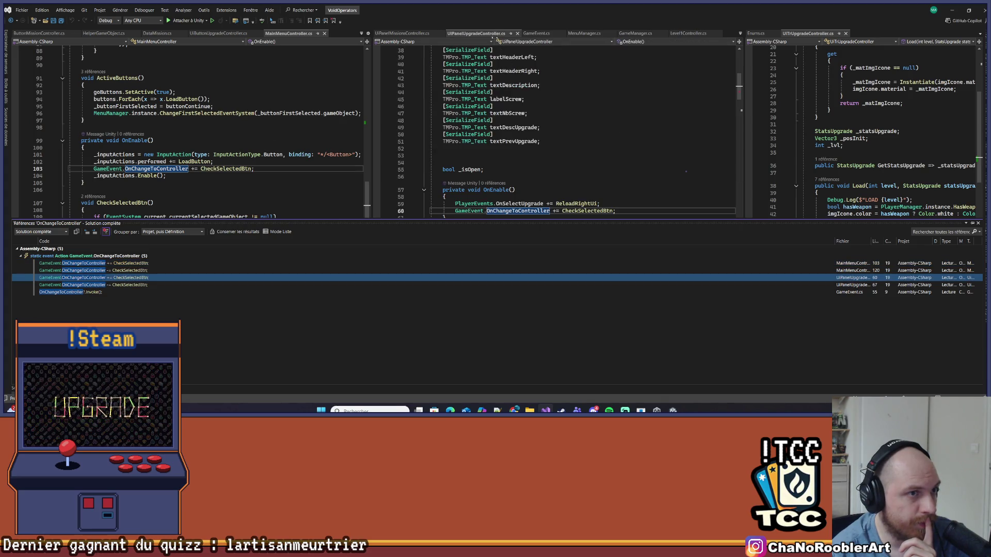
pyautogui.scroll(-1, 631, 122)
pyautogui.click(631, 122)
pyautogui.click(615, 190)
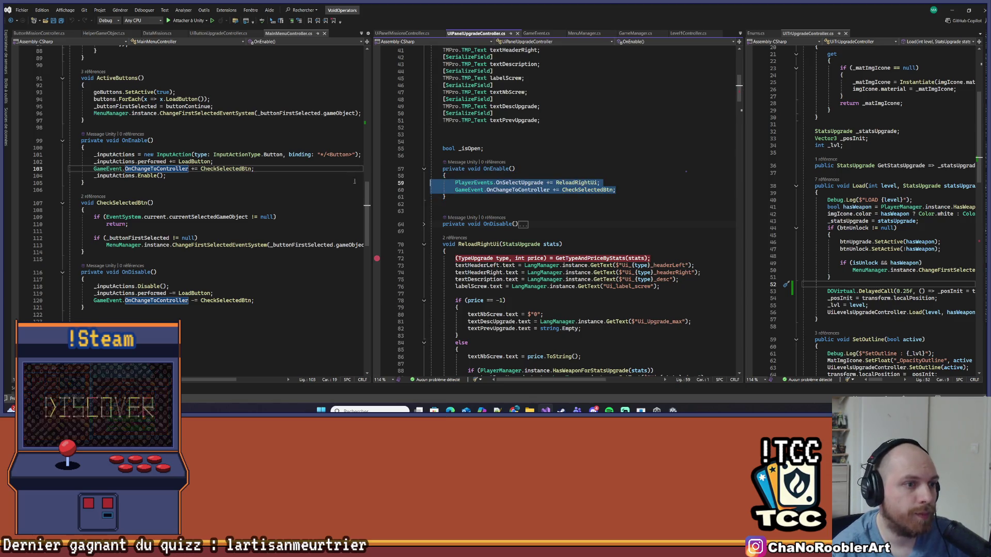
pyautogui.click(569, 155)
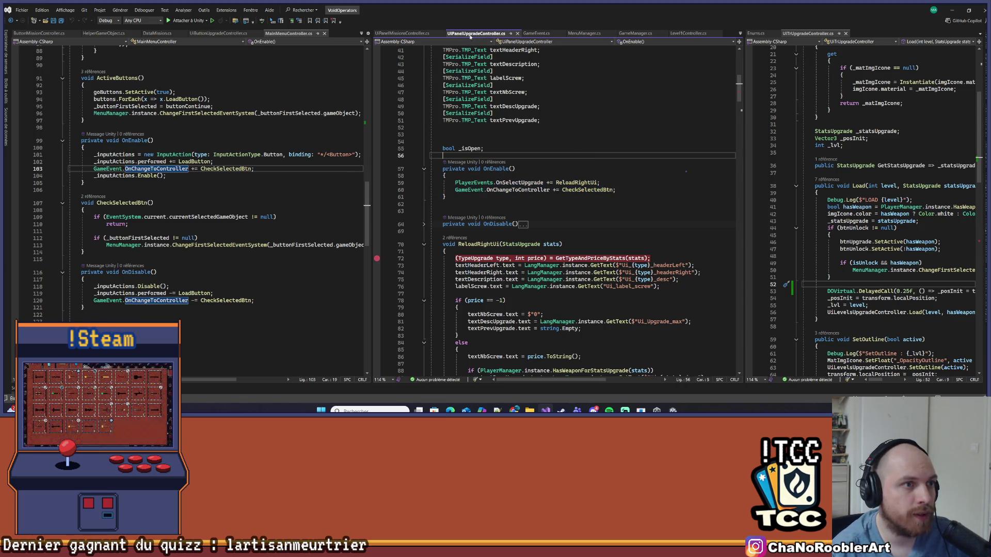
# - Switch to UIPanelMissionsController.cs and scroll to LoadBtnValider, PassText and SelectMission
pyautogui.click(402, 33)
pyautogui.scroll(20, 559, 219)
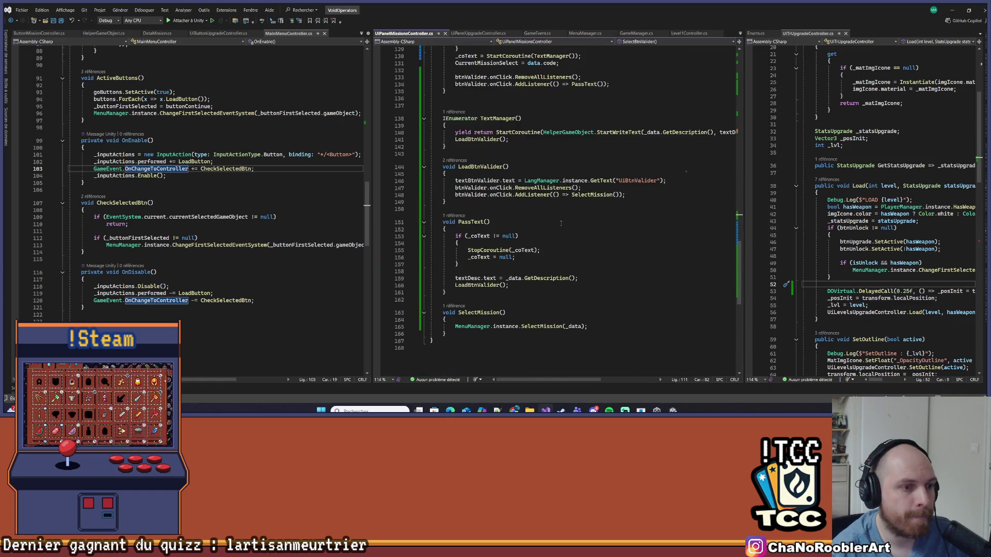
pyautogui.scroll(4, 556, 221)
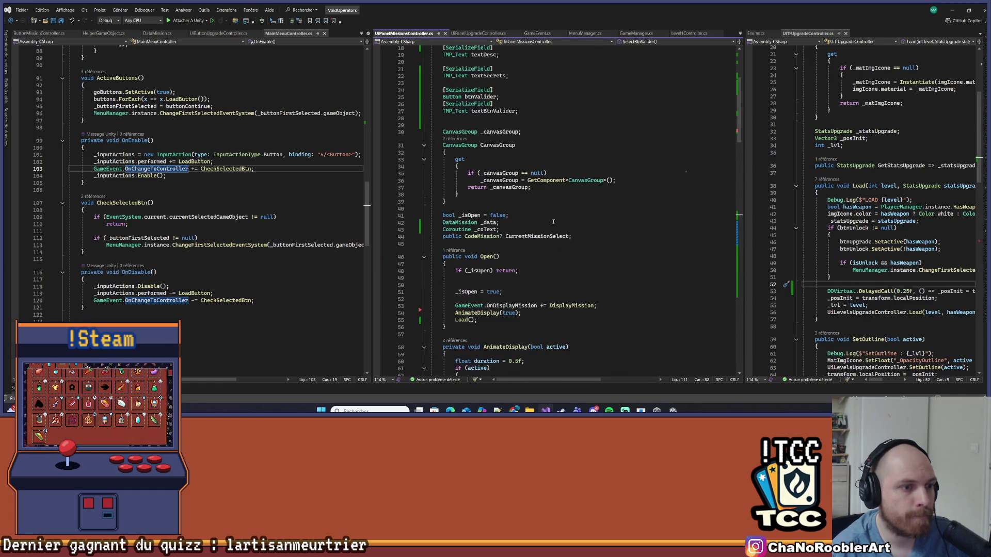
pyautogui.scroll(-20, 553, 222)
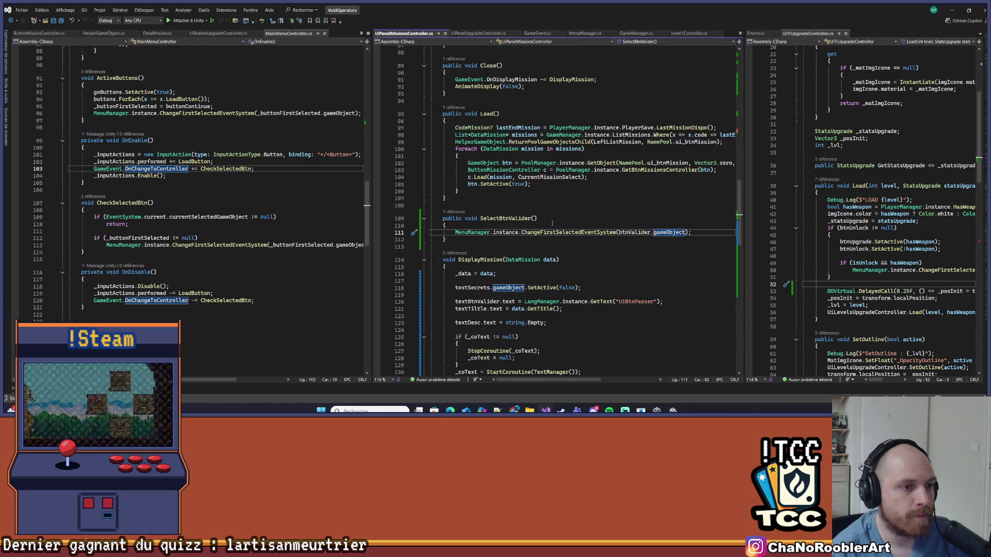
pyautogui.scroll(-5, 548, 228)
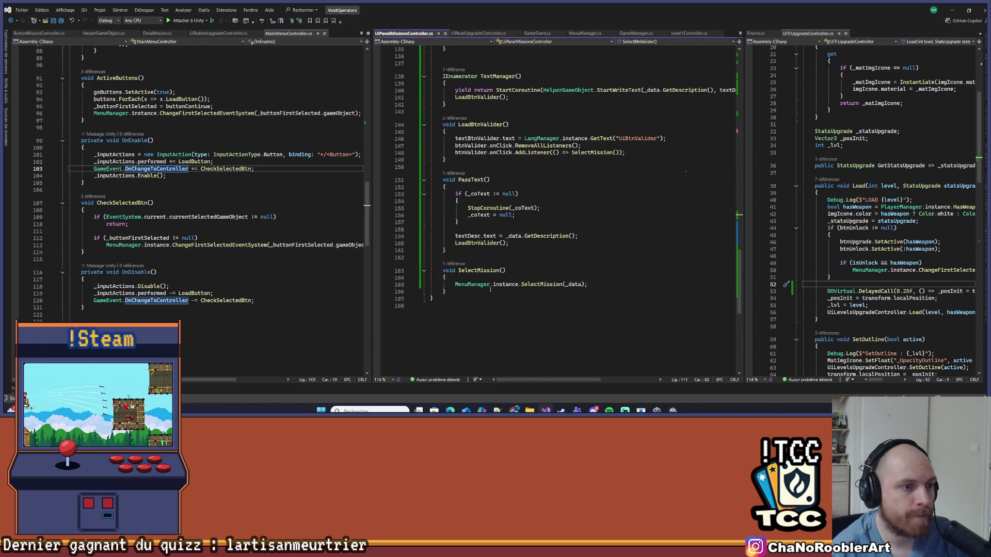
# - Add an OnEnable subscribing CheckSelectedBtn to OnChangeToController, plus an OnDisable stub, and save
pyautogui.click(520, 290)
pyautogui.press('Return')
pyautogui.press('Return')
pyautogui.press('Return')
pyautogui.write('One')
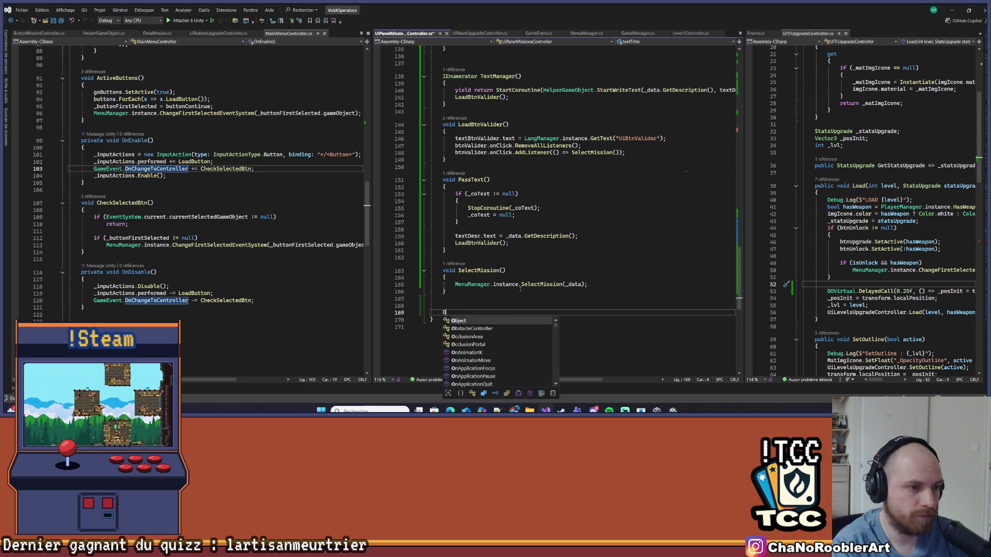
pyautogui.press('Down')
pyautogui.press('Down')
pyautogui.press('Down')
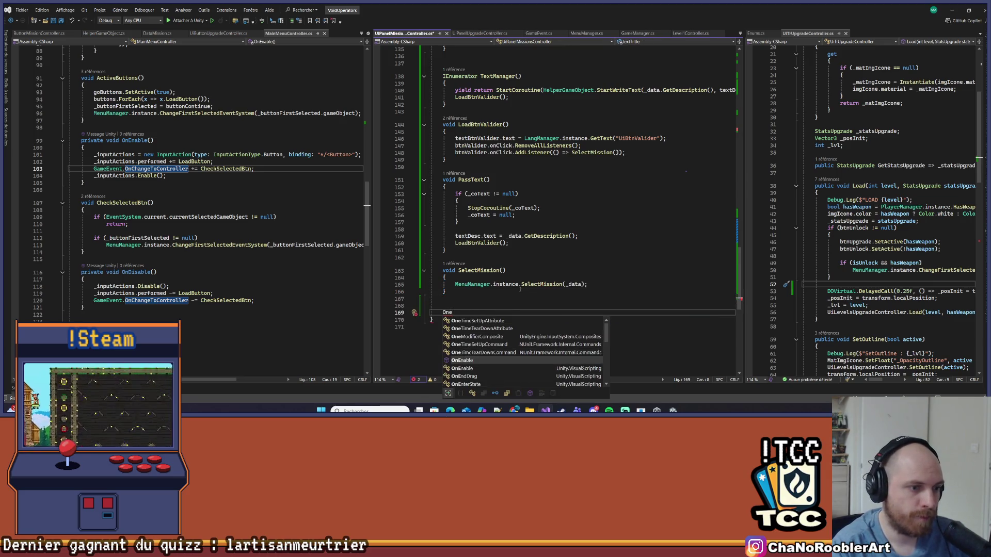
pyautogui.press('Tab')
pyautogui.press('Tab')
pyautogui.press('Return')
pyautogui.press('Return')
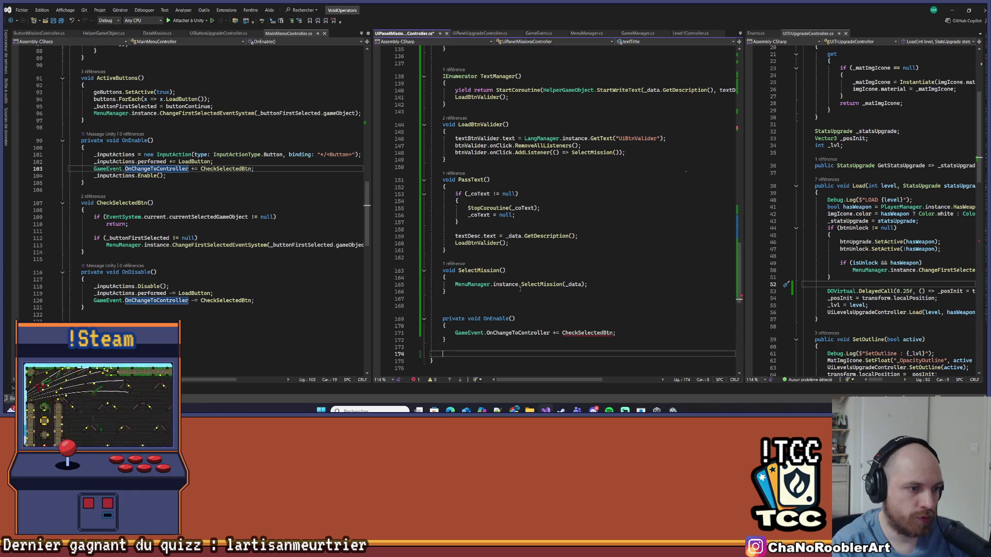
pyautogui.write('OnD')
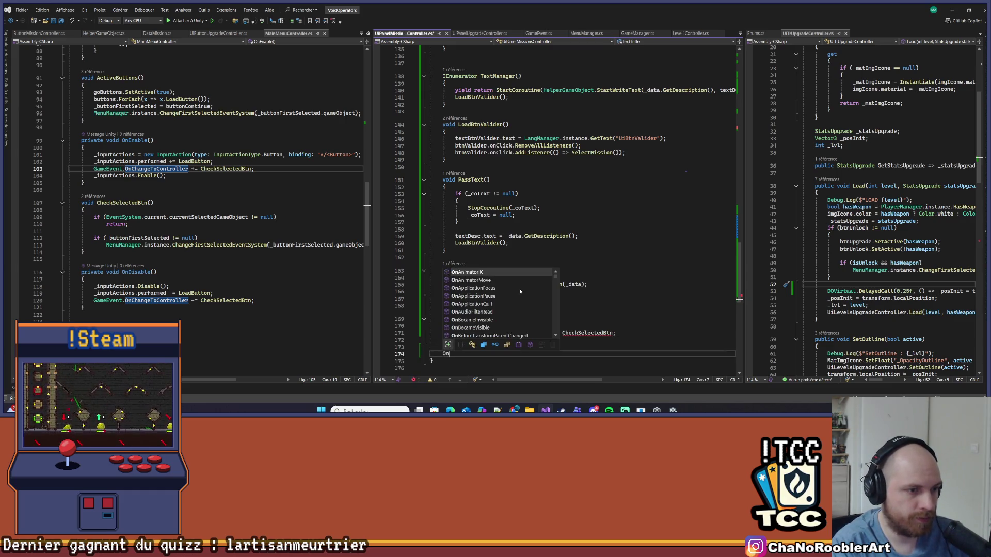
pyautogui.press('Tab')
pyautogui.press('Tab')
pyautogui.hotkey('ctrl', 's')
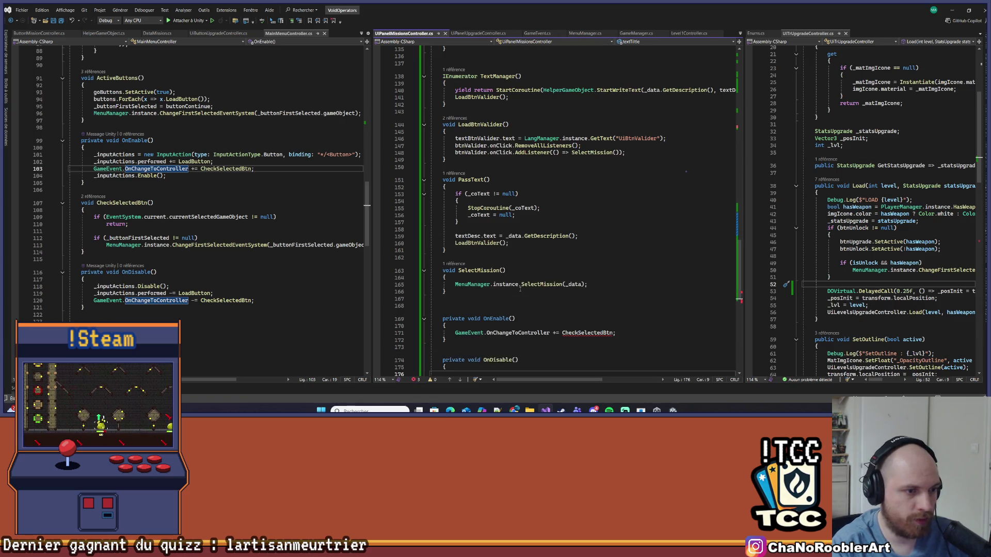
# - Copy the subscription line into OnDisable and change += to -= to unsubscribe
pyautogui.scroll(-3, 508, 324)
pyautogui.moveTo(450, 270); pyautogui.dragTo(625, 272)
pyautogui.hotkey('ctrl', 'c')
pyautogui.click(479, 314)
pyautogui.hotkey('ctrl', 'v')
pyautogui.click(556, 311)
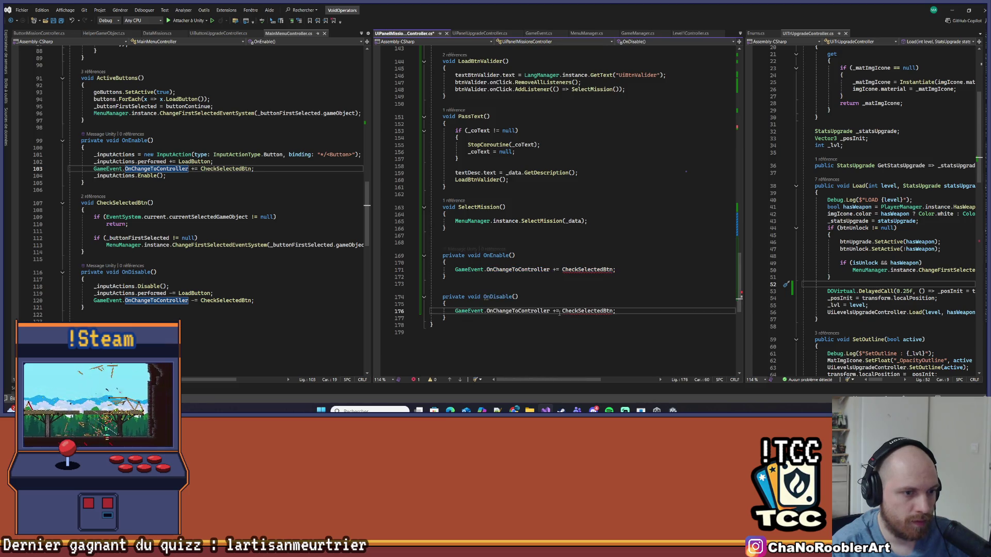
pyautogui.press('Delete')
pyautogui.write('-')
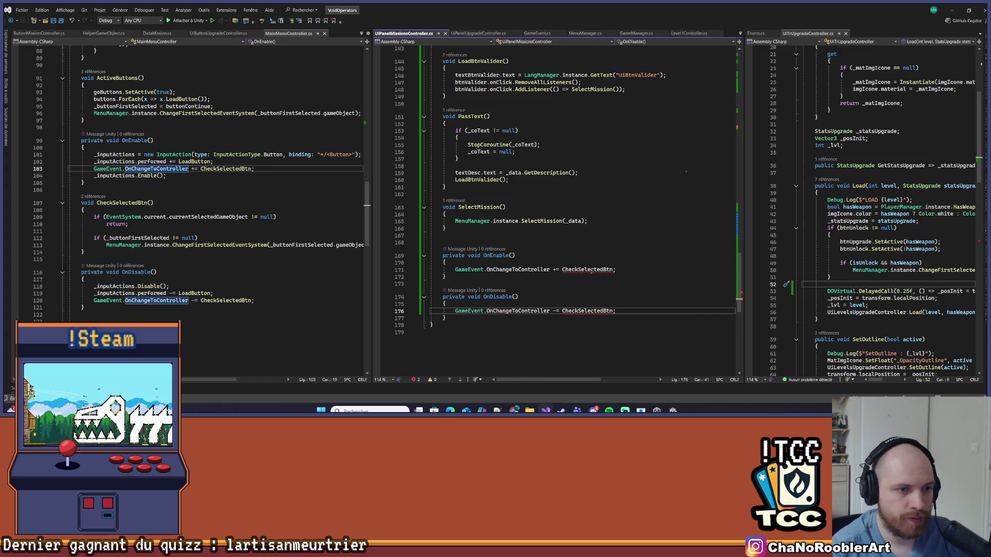
# - Add an empty void CheckSelectedBtn() method above OnEnable
pyautogui.doubleClick(588, 269)
pyautogui.scroll(4, 486, 259)
pyautogui.hotkey('ctrl', 'c')
pyautogui.click(445, 312)
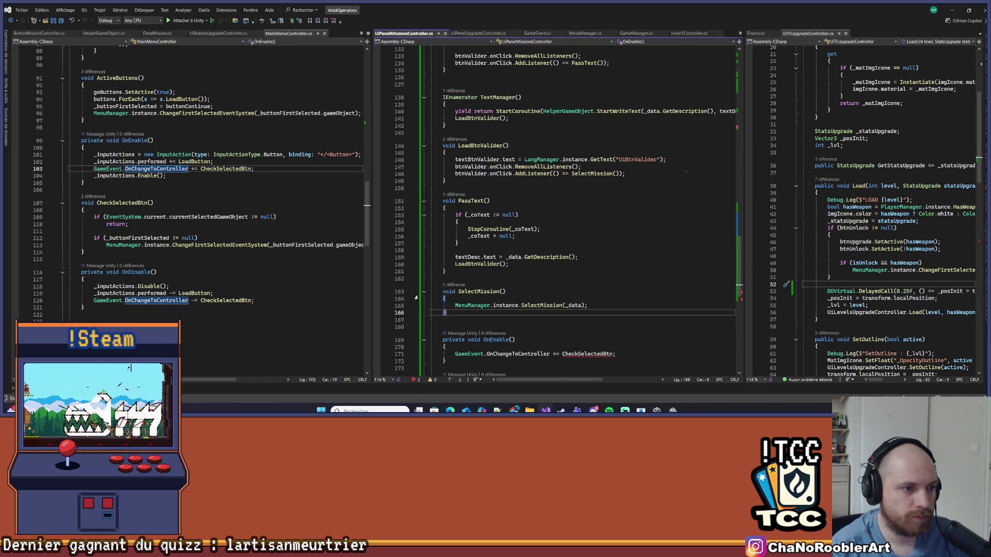
pyautogui.press('Down')
pyautogui.press('Down')
pyautogui.press('Return')
pyautogui.write('void')
pyautogui.hotkey('ctrl', 'v')
pyautogui.write('()')
pyautogui.press('Return')
pyautogui.write('{')
pyautogui.press('Return')
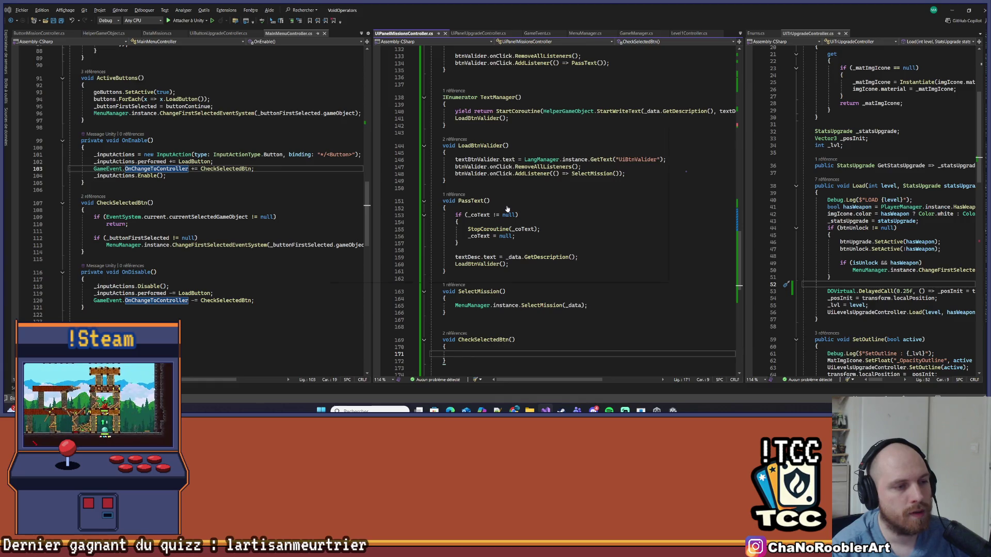
# - Copy the if/return/MenuManager lines from UiPanelUpgradeController's CheckSelectedBtn into the mission panel's CheckSelectedBtn
pyautogui.hotkey('ctrl', 'Tab')
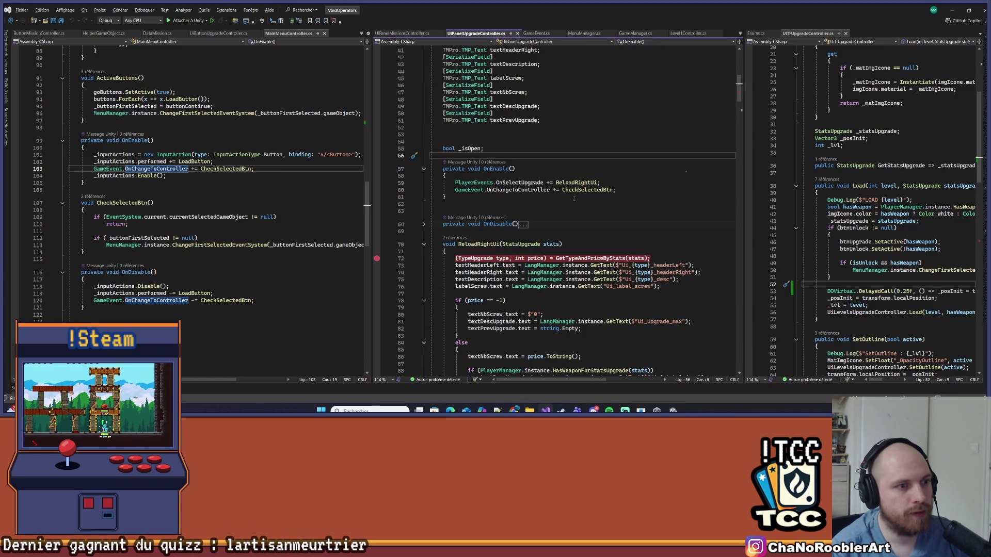
pyautogui.keyDown('ctrl'); pyautogui.click(588, 190); pyautogui.keyUp('ctrl')
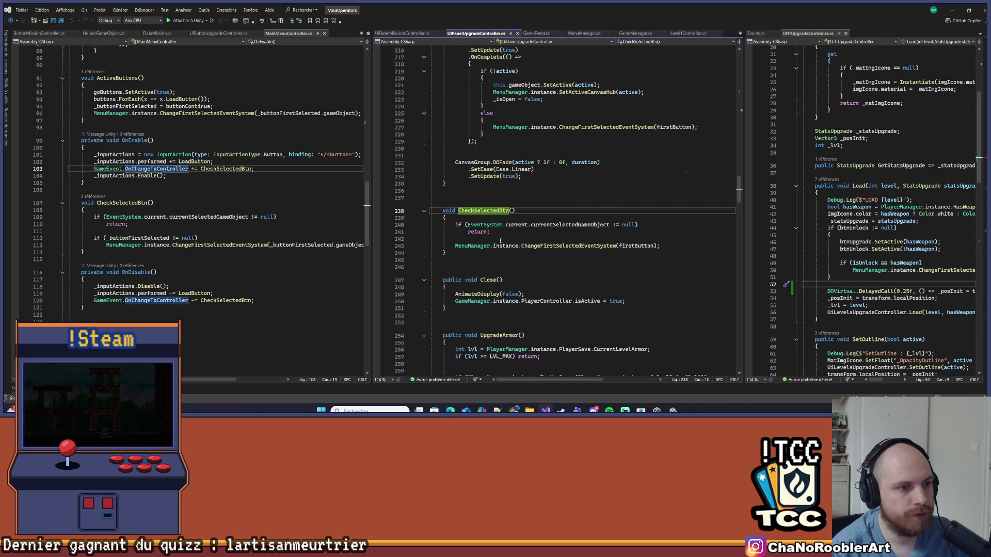
pyautogui.moveTo(659, 246); pyautogui.dragTo(431, 239)
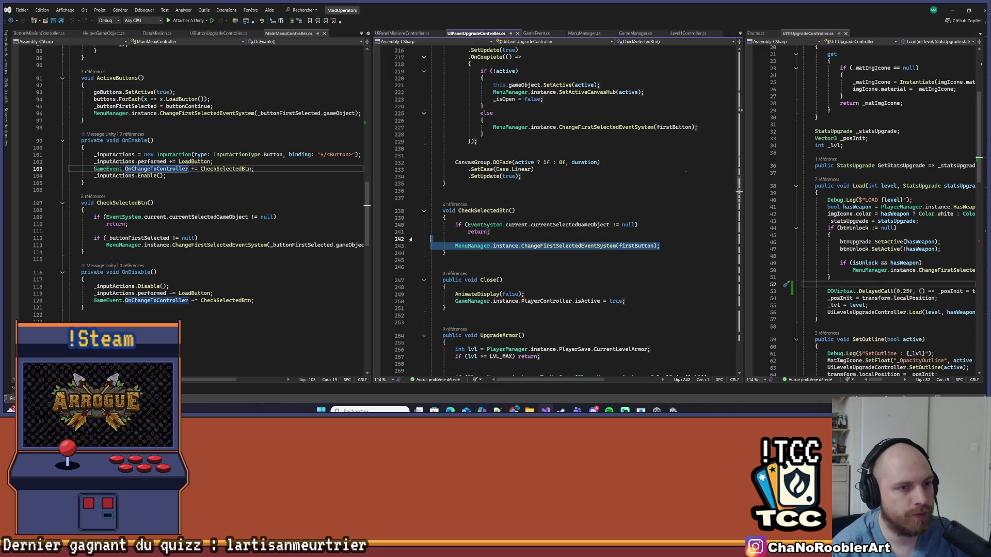
pyautogui.click(485, 225)
pyautogui.moveTo(660, 239)
pyautogui.mouseDown()
pyautogui.moveTo(567, 243)
pyautogui.moveTo(427, 225)
pyautogui.mouseUp()
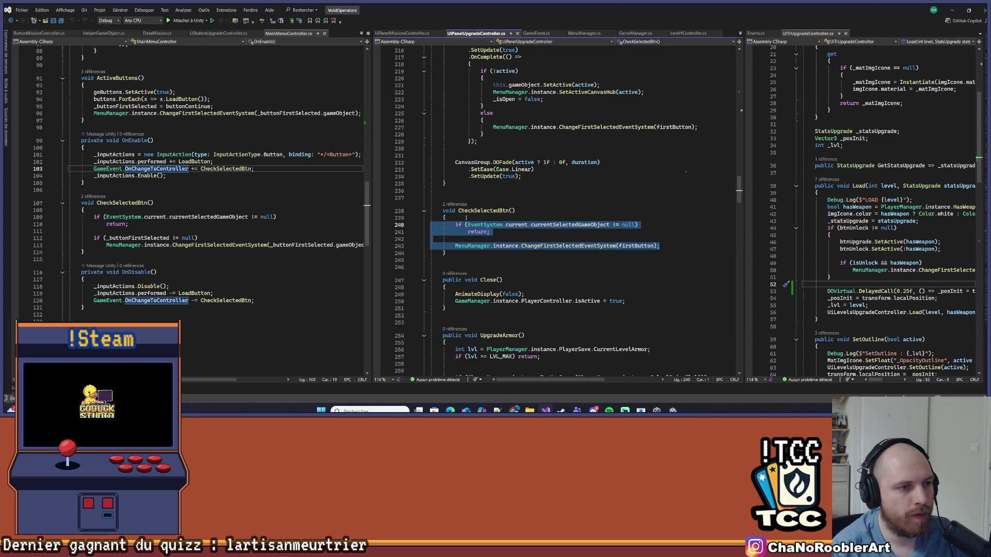
pyautogui.hotkey('ctrl', 'c')
pyautogui.hotkey('ctrl', 'Tab')
pyautogui.hotkey('ctrl', 'v')
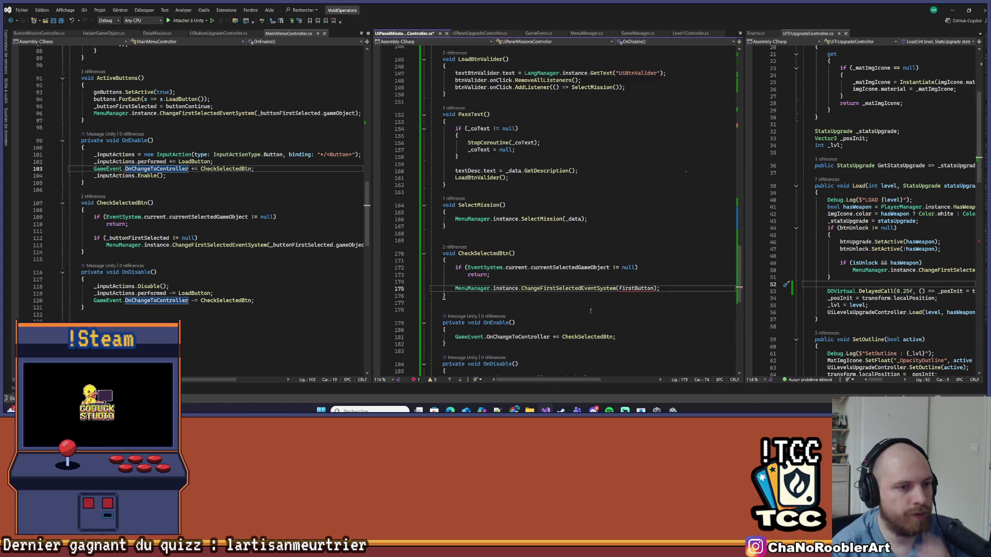
pyautogui.scroll(20, 578, 274)
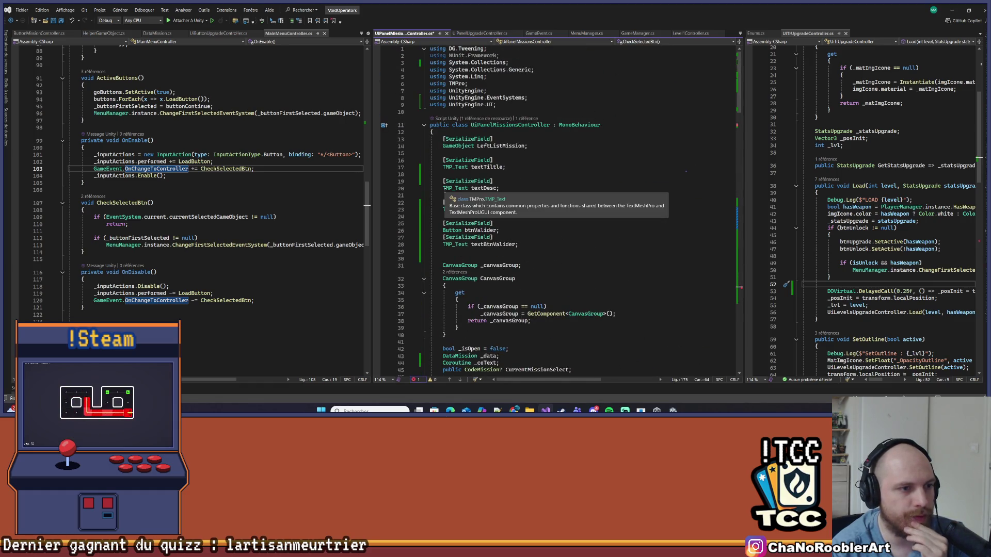
# - Drag the editor splitter left to widen the UIPanelMissionsController code pane
pyautogui.scroll(-16, 600, 279)
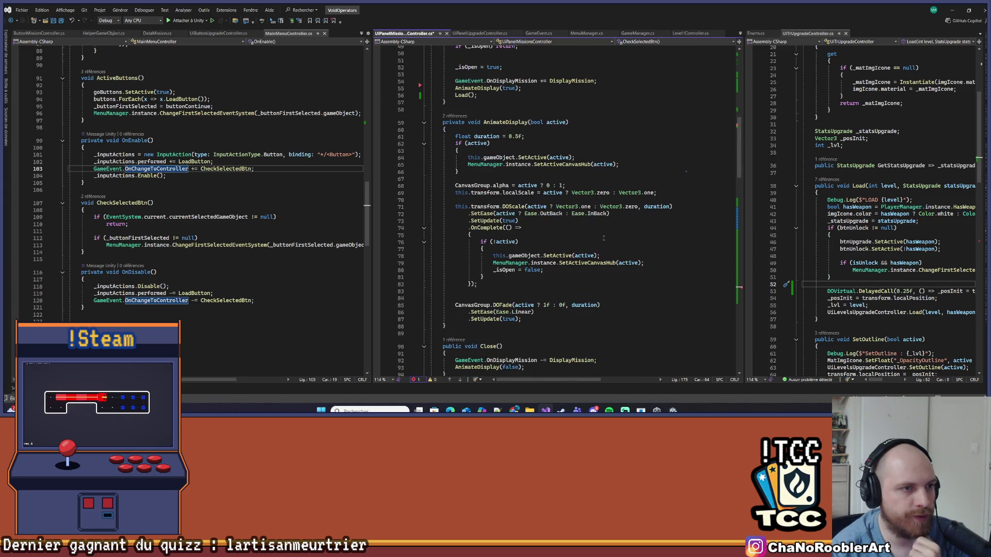
pyautogui.scroll(-10, 603, 238)
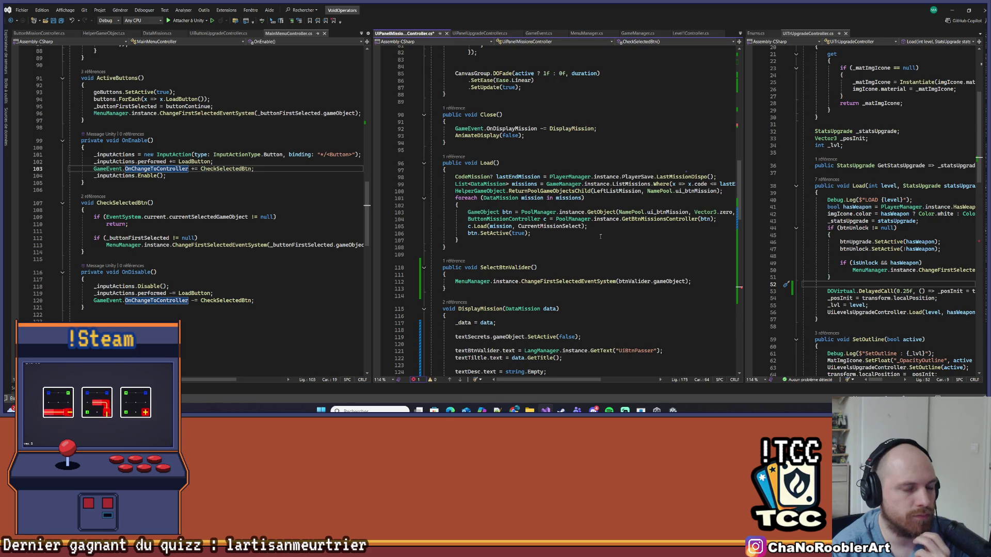
pyautogui.rightClick(480, 228)
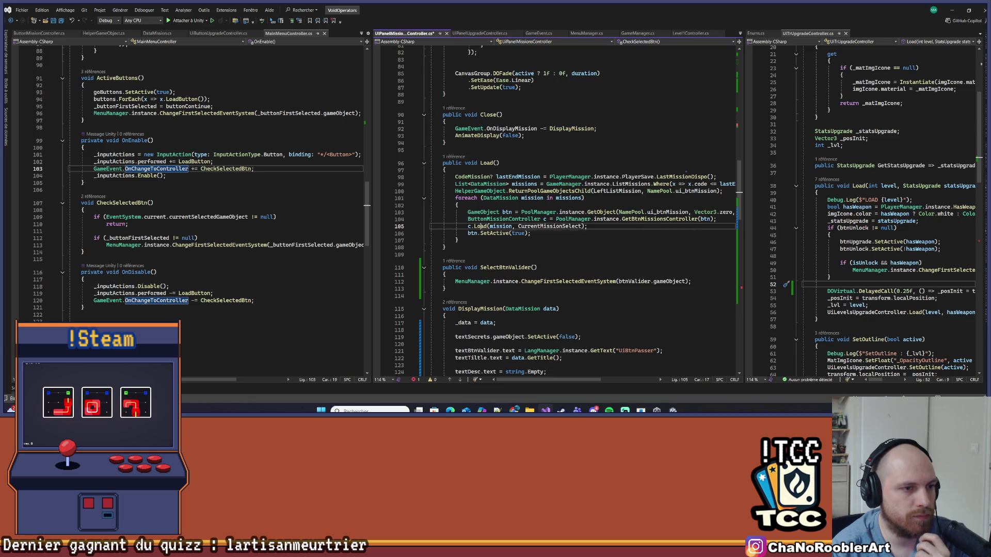
pyautogui.click(531, 234)
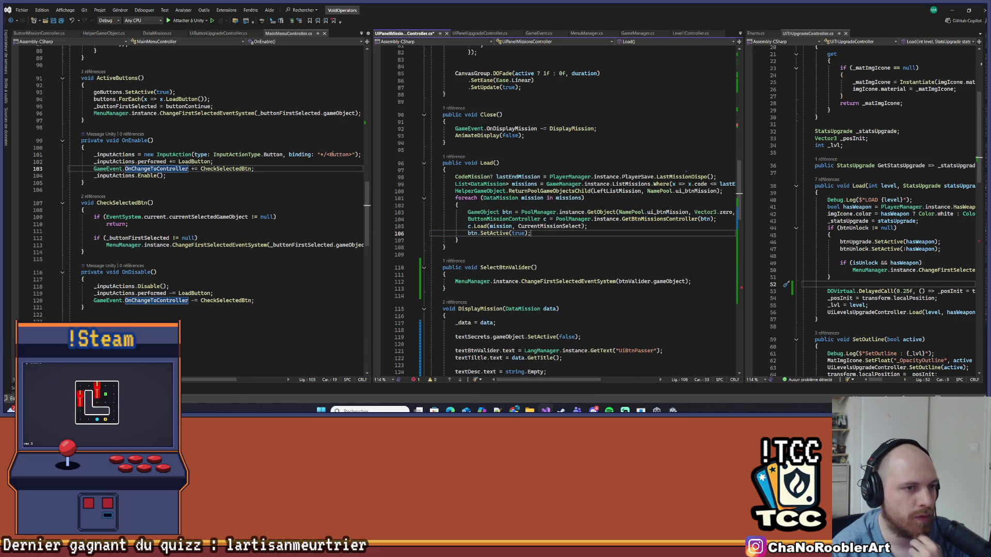
pyautogui.click(370, 154)
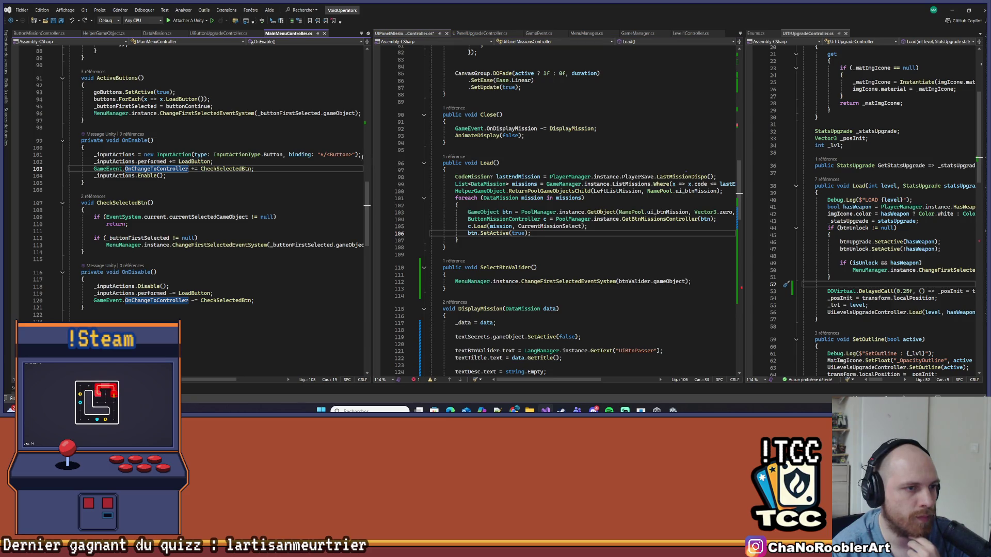
pyautogui.moveTo(371, 143); pyautogui.dragTo(293, 150)
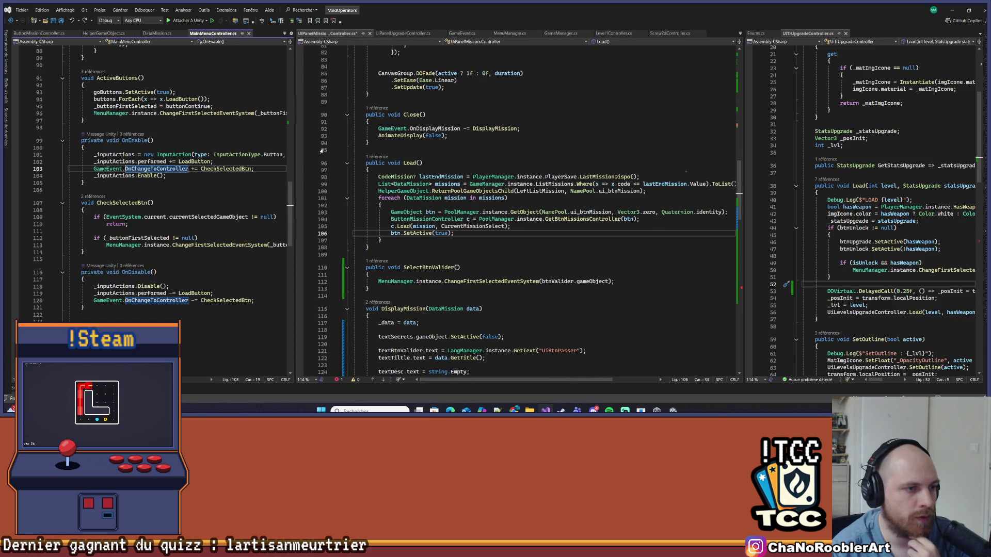
# - Review the Load method, highlighting btn references and the c.Load and GetBtnMissionsController lines
pyautogui.click(435, 212)
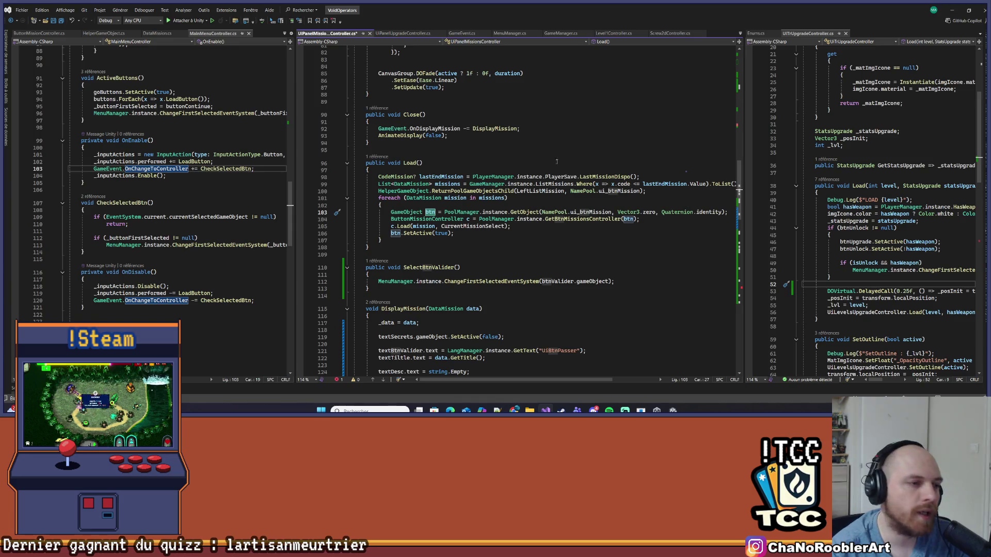
pyautogui.click(518, 227)
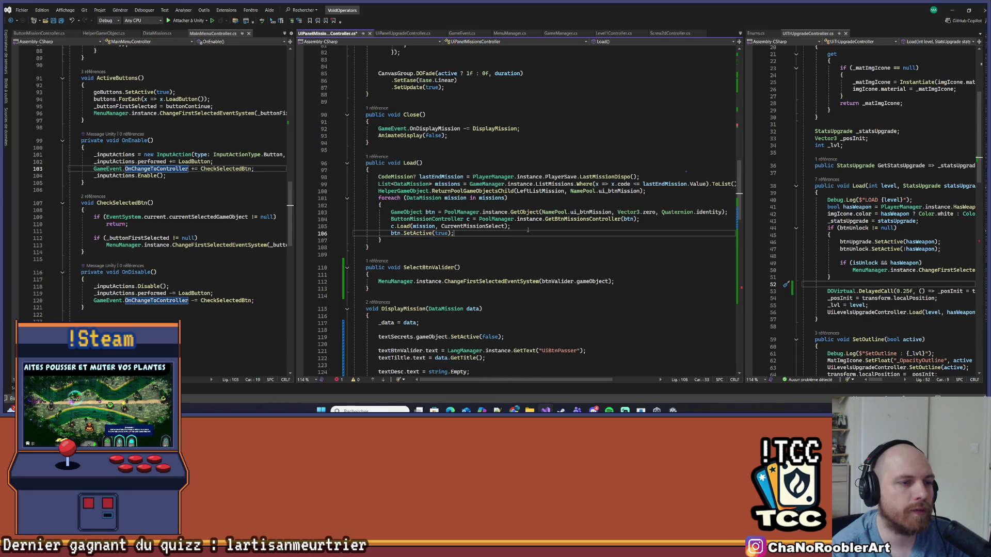
pyautogui.click(644, 220)
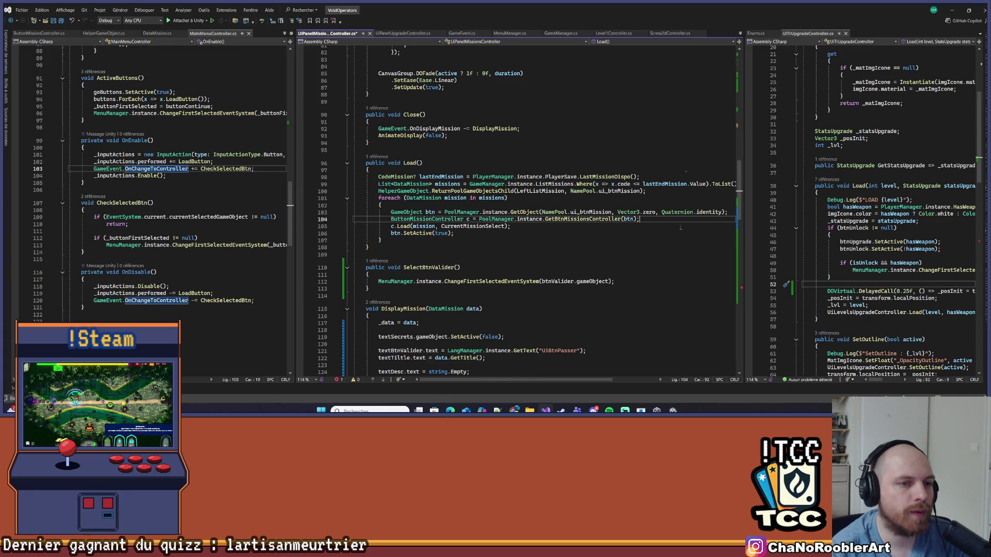
pyautogui.click(729, 212)
pyautogui.scroll(-1, 730, 213)
pyautogui.moveTo(373, 164); pyautogui.dragTo(508, 176)
pyautogui.click(508, 177)
pyautogui.click(429, 191)
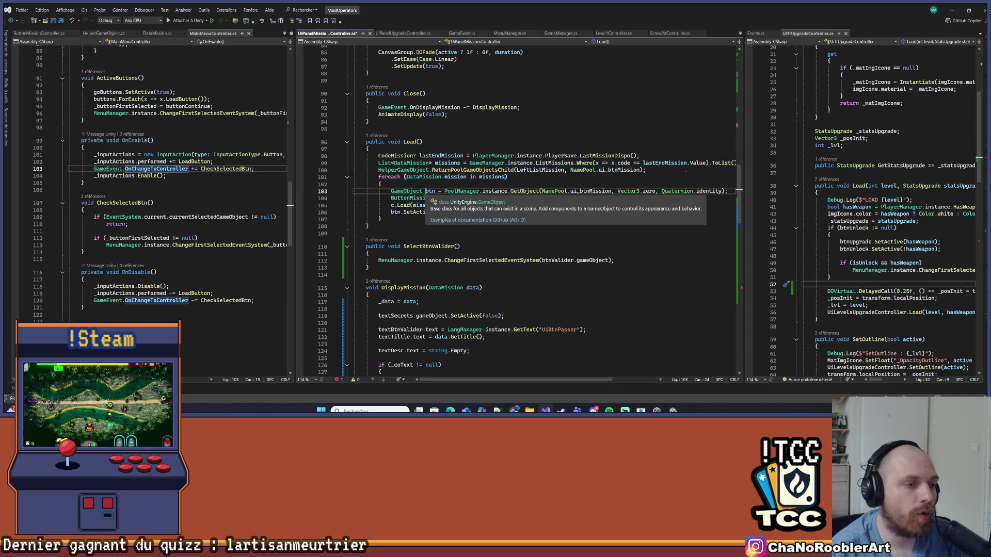
pyautogui.scroll(3, 468, 181)
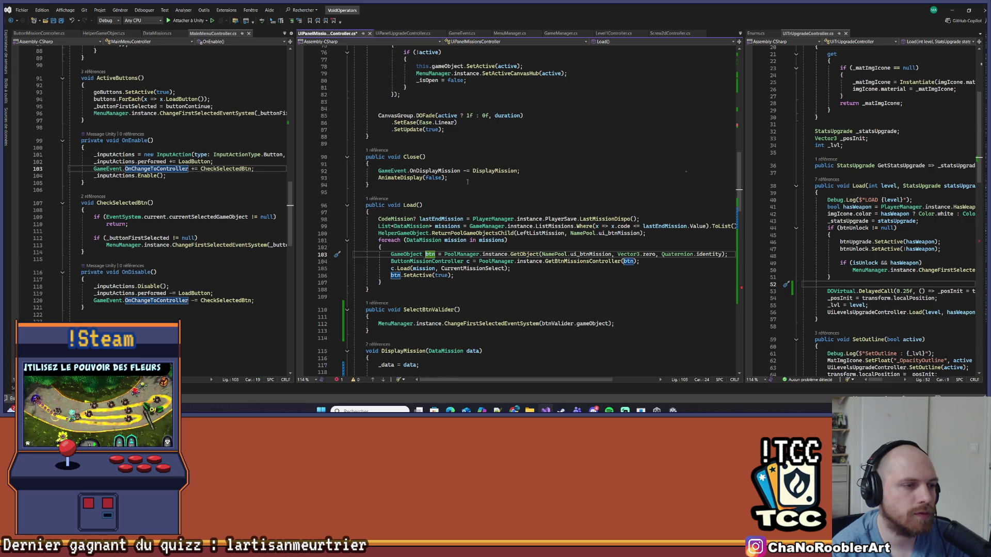
pyautogui.scroll(20, 467, 181)
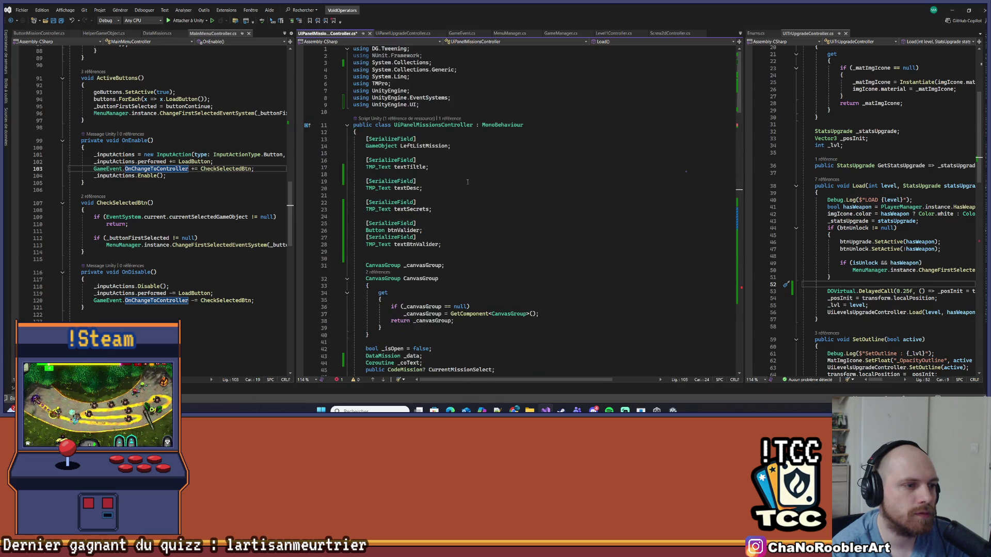
pyautogui.scroll(-5, 467, 181)
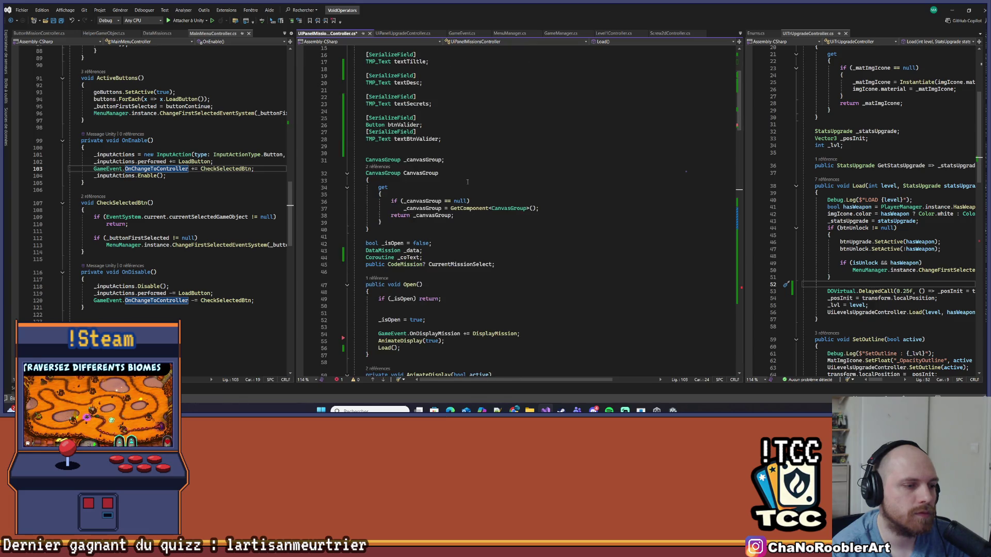
pyautogui.scroll(-10, 467, 182)
pyautogui.scroll(-12, 468, 182)
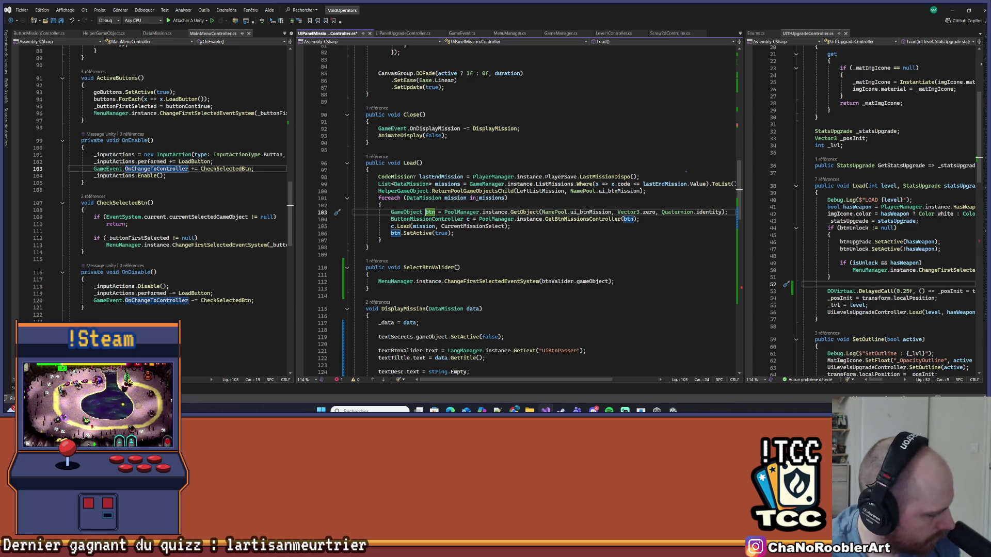
pyautogui.scroll(-4, 481, 218)
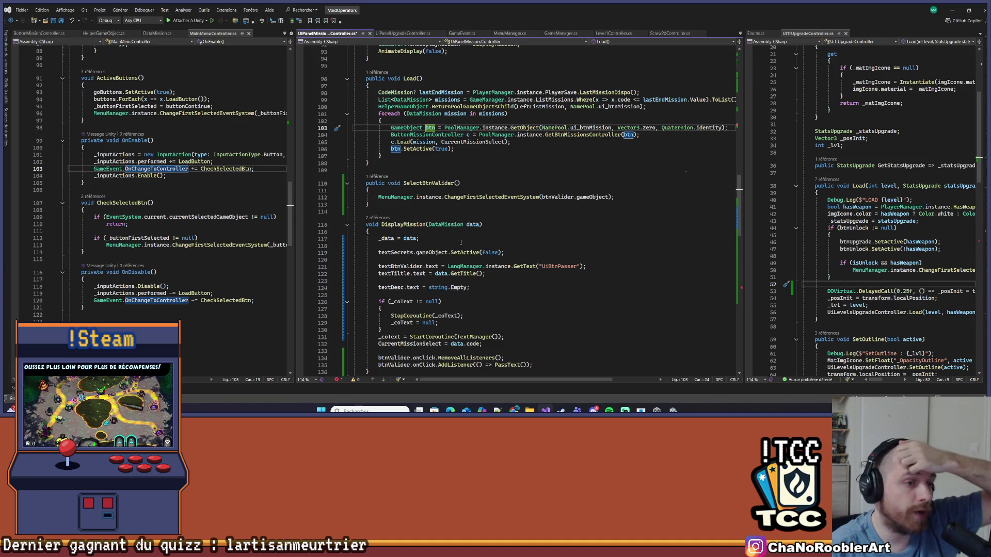
pyautogui.scroll(-15, 461, 242)
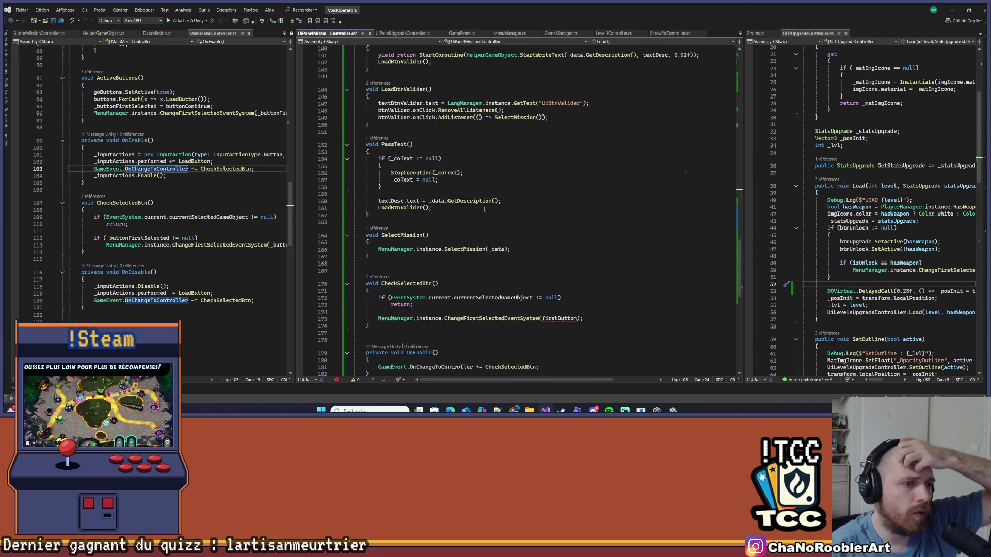
# - Replace firstButton with btnValider.gameObject in CheckSelectedBtn's fallback call, then return to Unity
pyautogui.scroll(-5, 484, 209)
pyautogui.doubleClick(561, 193)
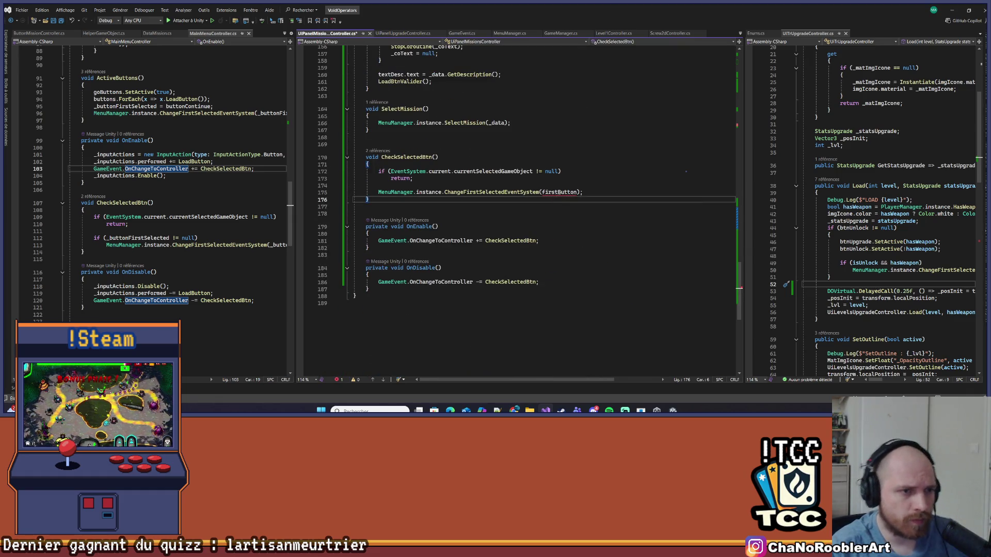
pyautogui.scroll(-1, 561, 193)
pyautogui.write('btnValider')
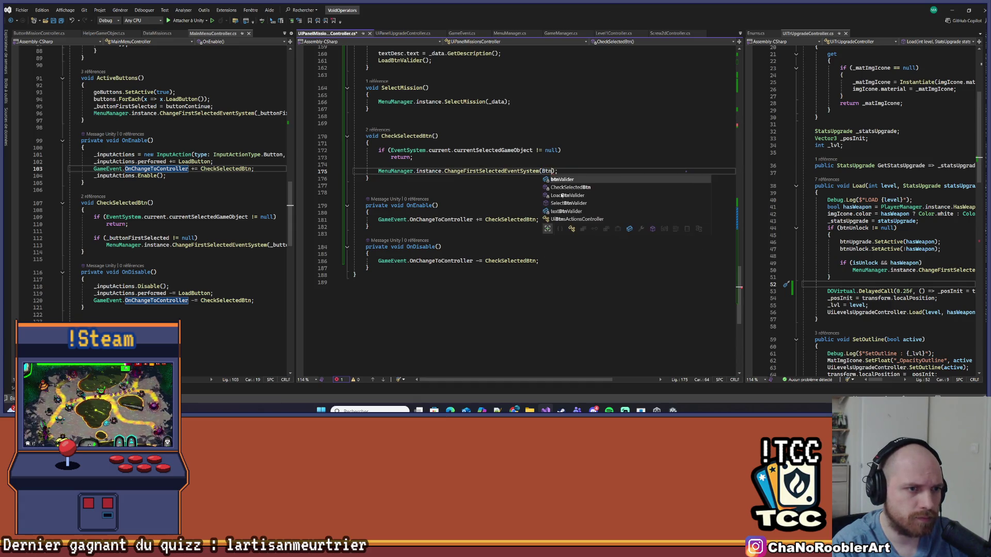
pyautogui.click(561, 193)
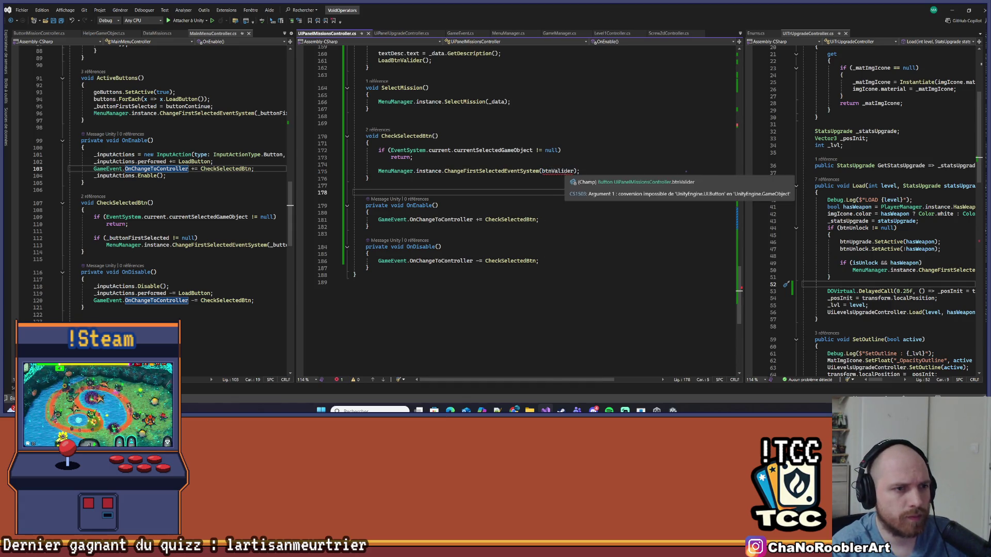
pyautogui.click(604, 170)
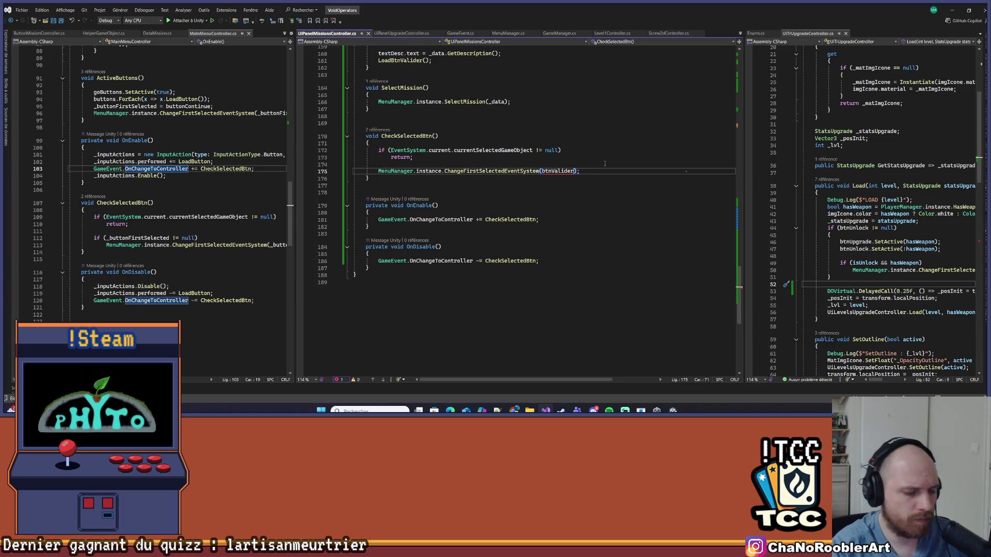
pyautogui.write('.gameObject')
pyautogui.press('Up')
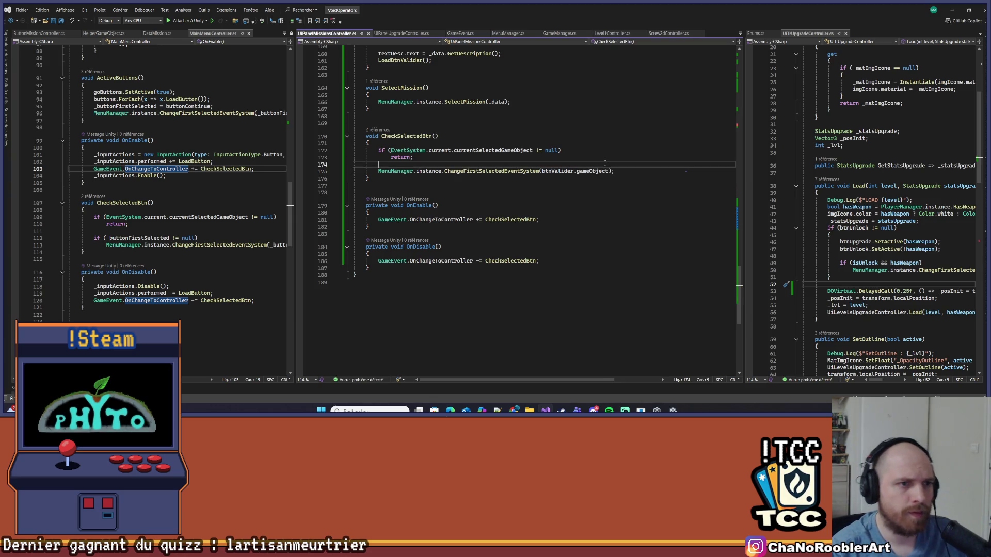
pyautogui.click(953, 10)
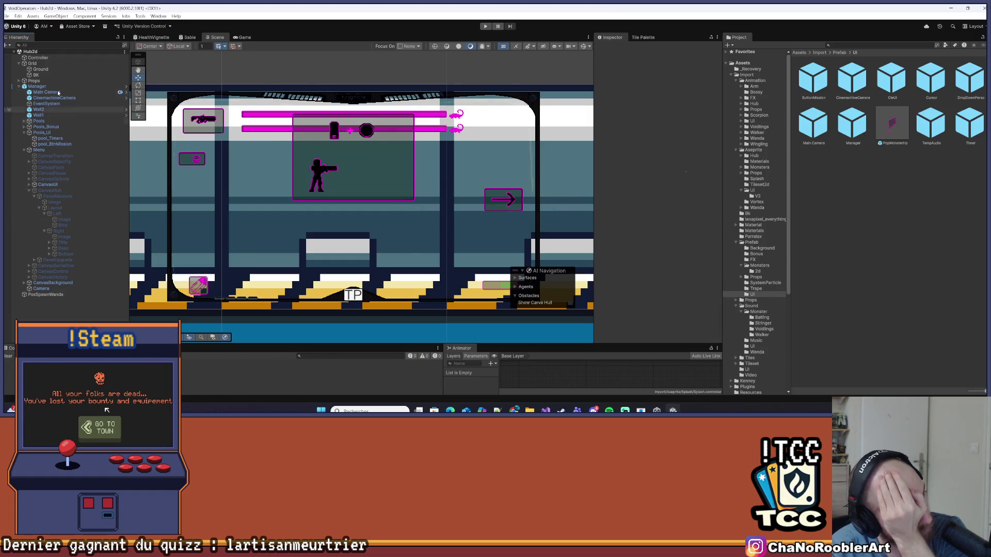
# - Start the game in play mode from the Unity toolbar
pyautogui.click(8, 45)
pyautogui.press('Escape')
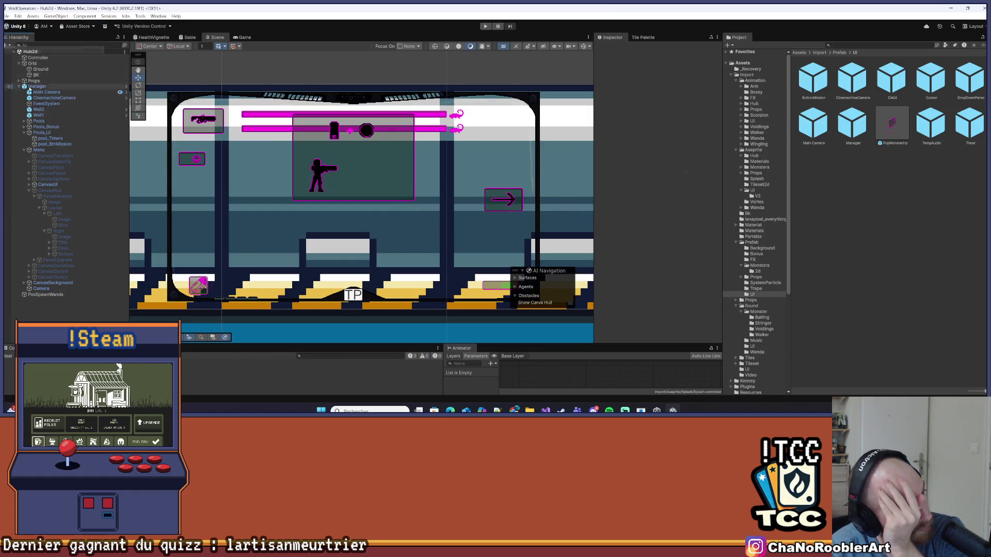
pyautogui.click(488, 27)
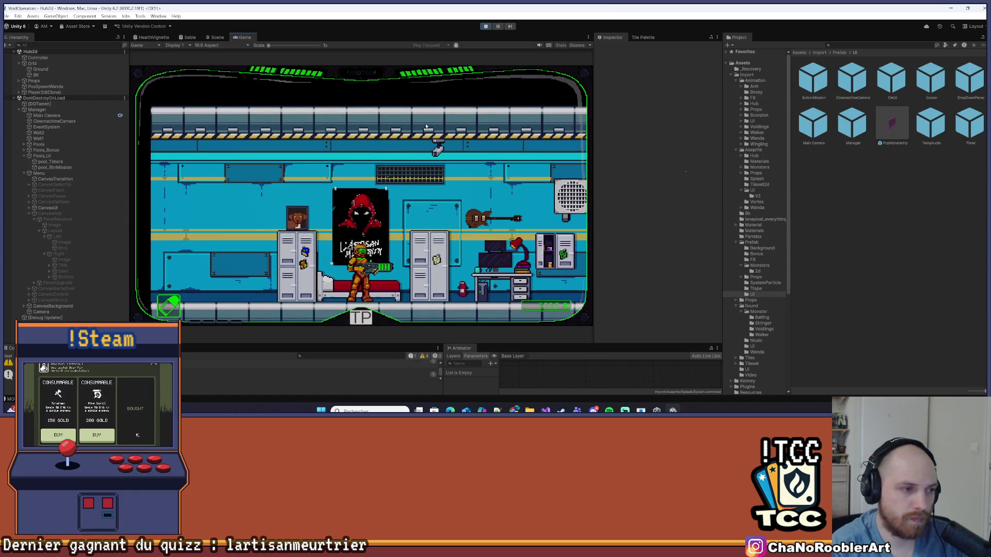
# - Walk the character right with D to the VOIDTECH terminal and open the missions panel with E
pyautogui.press('d')
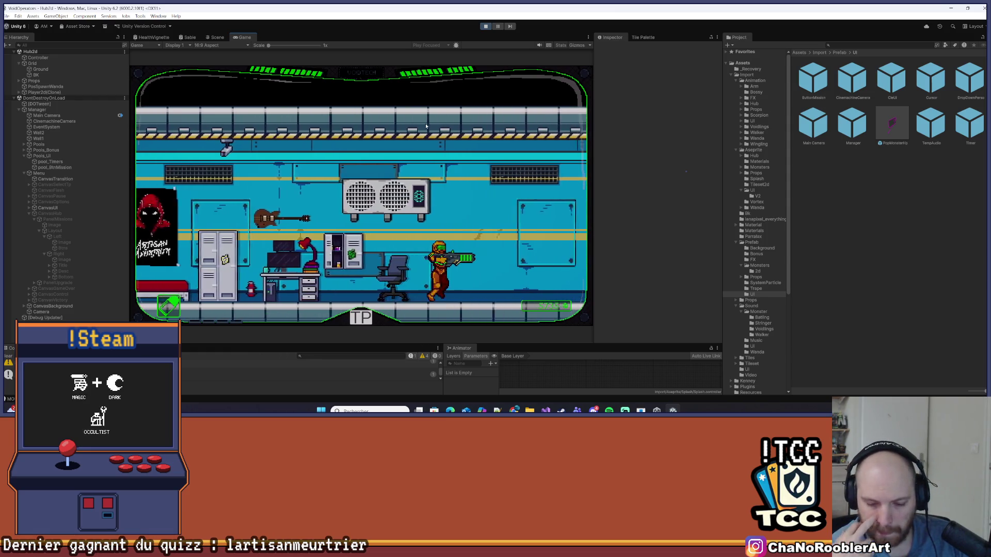
pyautogui.press('d')
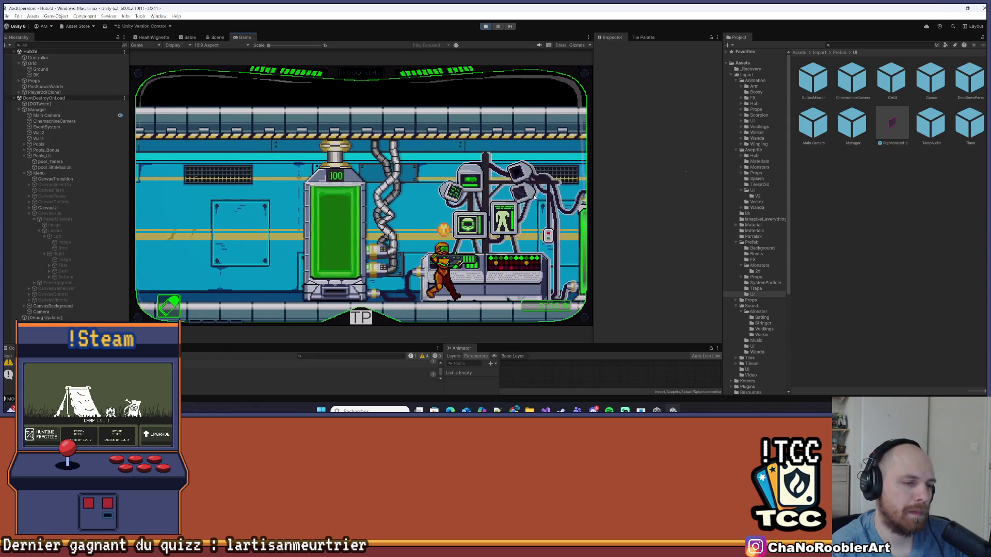
pyautogui.press('d')
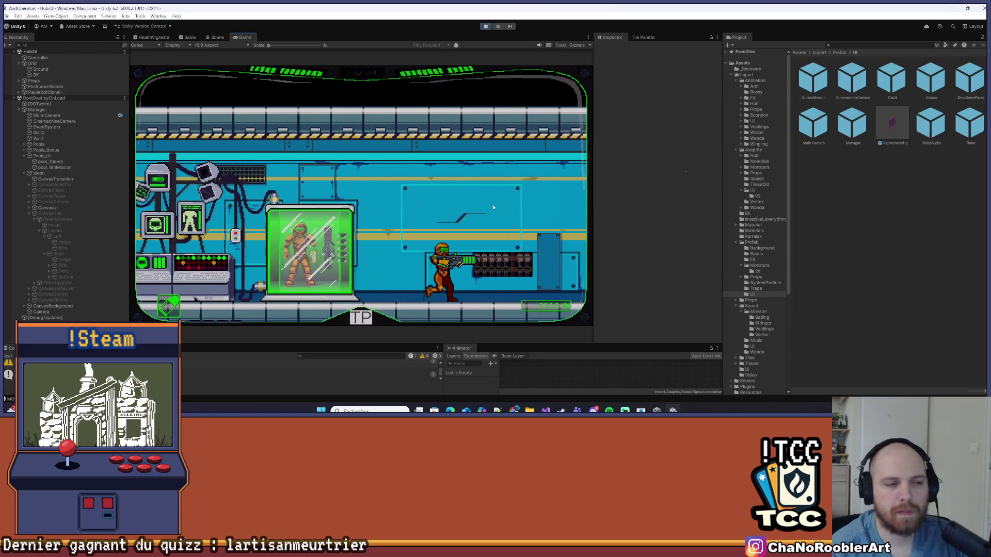
pyautogui.press('d')
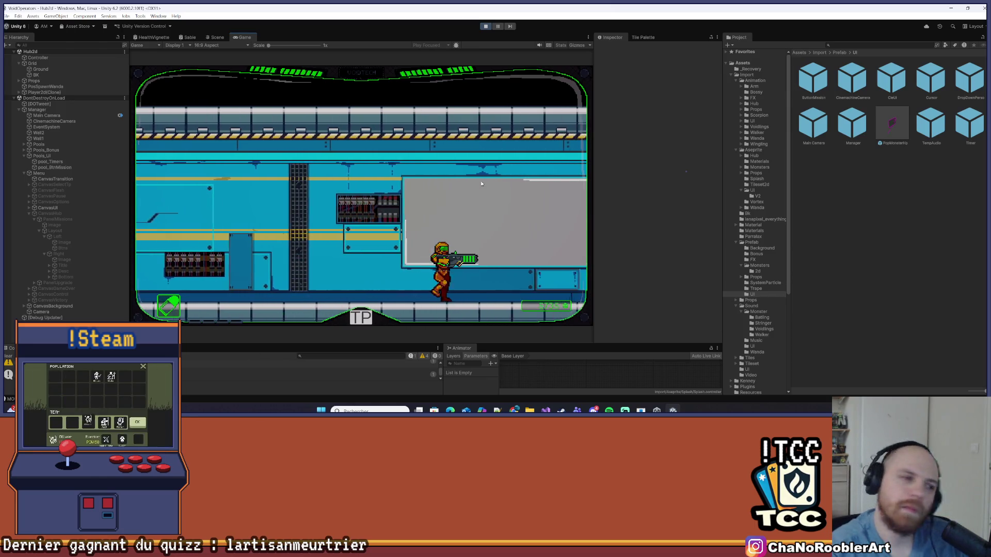
pyautogui.press('d')
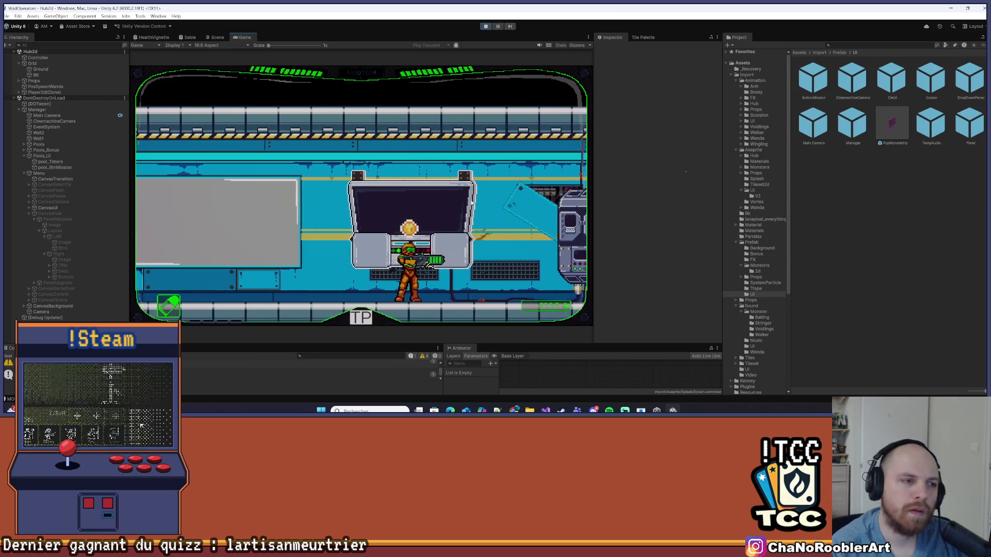
pyautogui.press('d')
pyautogui.press('e')
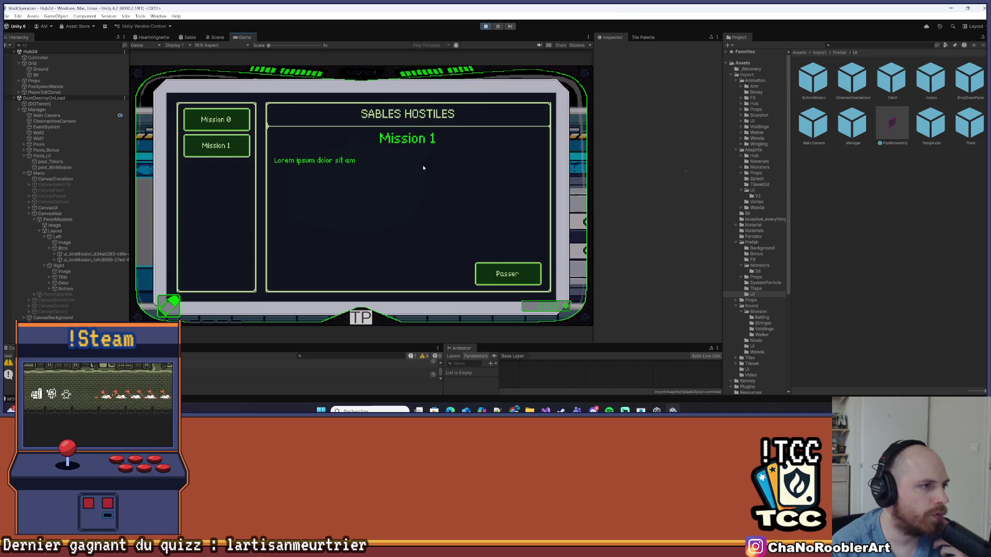
# - Move focus between Mission 0 (Tuto) and Mission 1, then down to Passer
pyautogui.press('Up')
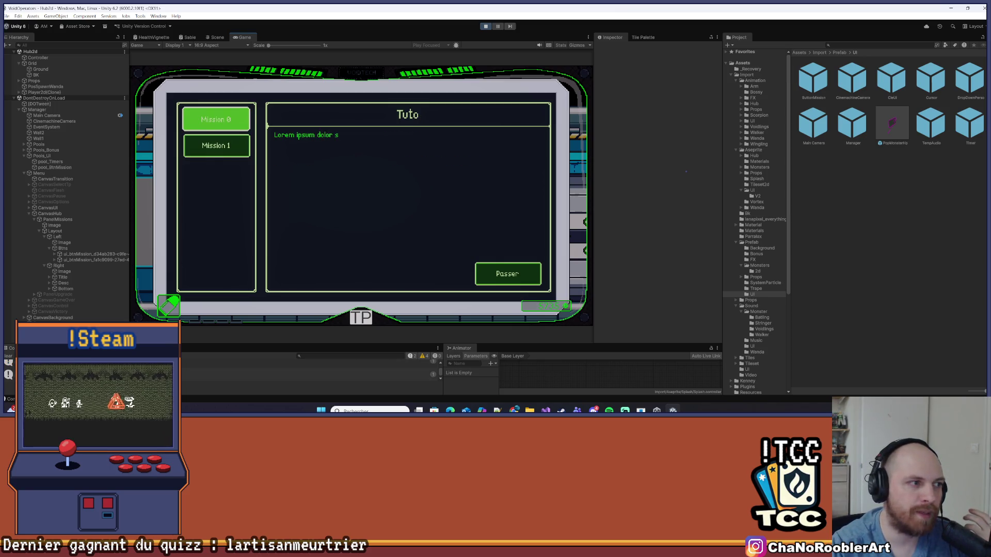
pyautogui.press('Down')
pyautogui.press('Up')
pyautogui.press('Down')
pyautogui.press('Down')
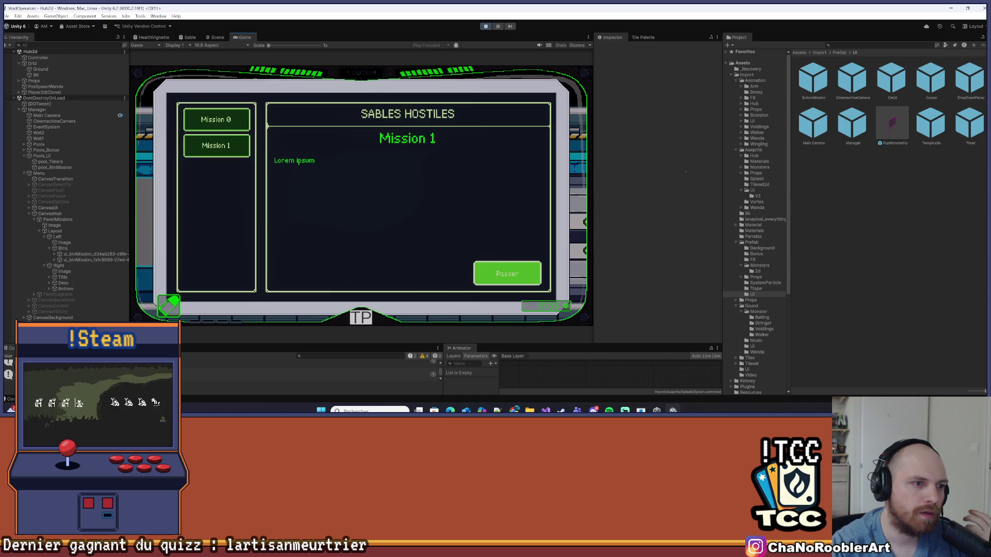
# - Deselect Passer with a click, then check that arrow keys reselect Passer and the mission buttons
pyautogui.click(521, 183)
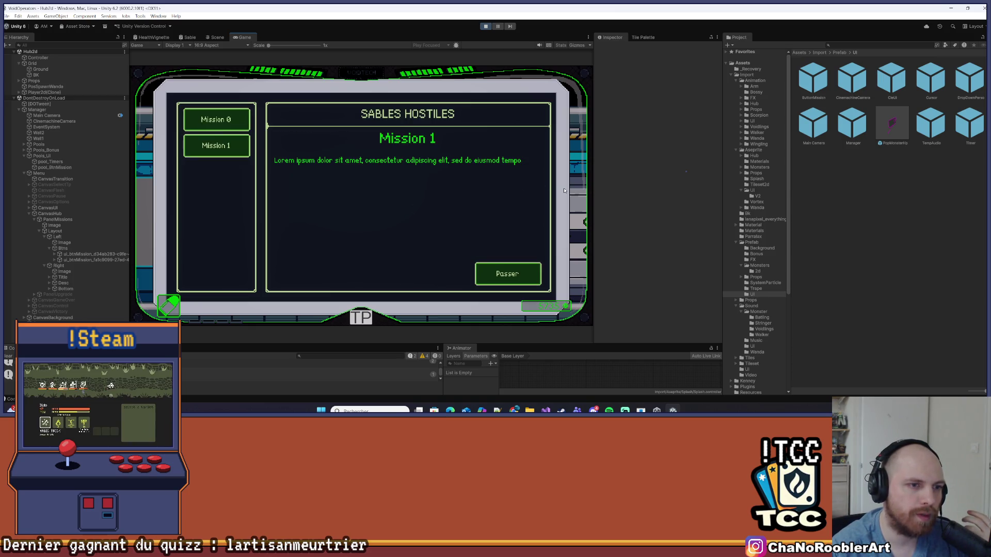
pyautogui.press('Down')
pyautogui.press('Up')
pyautogui.press('Up')
pyautogui.press('Down')
pyautogui.press('Down')
pyautogui.press('Up')
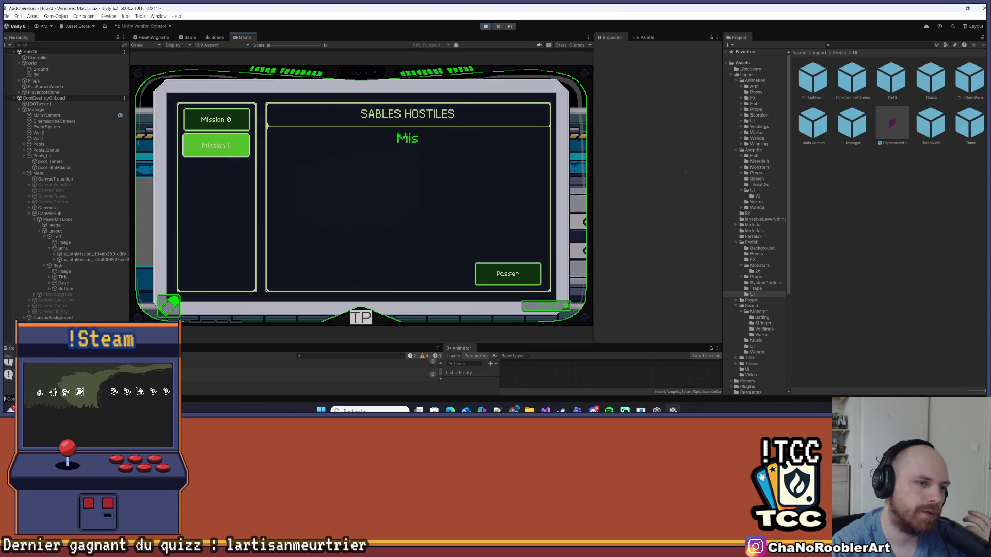
pyautogui.press('Up')
pyautogui.press('Down')
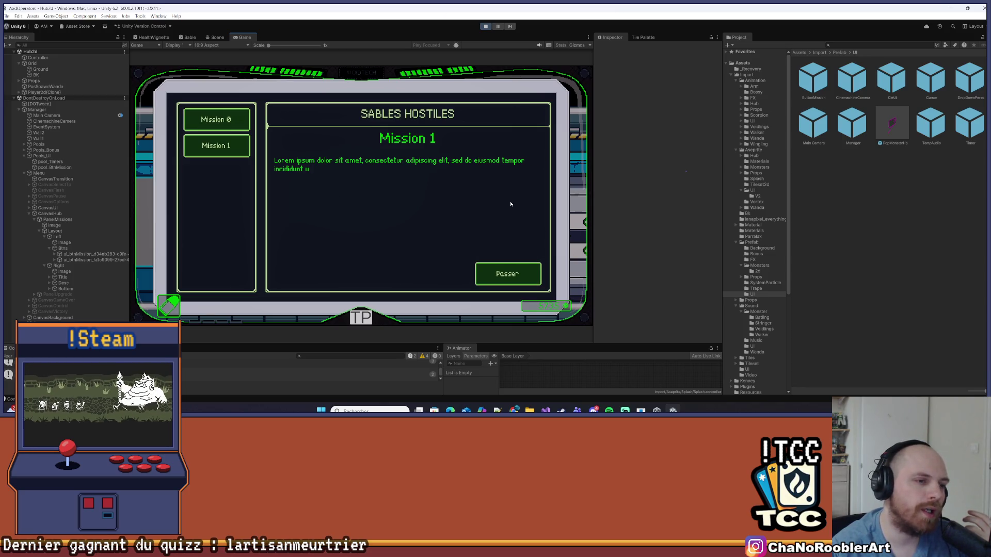
# - Cycle focus through Mission 0, Mission 1 and Passer using all four arrow keys
pyautogui.press('Up')
pyautogui.press('Right')
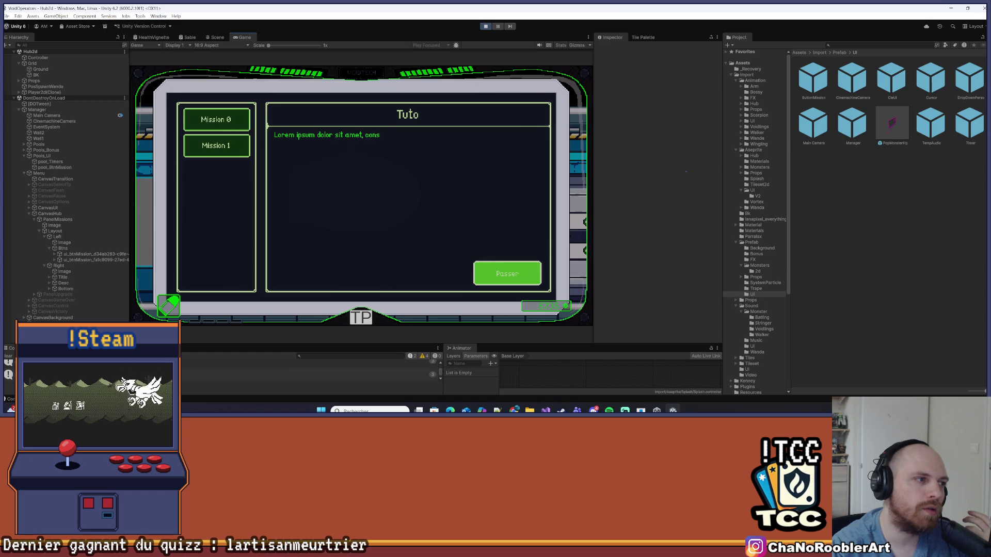
pyautogui.press('Left')
pyautogui.press('Up')
pyautogui.press('Down')
pyautogui.press('Right')
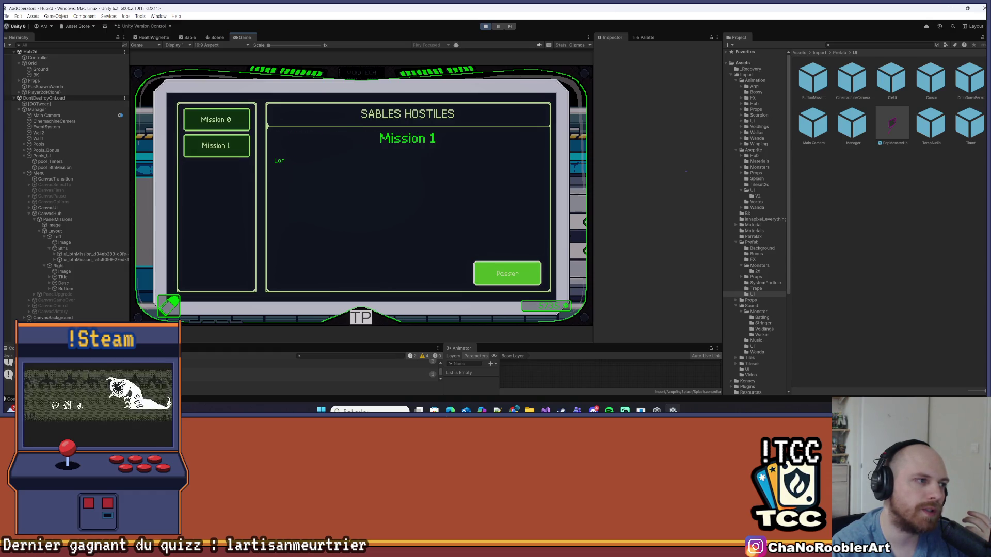
pyautogui.press('Left')
pyautogui.press('Up')
pyautogui.press('Down')
pyautogui.press('Right')
pyautogui.press('Left')
pyautogui.press('Down')
# - Keep switching between Mission 0's Tuto briefing, Mission 1 and Passer, ending on Passer
pyautogui.press('Up')
pyautogui.press('Right')
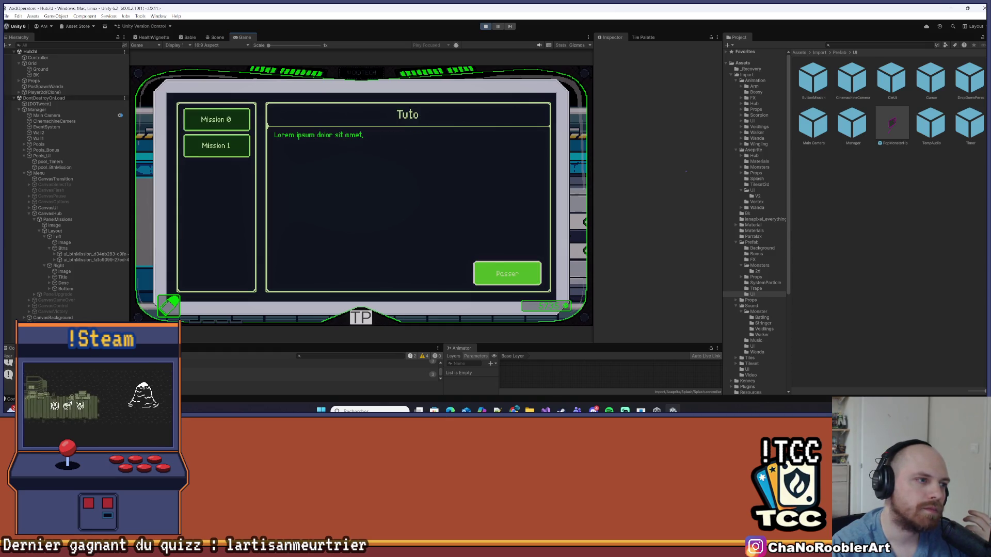
pyautogui.press('Left')
pyautogui.press('Up')
pyautogui.press('Down')
pyautogui.press('Right')
pyautogui.press('Left')
pyautogui.press('Down')
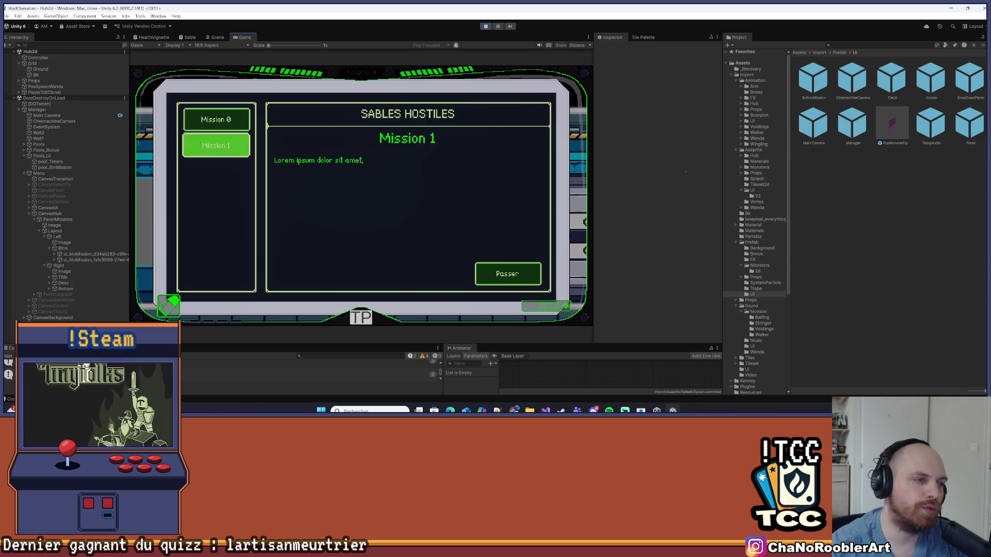
pyautogui.press('Up')
pyautogui.press('Down')
pyautogui.press('Right')
pyautogui.press('Left')
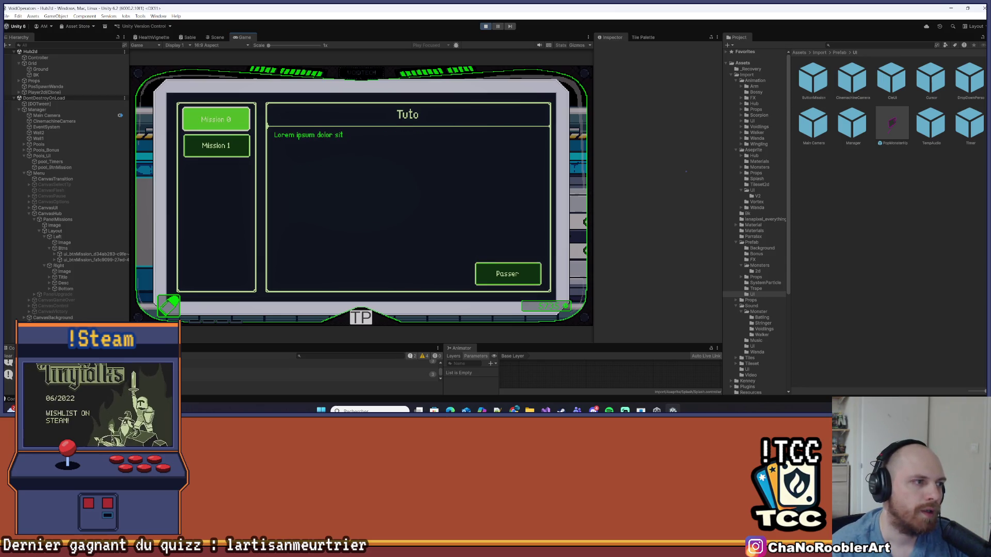
pyautogui.press('Right')
# - Skip the Tuto and Mission 1 typing animations from Passer to reveal the Valider button
pyautogui.press('Return')
pyautogui.press('Left')
pyautogui.press('Up')
pyautogui.press('Right')
pyautogui.press('Left')
pyautogui.press('Right')
pyautogui.press('Return')
# - Move focus from Valider to Mission 1, then alternate between Mission 0 and Mission 1
pyautogui.press('Left')
pyautogui.press('Up')
pyautogui.press('Down')
pyautogui.press('Up')
pyautogui.press('Down')
pyautogui.press('Up')
pyautogui.press('Down')
pyautogui.press('Up')
pyautogui.press('Down')
# - Toggle focus back and forth between Mission 1 and Passer with Left and Right
pyautogui.press('Right')
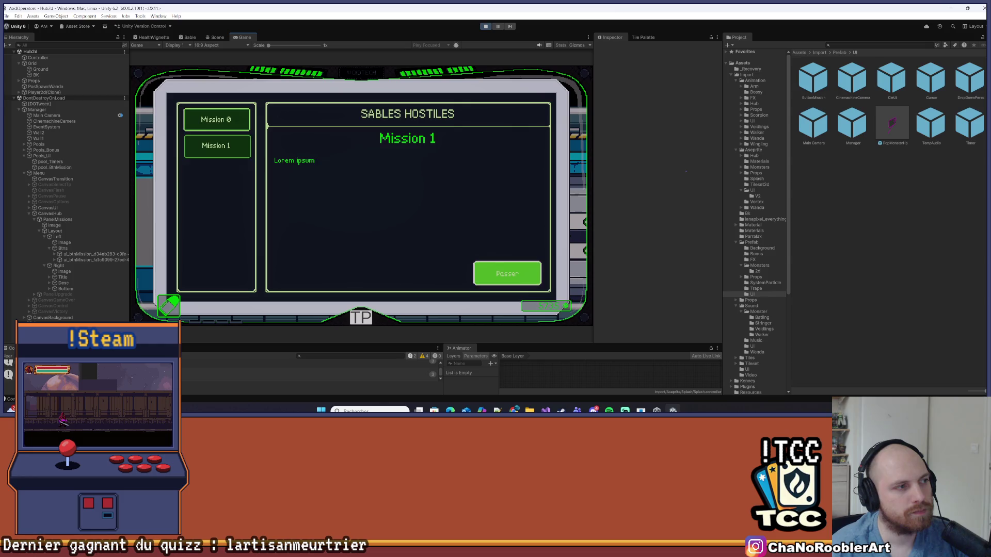
pyautogui.press('Left')
pyautogui.press('Right')
pyautogui.press('Left')
pyautogui.press('Right')
pyautogui.press('Left')
pyautogui.press('Right')
pyautogui.press('Left')
pyautogui.press('Right')
pyautogui.press('Left')
pyautogui.press('Right')
pyautogui.press('Left')
pyautogui.press('Right')
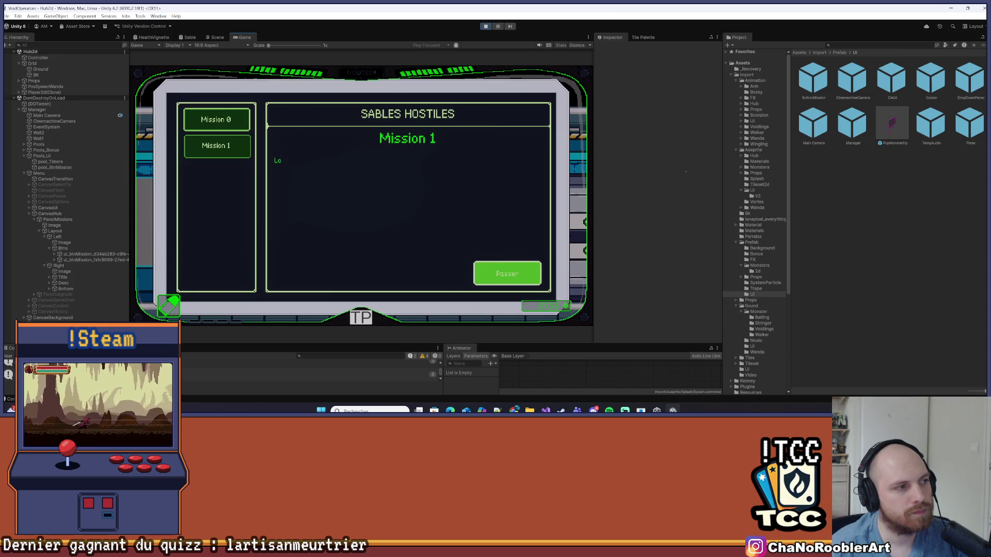
# - Return to Mission 0, then skip the Tuto typing from Passer to show the full text and Valider
pyautogui.press('Left')
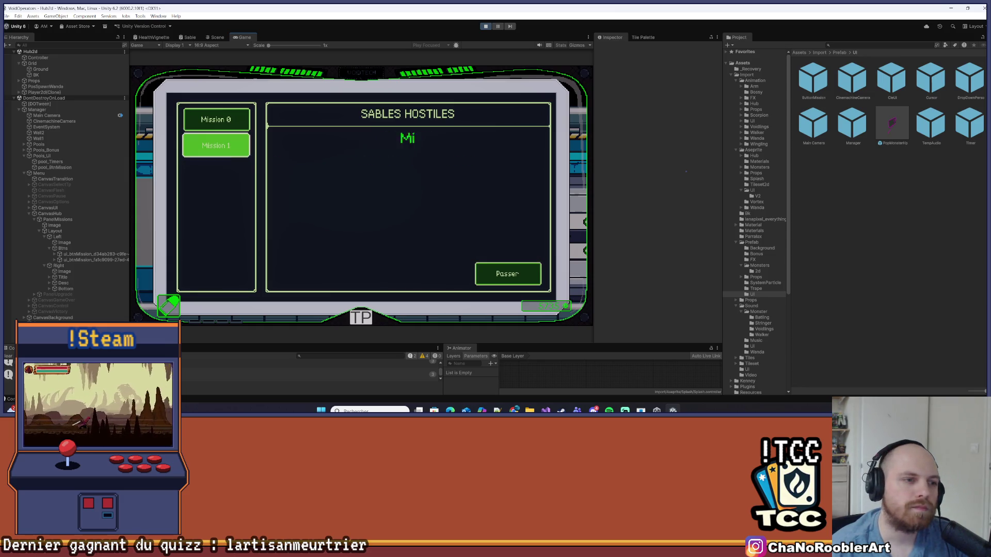
pyautogui.press('Up')
pyautogui.press('Down')
pyautogui.press('Up')
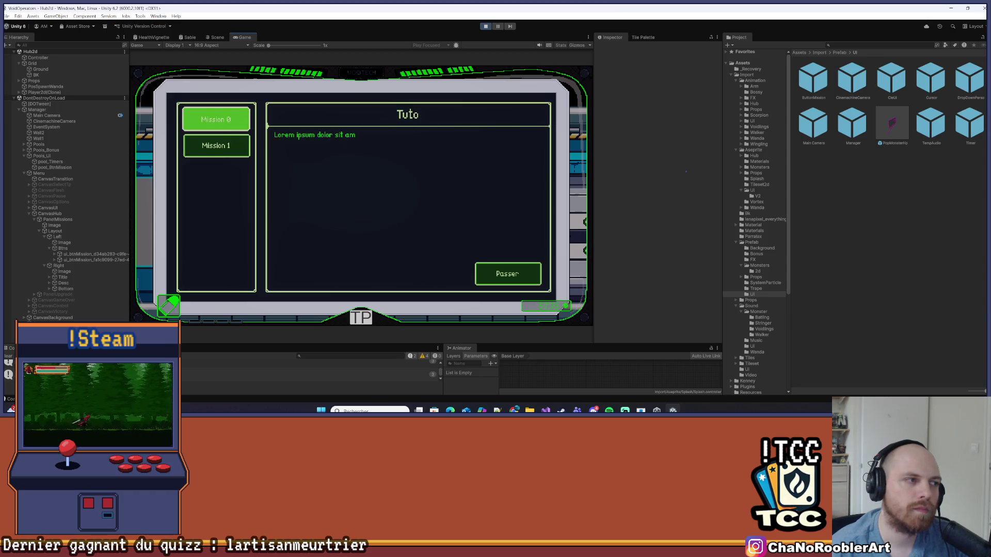
pyautogui.press('Right')
pyautogui.press('Return')
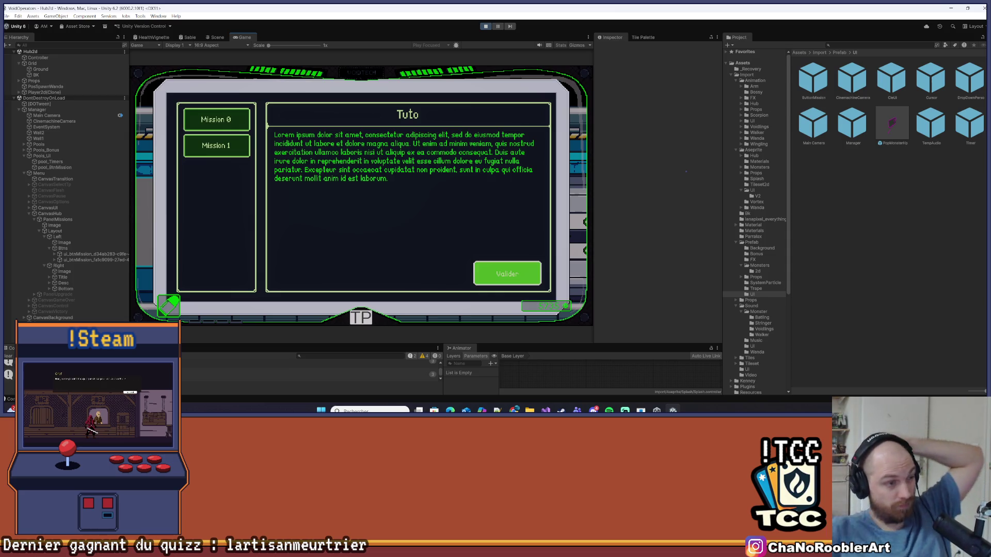
# - Move from Valider through Mission 0 to Mission 1, showing the SABLES HOSTILES briefing
pyautogui.press('Left')
pyautogui.press('Up')
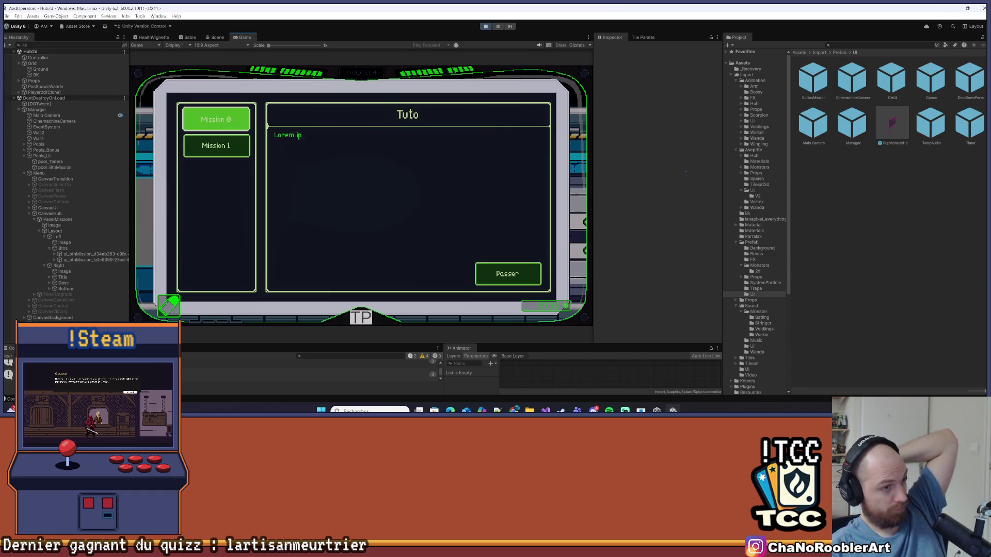
pyautogui.press('Down')
pyautogui.press('Up')
pyautogui.press('Down')
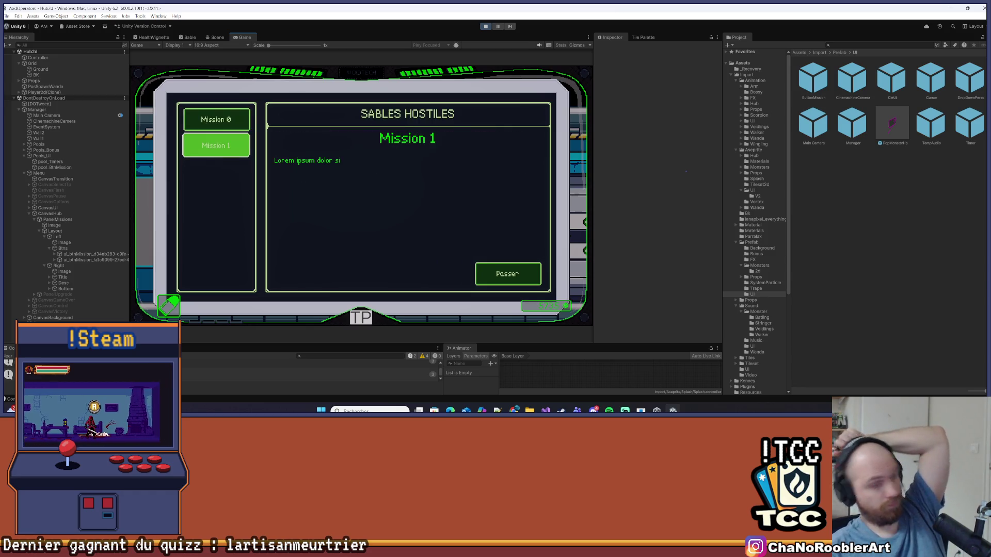
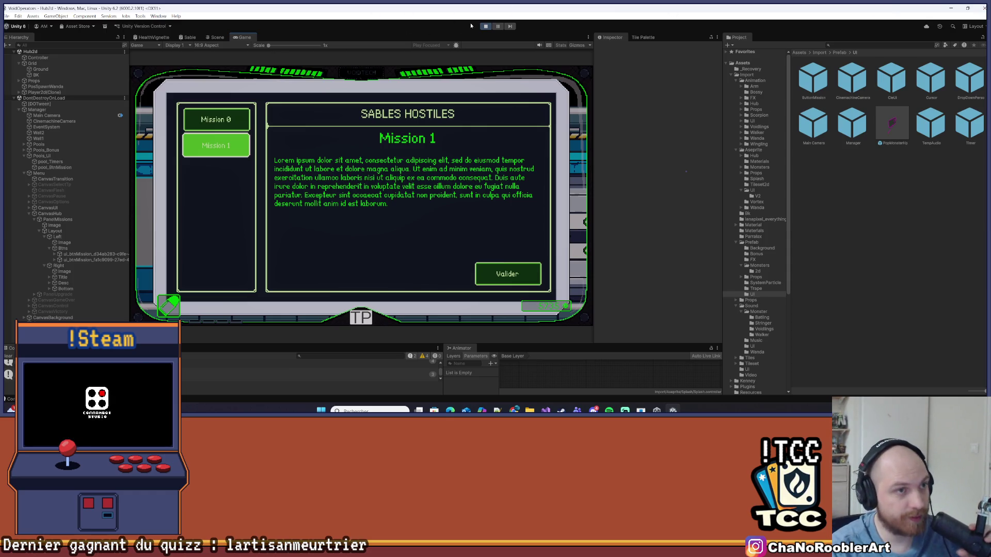
# - Stop the Unity play-mode test and go back to Visual Studio
pyautogui.click(486, 26)
pyautogui.hotkey('alt', 'Tab')
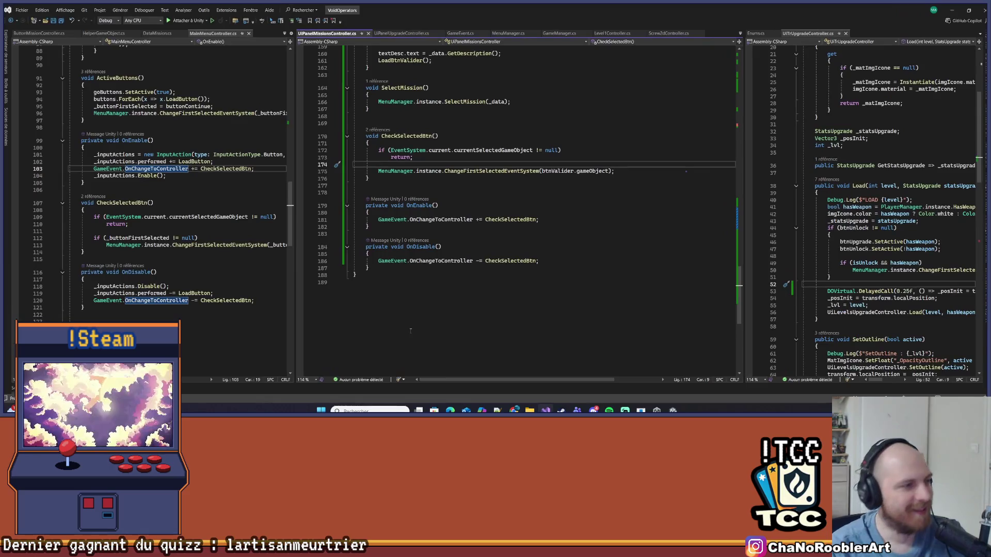
# - Widen the left code pane and look over the code around line 175
pyautogui.moveTo(292, 187); pyautogui.dragTo(362, 198)
pyautogui.click(305, 225)
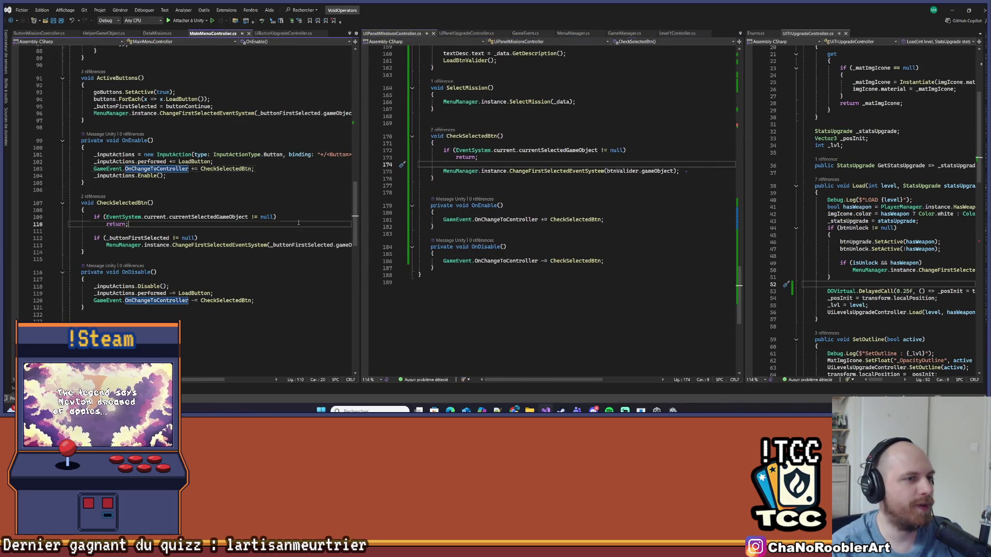
pyautogui.click(361, 172)
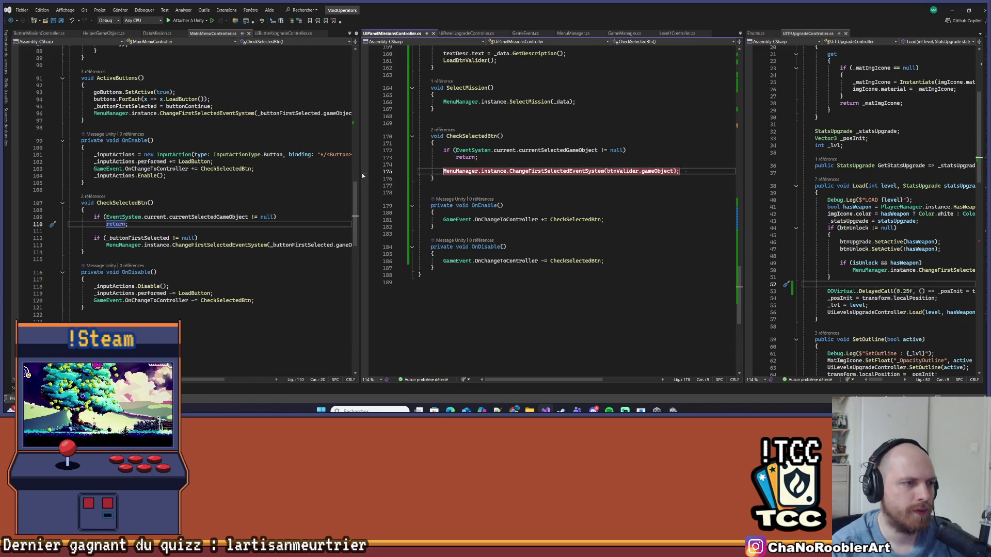
pyautogui.moveTo(361, 173); pyautogui.dragTo(333, 172)
pyautogui.scroll(8, 516, 206)
pyautogui.moveTo(539, 244); pyautogui.dragTo(609, 225)
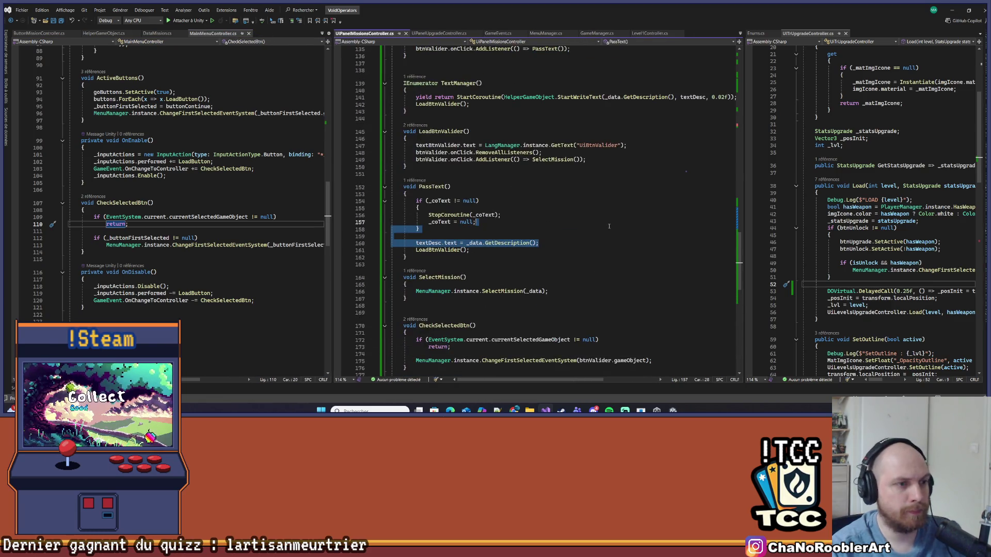
pyautogui.scroll(-5, 485, 204)
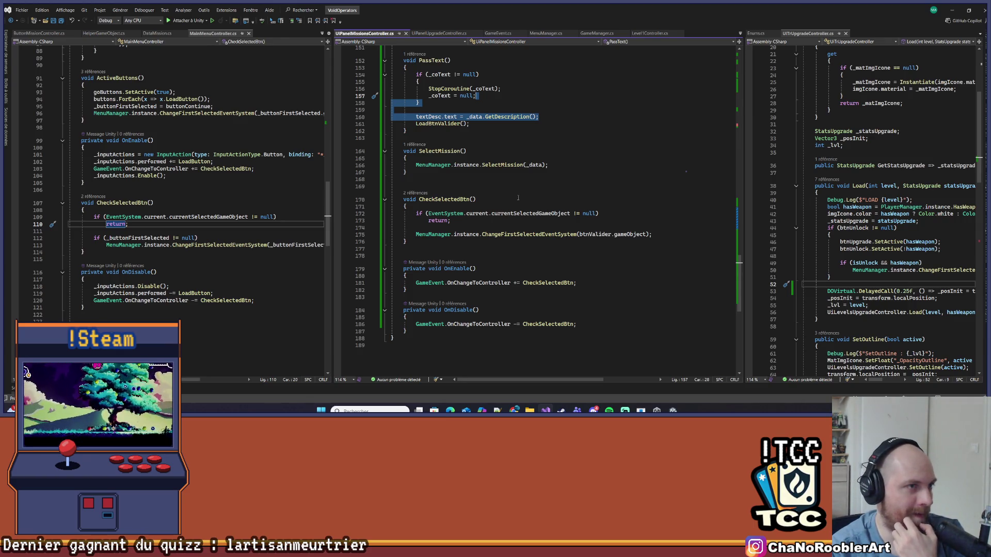
# - Open MenuManager.cs and search for 'Objectif' to reach the OpenObjectif coroutine
pyautogui.click(545, 33)
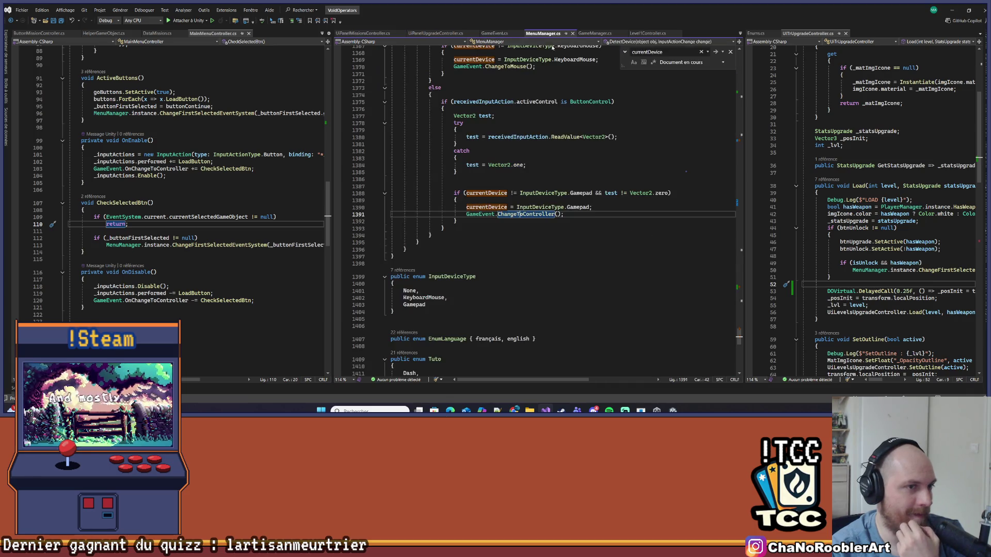
pyautogui.scroll(4, 658, 210)
pyautogui.click(730, 52)
pyautogui.click(660, 179)
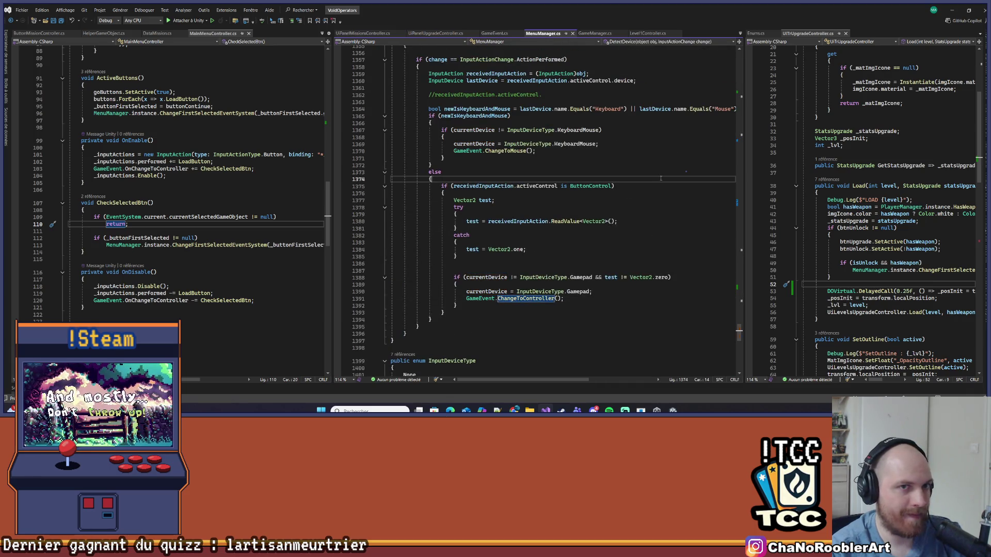
pyautogui.hotkey('ctrl', 'f')
pyautogui.write('Objectif')
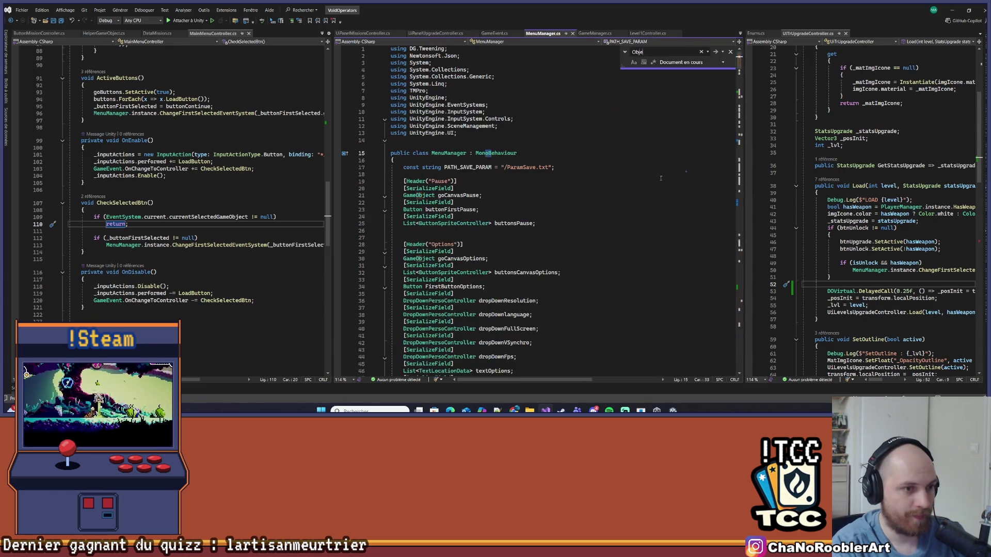
pyautogui.press('Return')
pyautogui.press('Return')
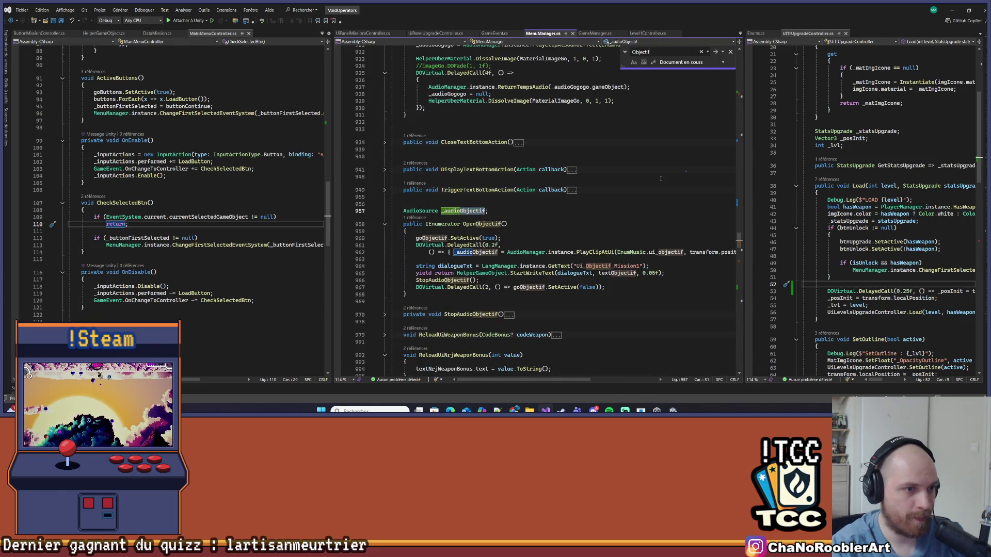
# - Delete the stray trailing semicolon on line 962 and save MenuManager.cs
pyautogui.scroll(-1, 522, 204)
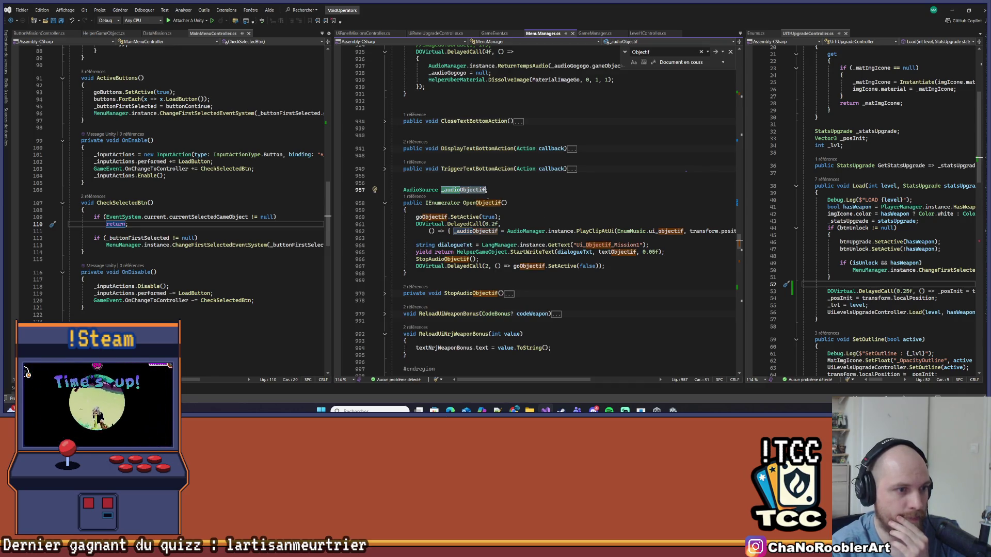
pyautogui.scroll(-2, 467, 191)
pyautogui.click(423, 196)
pyautogui.moveTo(333, 185); pyautogui.dragTo(246, 185)
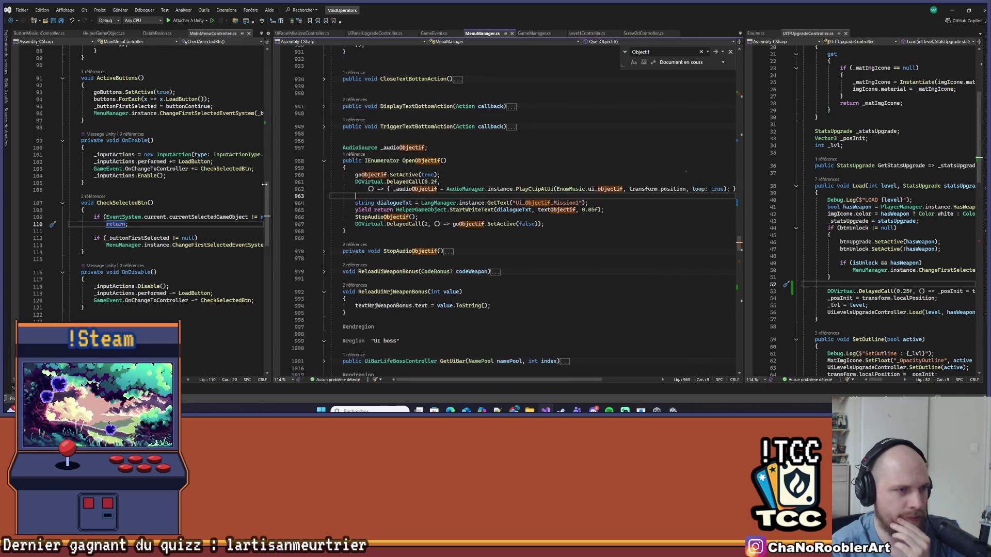
pyautogui.click(364, 189)
pyautogui.click(727, 189)
pyautogui.press('BackSpace')
pyautogui.press('BackSpace')
pyautogui.hotkey('ctrl', 's')
pyautogui.moveTo(305, 189); pyautogui.dragTo(304, 183)
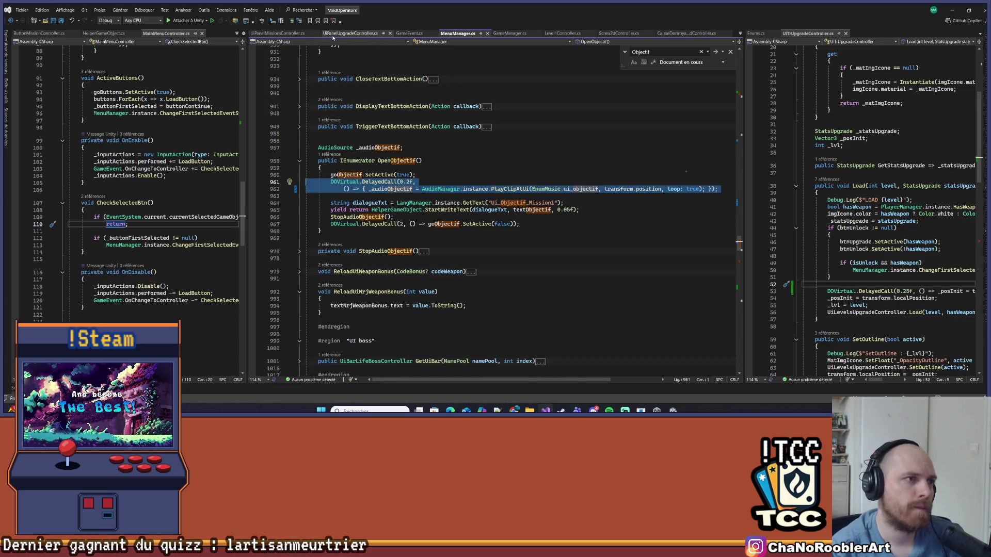
# - Paste the 0.2f DOVirtual.DelayedCall ui_objectif sound line into TextManager and indent it
pyautogui.click(350, 33)
pyautogui.click(281, 34)
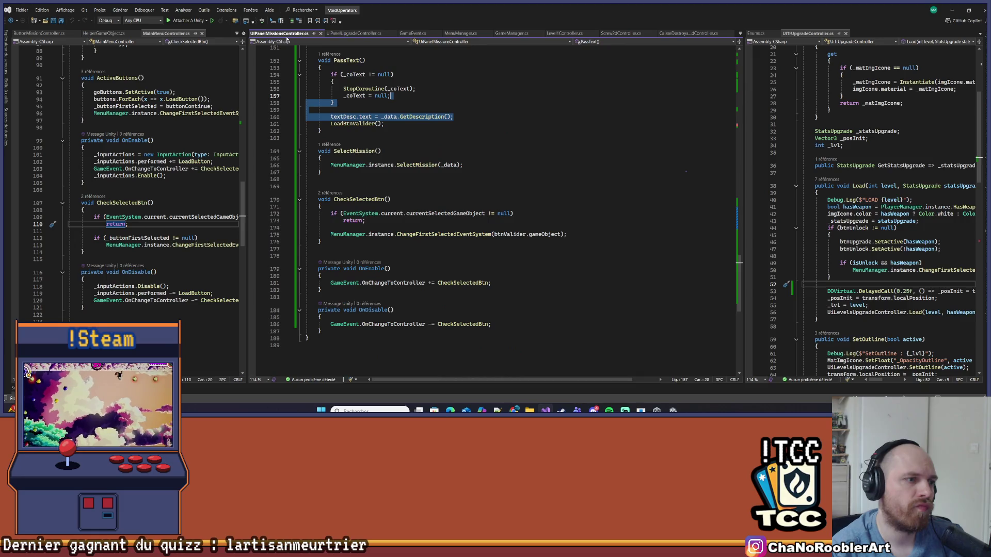
pyautogui.scroll(5, 623, 176)
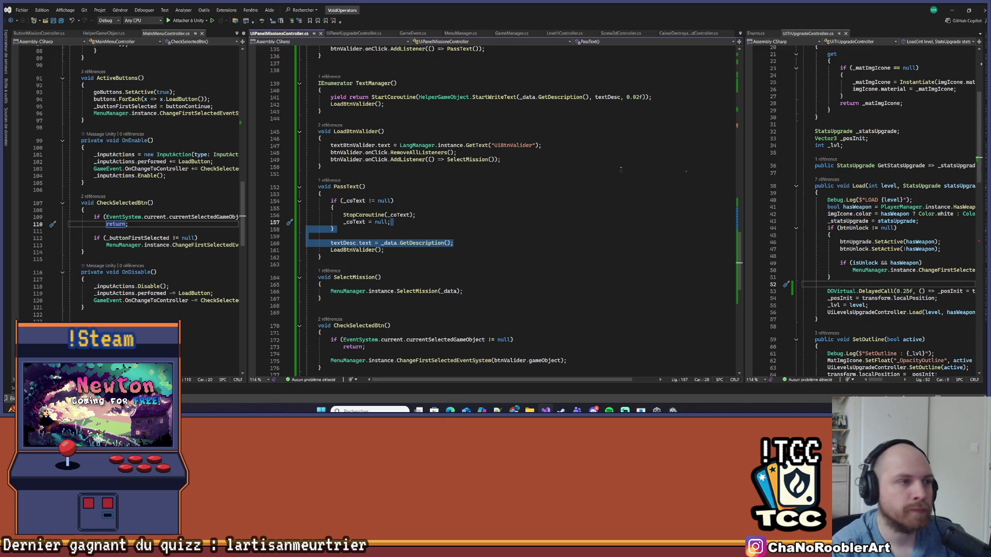
pyautogui.scroll(9, 621, 169)
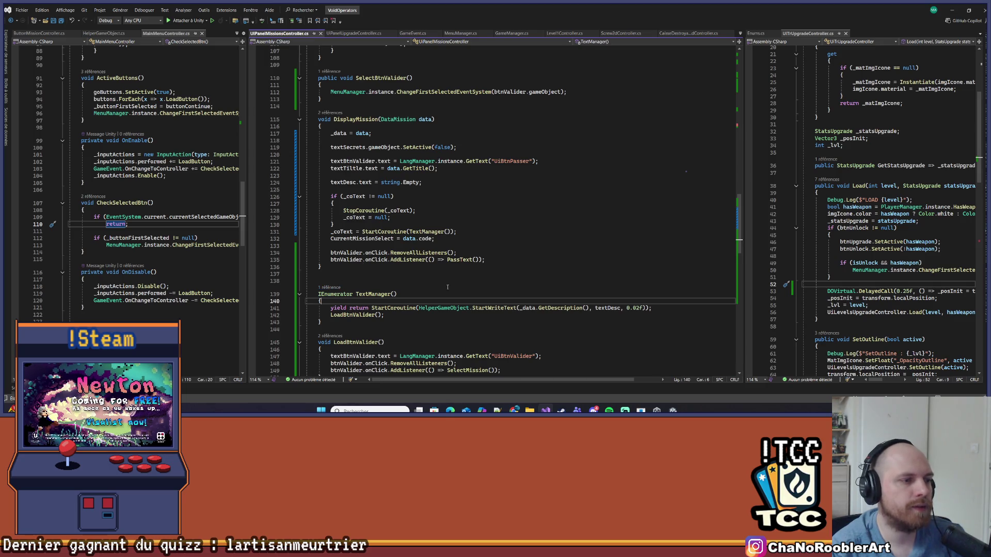
pyautogui.hotkey('ctrl', 'v')
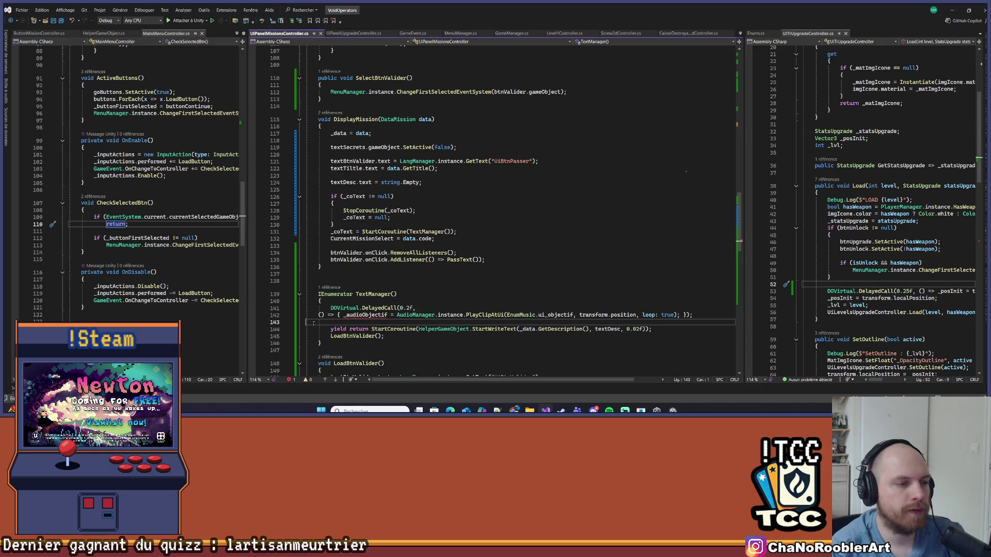
pyautogui.click(314, 313)
pyautogui.press('Tab')
pyautogui.press('Tab')
pyautogui.press('Tab')
pyautogui.press('Up')
pyautogui.press('Up')
pyautogui.press('Up')
pyautogui.press('End')
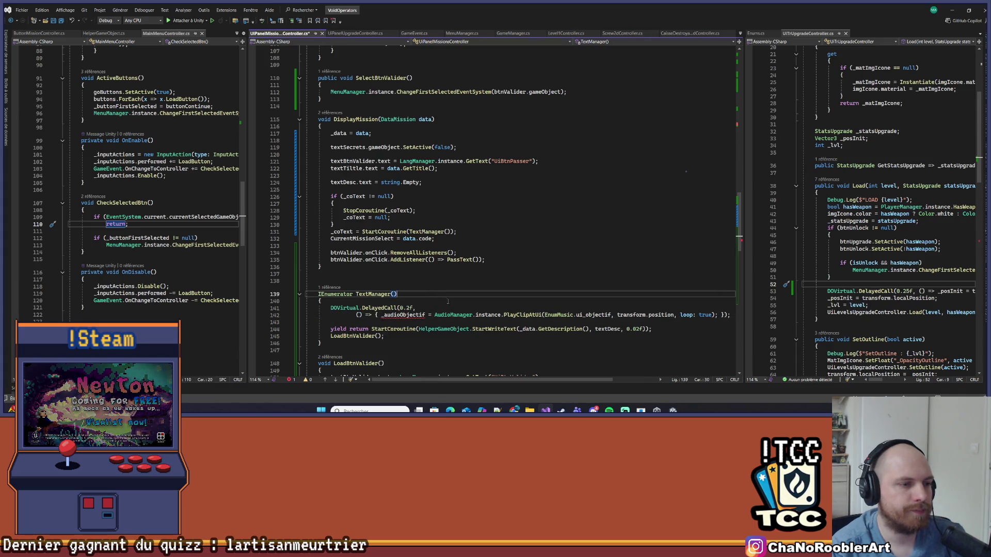
pyautogui.moveTo(516, 314)
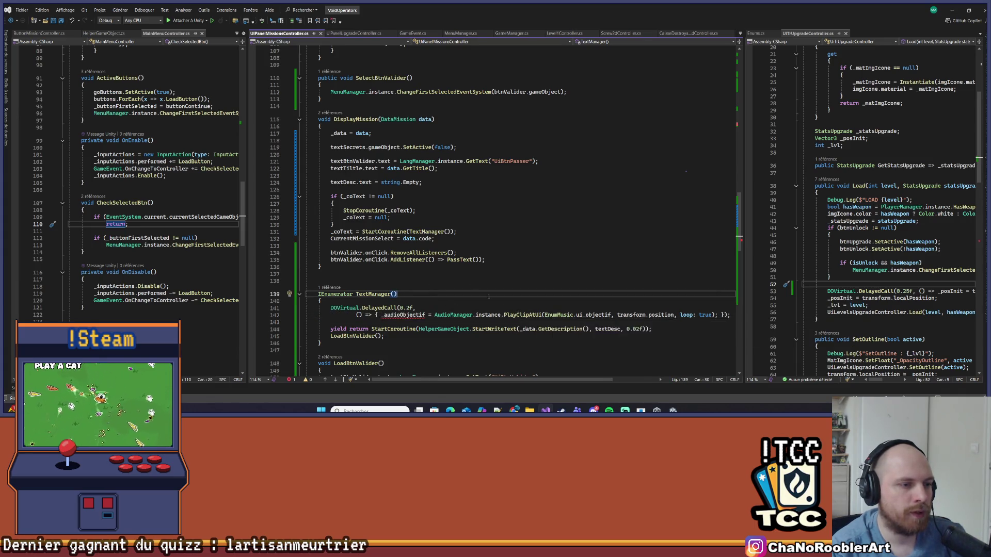
pyautogui.scroll(-5, 435, 294)
pyautogui.scroll(1, 435, 294)
# - Declare an AudioSource _audioObjectif field after the _coText field
pyautogui.click(425, 210)
pyautogui.scroll(8, 458, 218)
pyautogui.scroll(20, 459, 218)
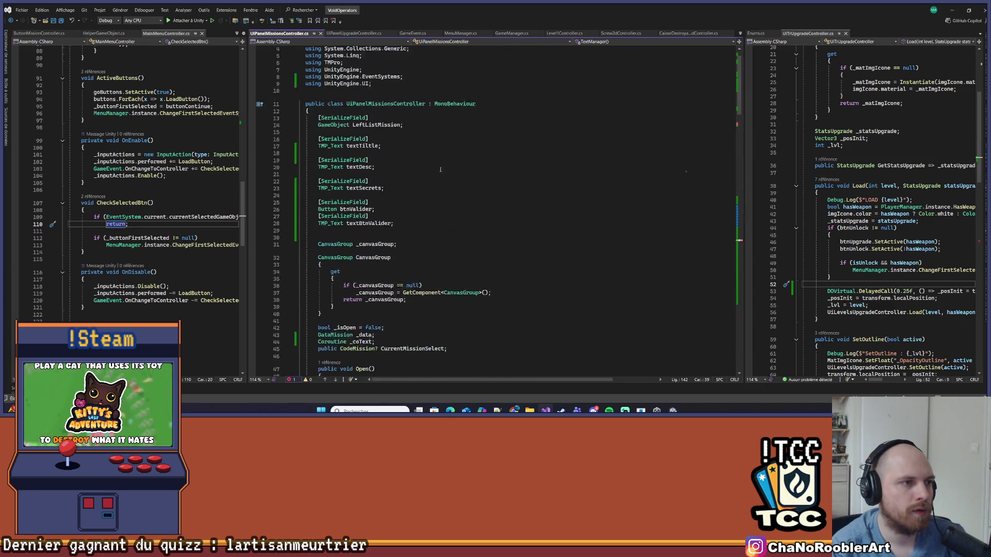
pyautogui.scroll(-1, 432, 264)
pyautogui.click(449, 233)
pyautogui.press('Return')
pyautogui.write('Audio')
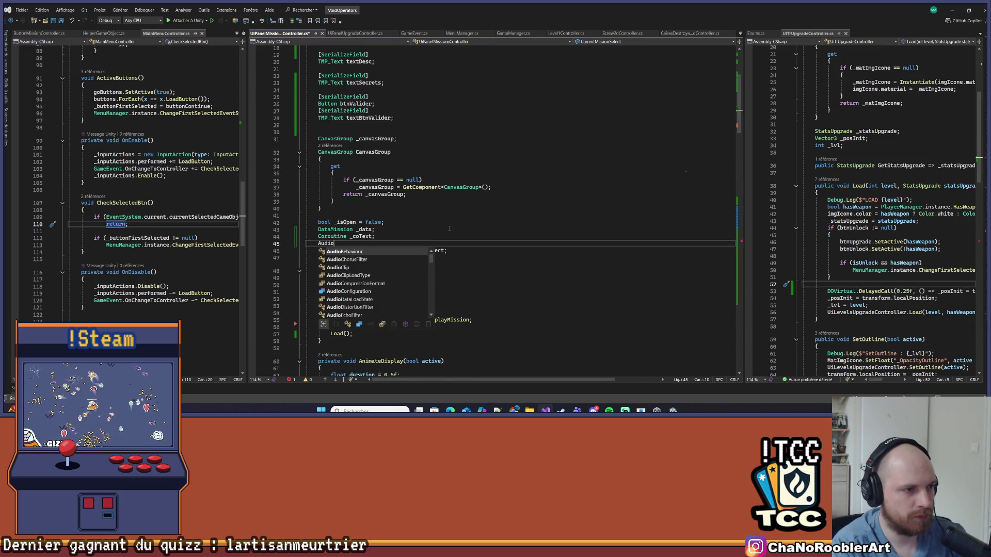
pyautogui.write('Source ')
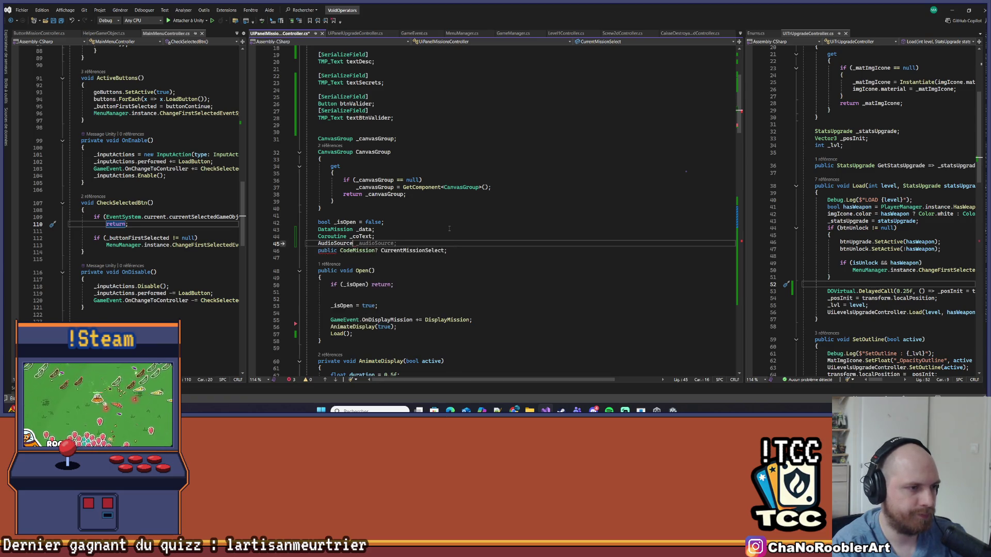
pyautogui.write('_audioObjectif;')
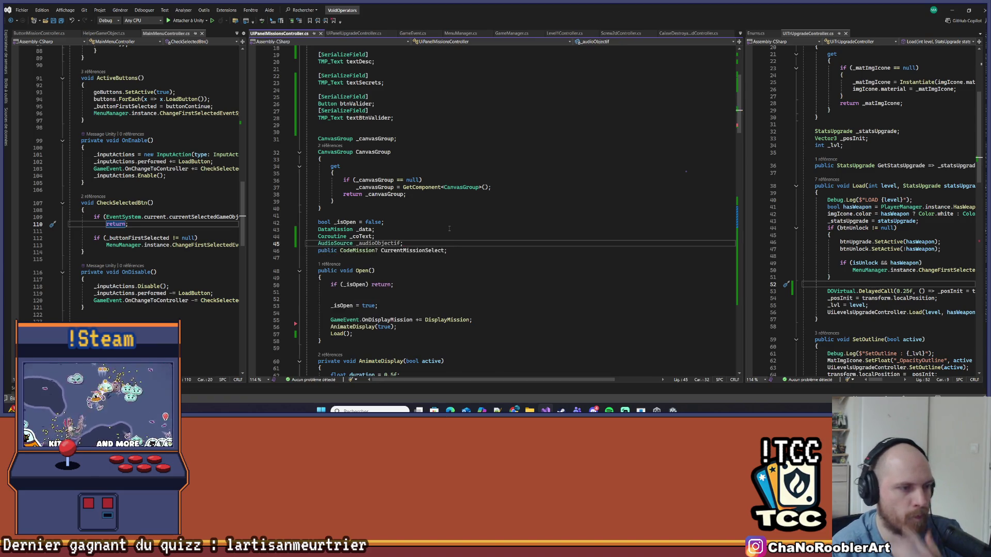
pyautogui.scroll(-20, 480, 191)
pyautogui.scroll(-2, 480, 191)
pyautogui.scroll(-6, 484, 185)
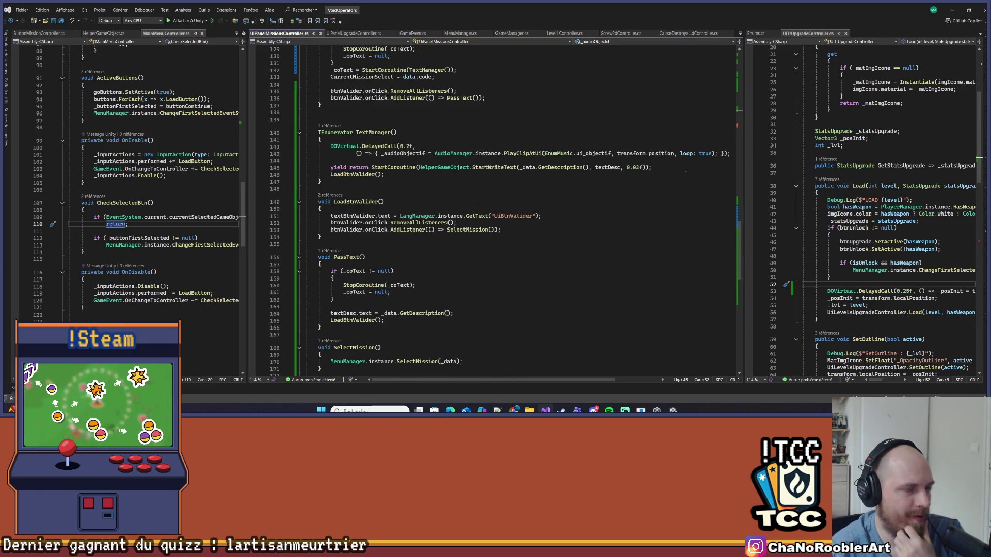
# - After PassText's if block, start typing 'AudioManager.instance.' and browse the stop-method suggestions
pyautogui.click(362, 278)
pyautogui.press('Up')
pyautogui.press('Up')
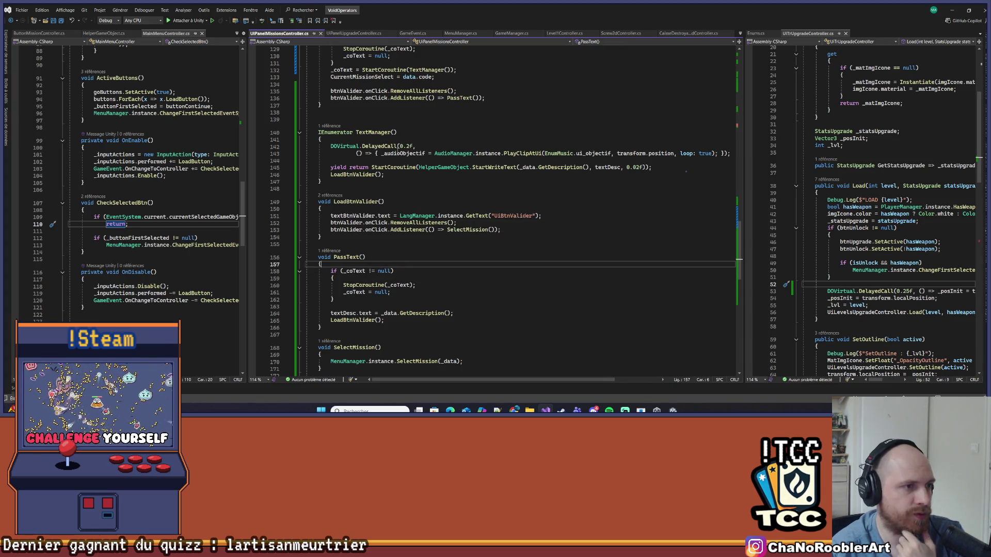
pyautogui.click(419, 298)
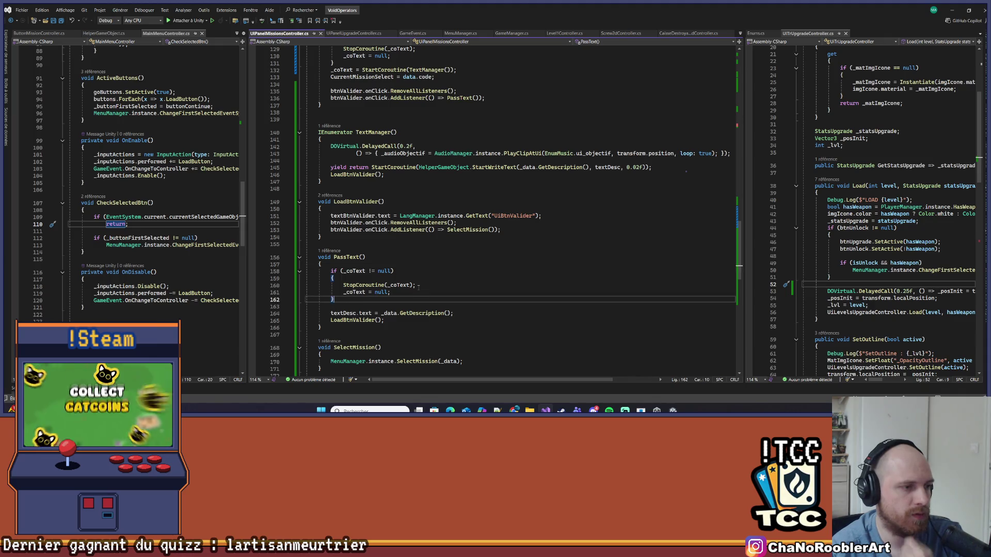
pyautogui.press('Return')
pyautogui.press('Return')
pyautogui.write('AudioManager.instance.')
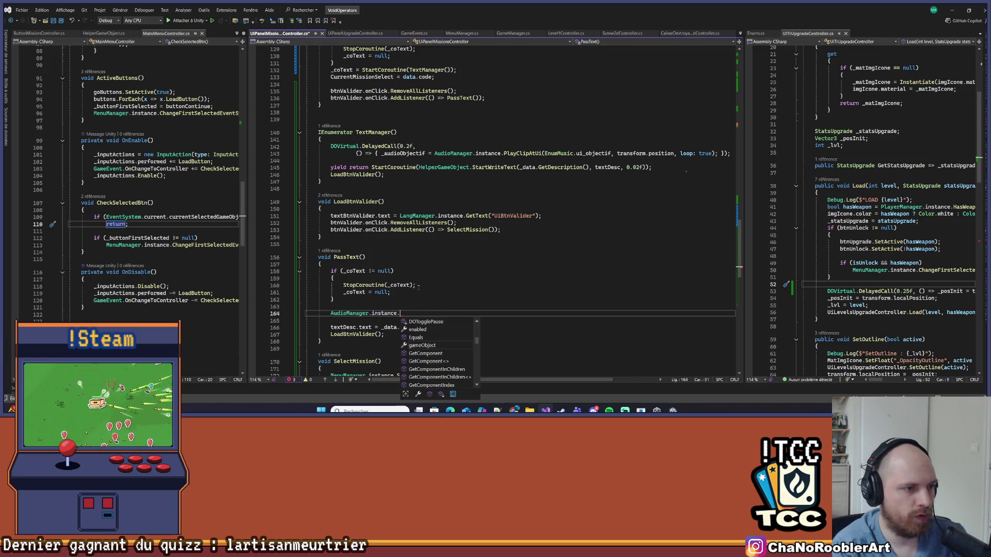
pyautogui.write('St')
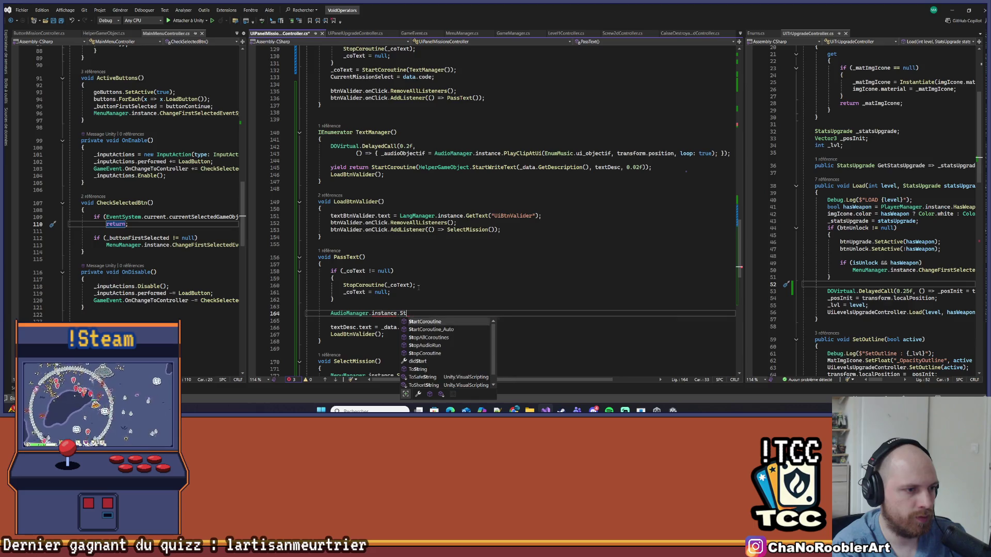
pyautogui.write('op')
pyautogui.press('Down')
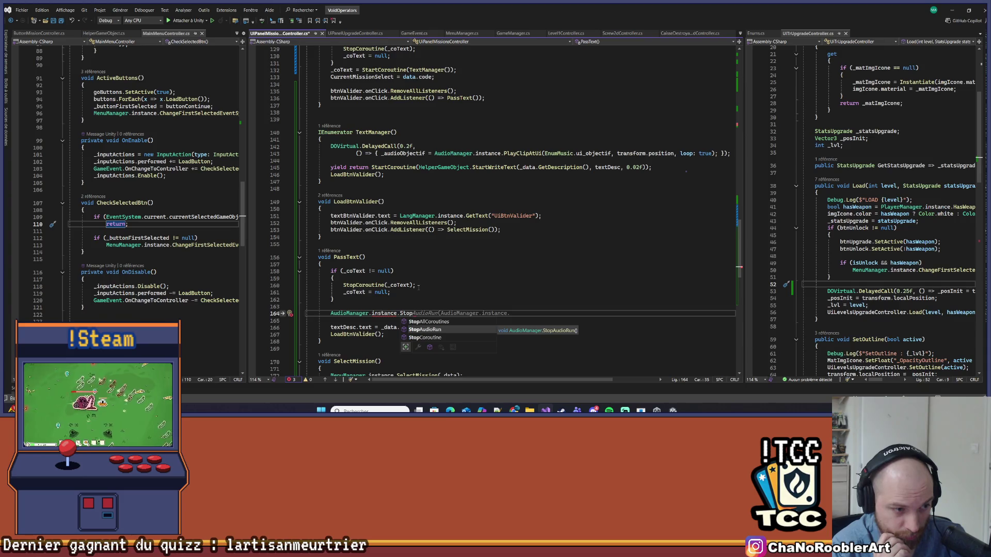
pyautogui.press('Up')
pyautogui.press('BackSpace')
pyautogui.press('BackSpace')
pyautogui.press('BackSpace')
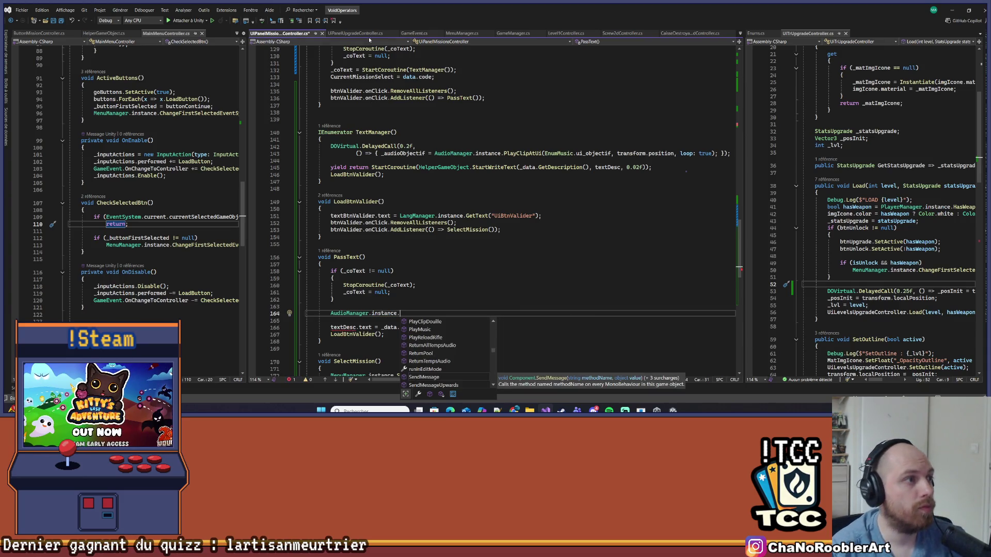
# - In MenuManager.cs, read the StopAudioObjectif method body and check its references
pyautogui.click(461, 33)
pyautogui.click(430, 251)
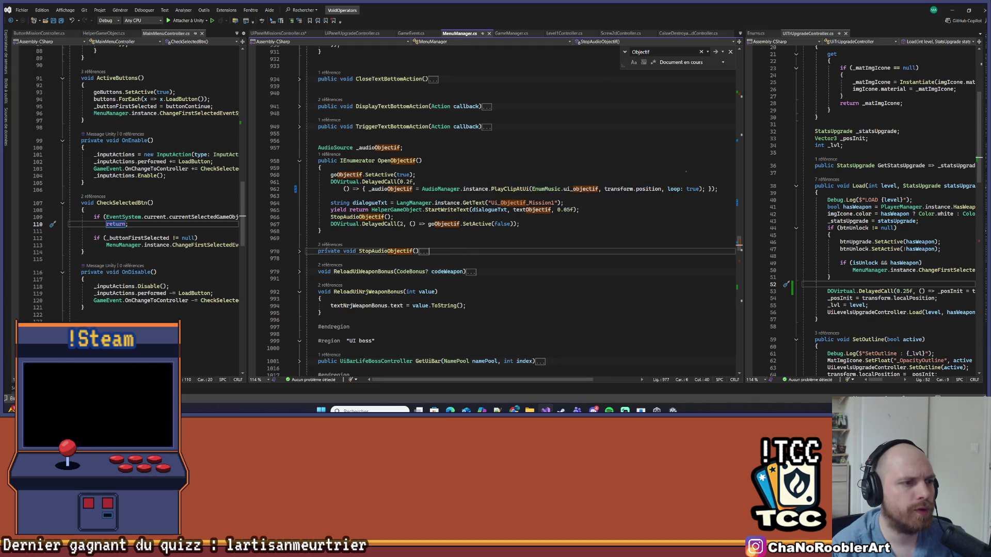
pyautogui.click(300, 252)
pyautogui.click(427, 279)
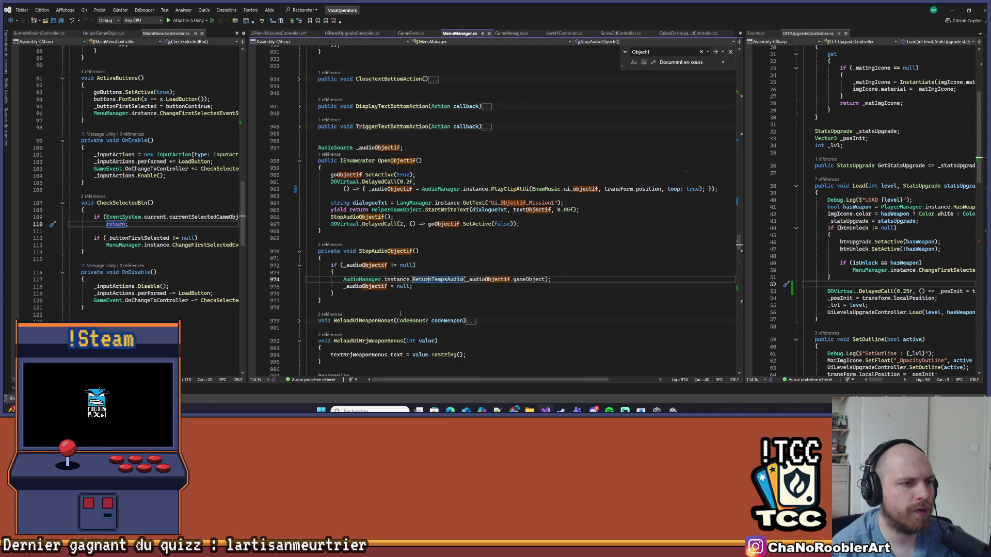
pyautogui.moveTo(318, 252); pyautogui.dragTo(339, 298)
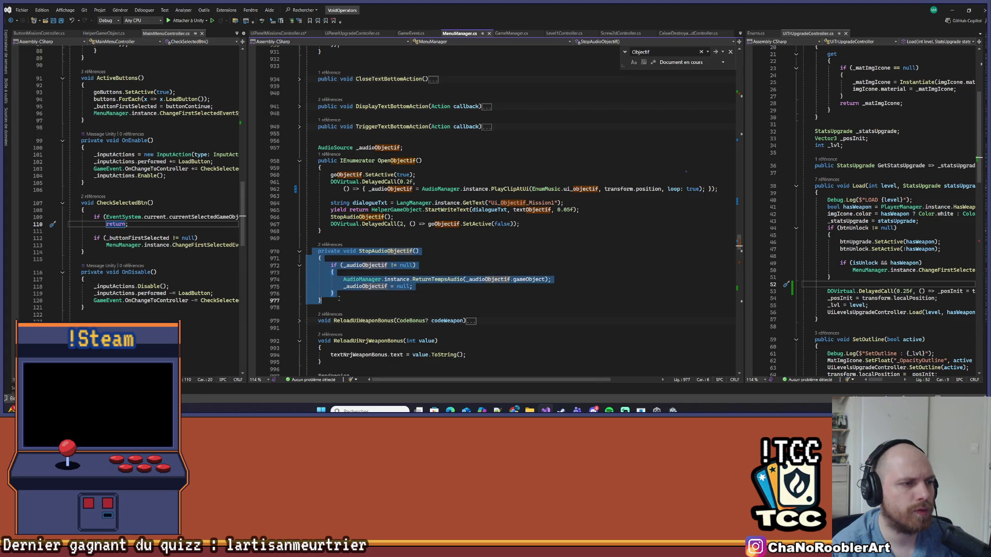
pyautogui.click(344, 300)
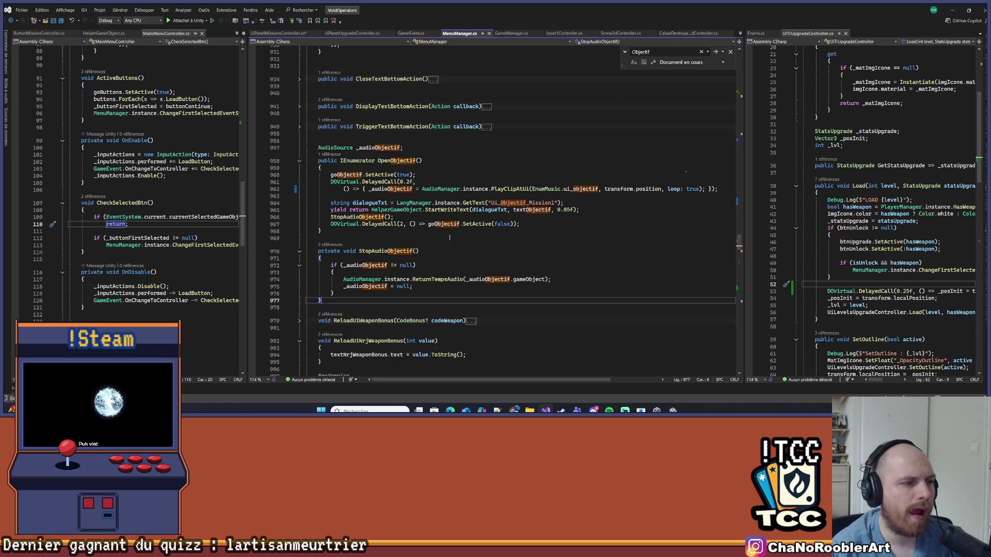
pyautogui.click(327, 245)
# - Select the entire StopAudioObjectif method and bring up HelperGameObject.cs
pyautogui.moveTo(318, 250); pyautogui.dragTo(338, 302)
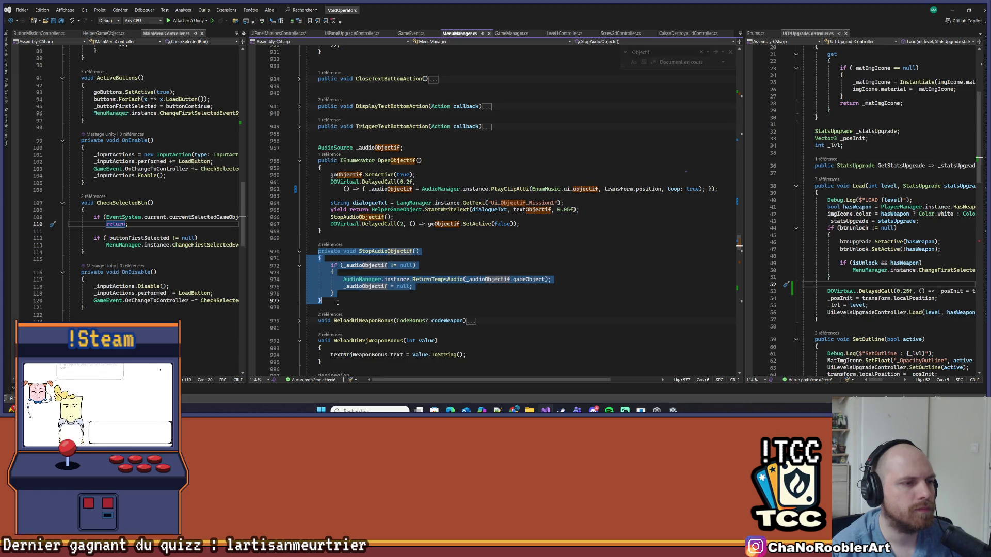
pyautogui.click(444, 263)
pyautogui.moveTo(311, 252)
pyautogui.mouseDown()
pyautogui.moveTo(334, 298)
pyautogui.moveTo(330, 265)
pyautogui.moveTo(310, 251)
pyautogui.mouseUp()
pyautogui.click(307, 251)
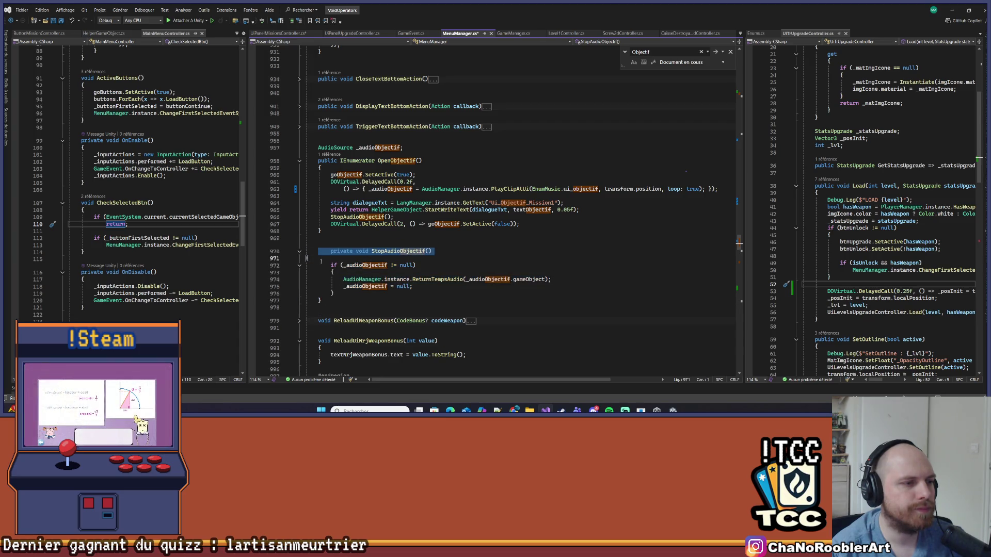
pyautogui.moveTo(339, 301); pyautogui.dragTo(307, 251)
pyautogui.hotkey('ctrl', 'c')
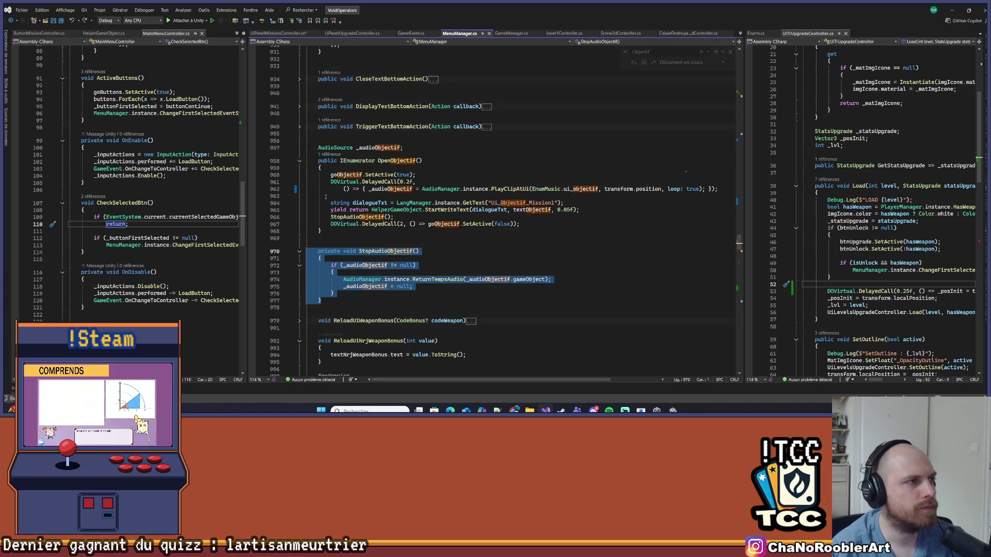
pyautogui.click(105, 34)
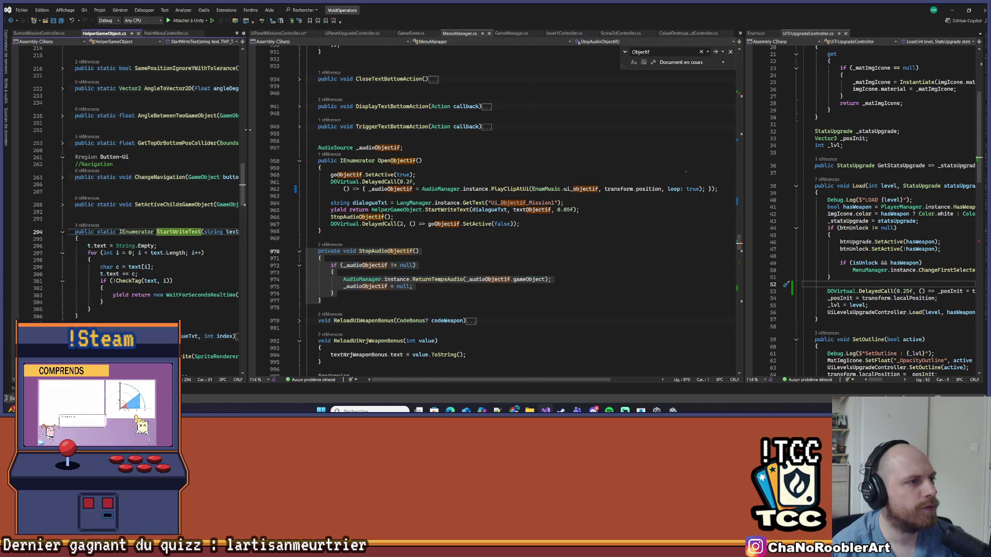
# - Paste StopAudioObjectif below StartWriteText in HelperGameObject and make it public static
pyautogui.moveTo(248, 130); pyautogui.dragTo(465, 130)
pyautogui.scroll(-5, 155, 206)
pyautogui.click(112, 209)
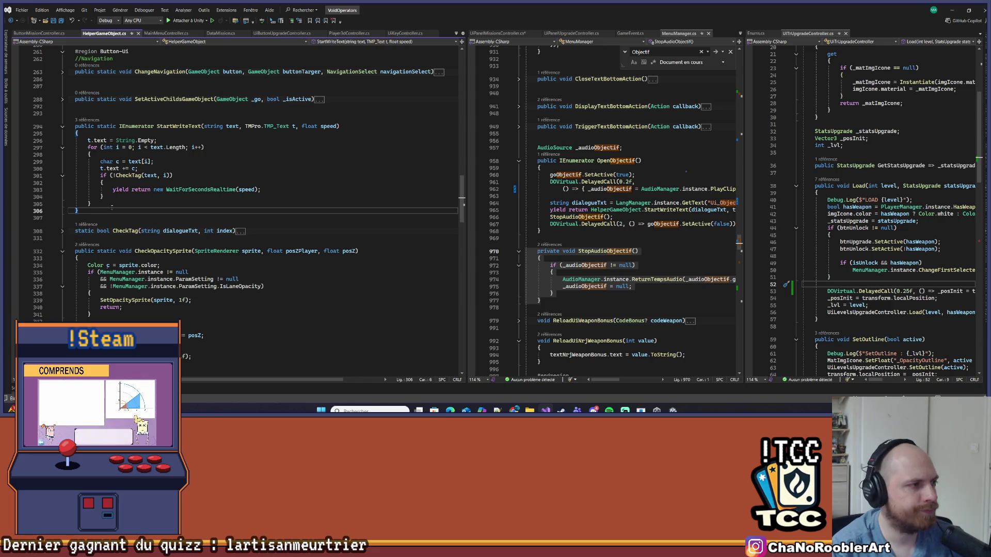
pyautogui.press('Return')
pyautogui.hotkey('ctrl', 'v')
pyautogui.press('Up')
pyautogui.press('Up')
pyautogui.press('Up')
pyautogui.press('Delete')
pyautogui.press('Delete')
pyautogui.press('Delete')
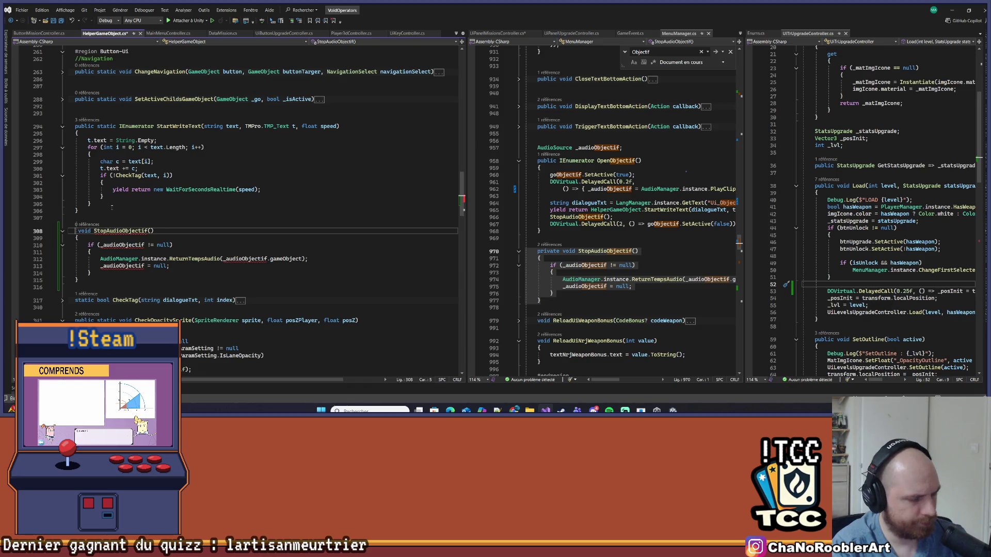
pyautogui.write('public s')
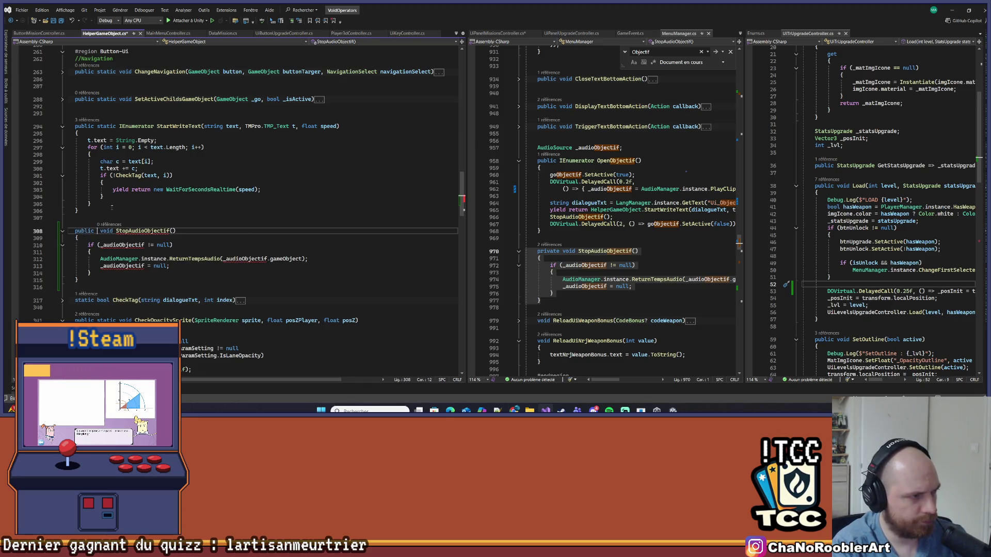
pyautogui.write('tatic')
pyautogui.press('End')
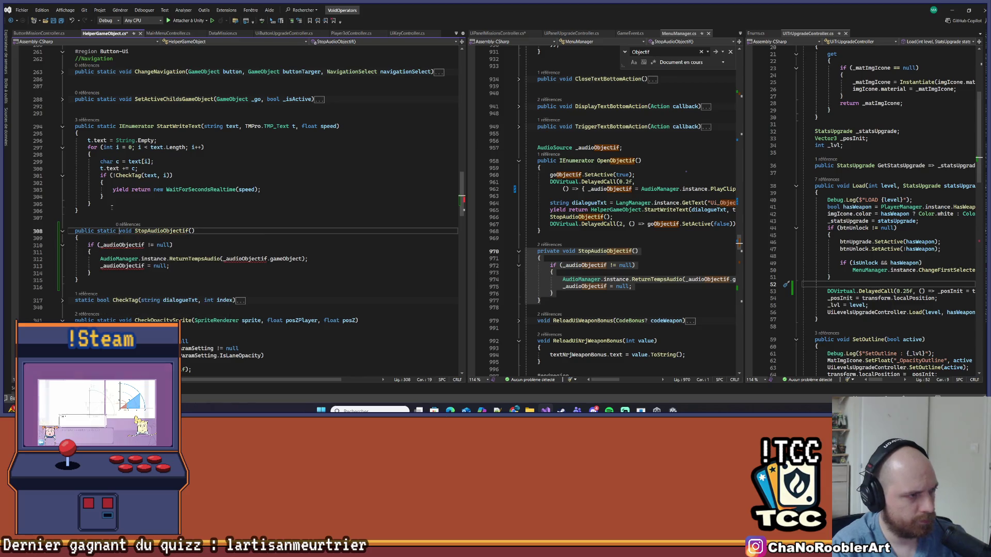
# - Give the helper an 'AudioSource audio' parameter
pyautogui.press('Down')
pyautogui.click(199, 231)
pyautogui.click(619, 273)
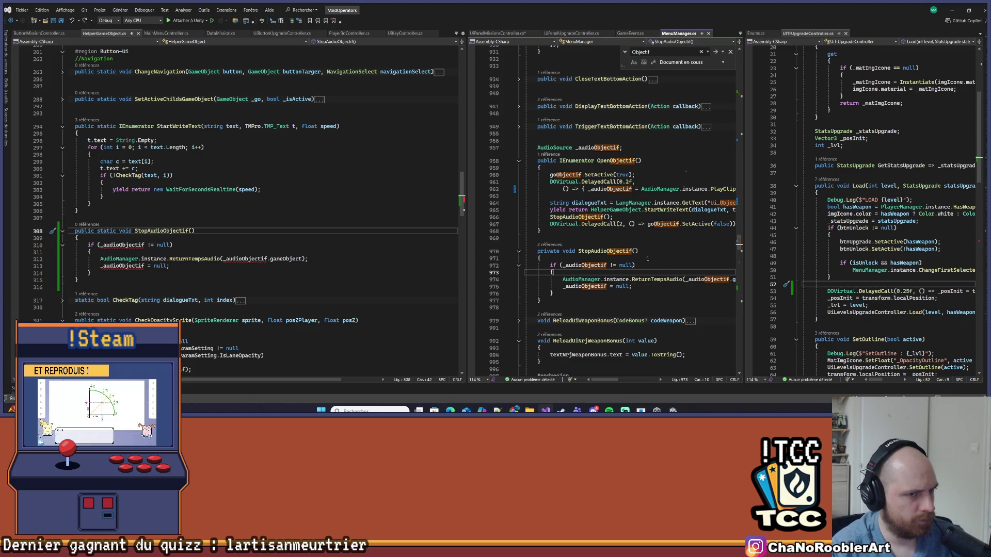
pyautogui.click(574, 287)
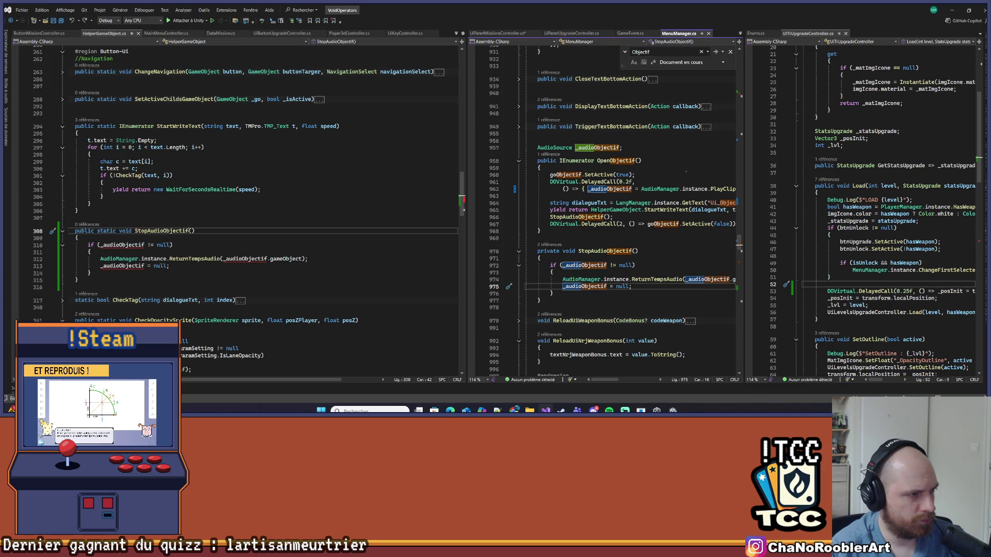
pyautogui.write('AudioS')
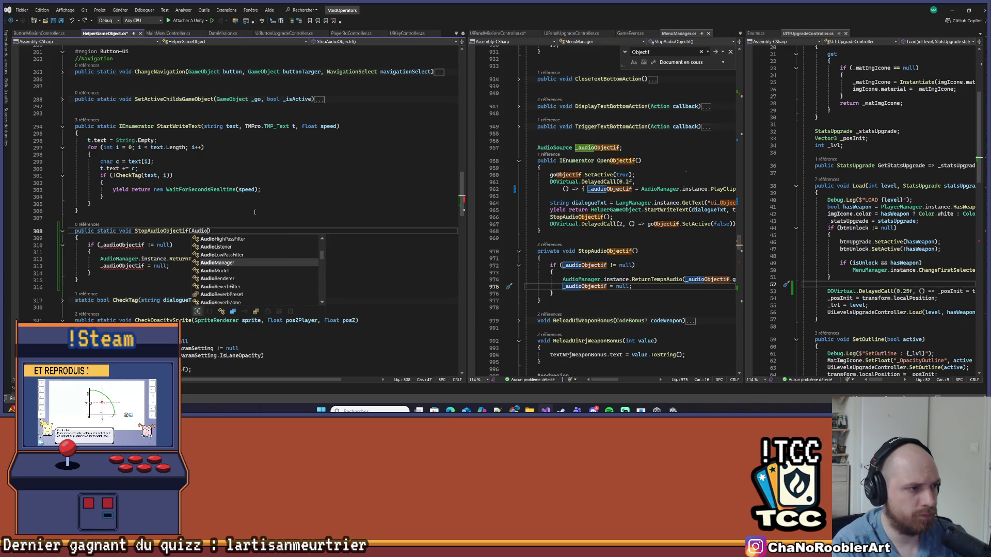
pyautogui.write('ource audi')
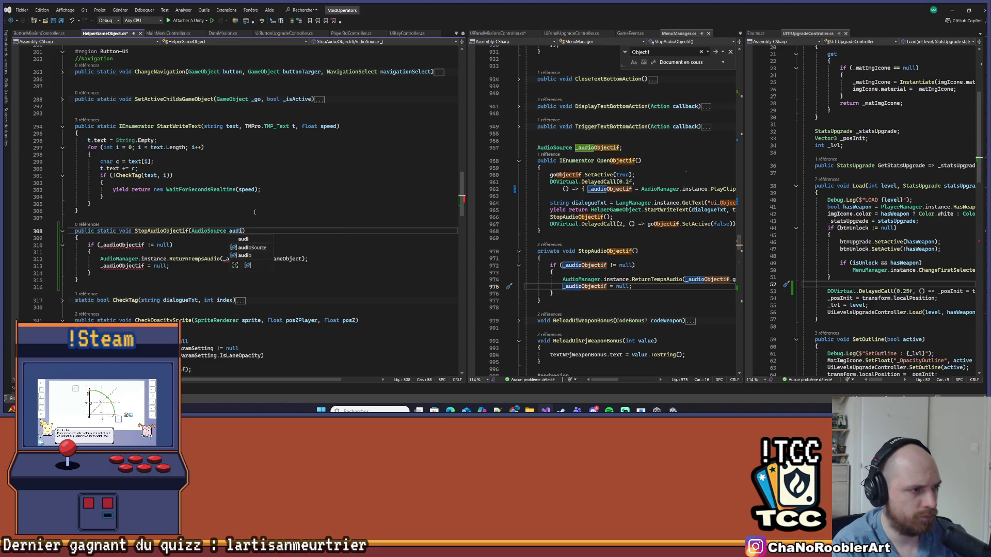
pyautogui.write('o')
# - Replace the three _audioObjectif uses with audio, save HelperGameObject.cs, and close MenuManager.cs
pyautogui.doubleClick(122, 245)
pyautogui.write('audio')
pyautogui.doubleClick(123, 266)
pyautogui.write('audio')
pyautogui.doubleClick(246, 258)
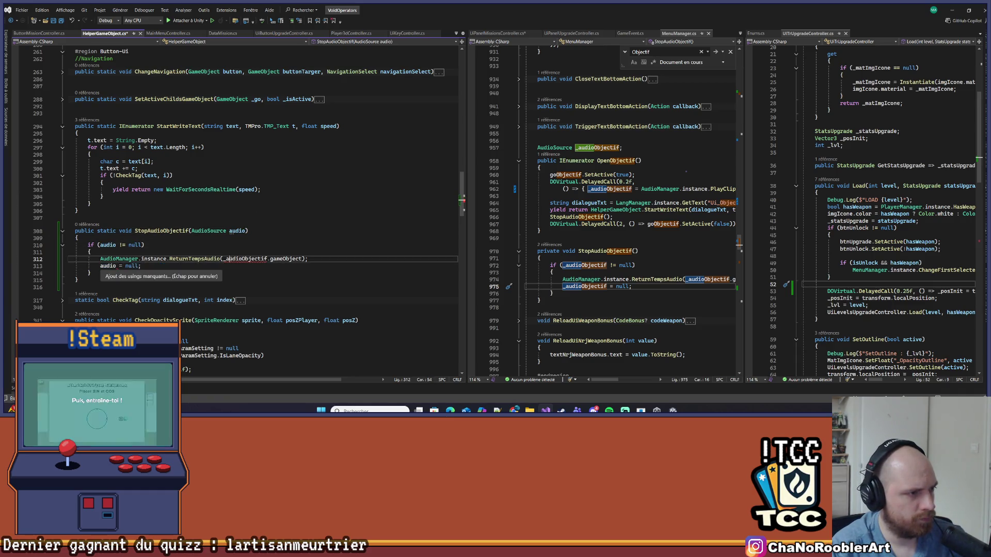
pyautogui.write('audio')
pyautogui.click(129, 203)
pyautogui.hotkey('ctrl', 's')
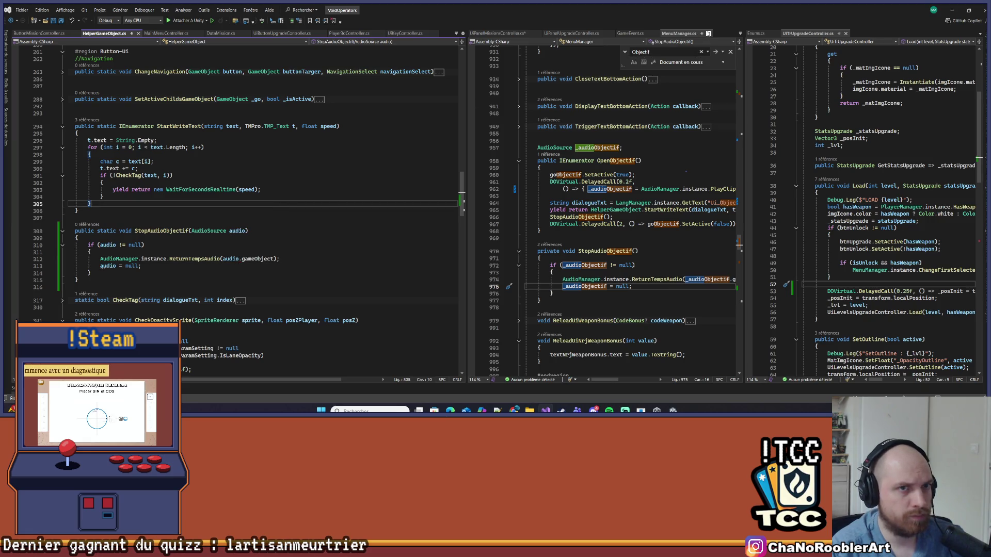
pyautogui.click(709, 33)
pyautogui.scroll(-2, 590, 278)
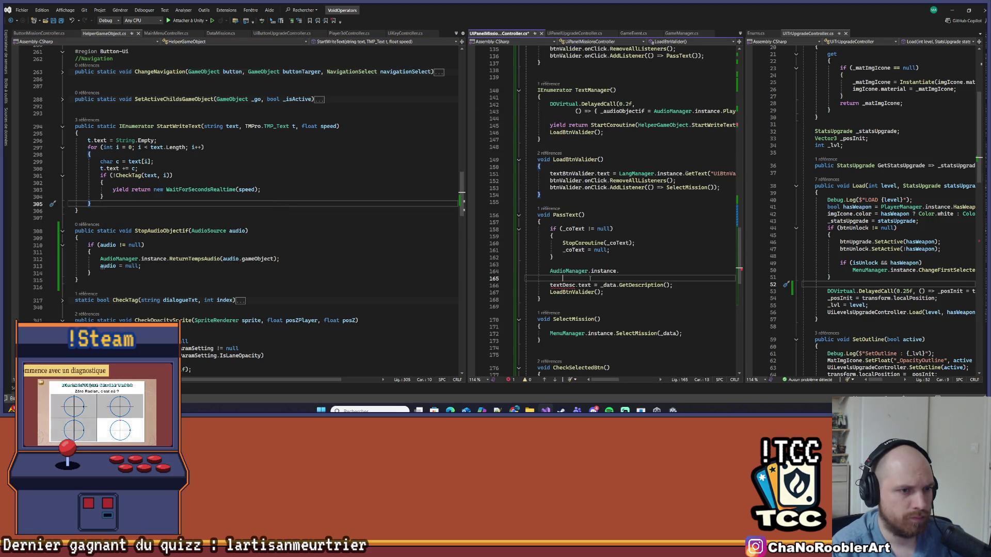
# - Replace line 164's AudioManager.instance. text with HelperGameObject.StopAudioObjectif(_audioObjectif);
pyautogui.click(551, 271)
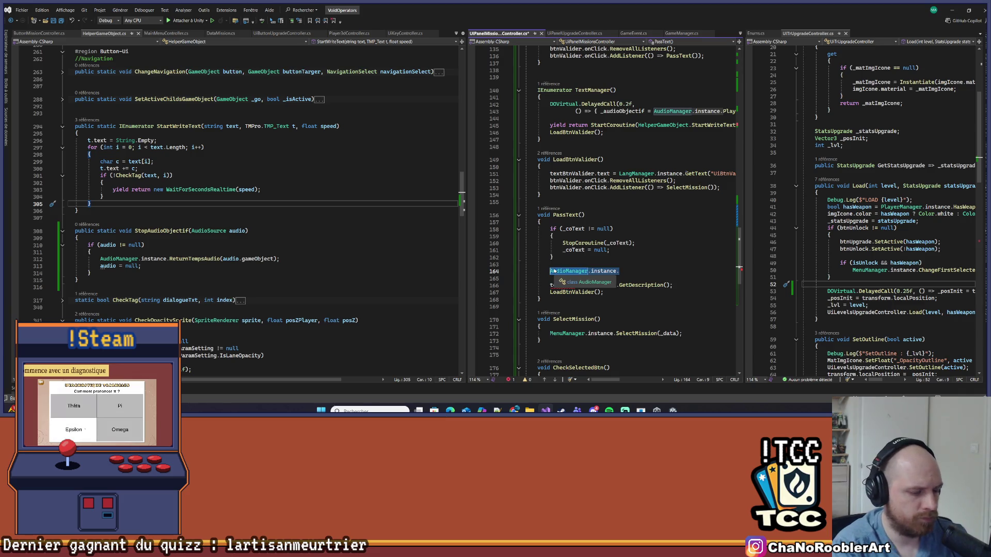
pyautogui.hotkey('shift', 'End')
pyautogui.write('HelperGameObject.')
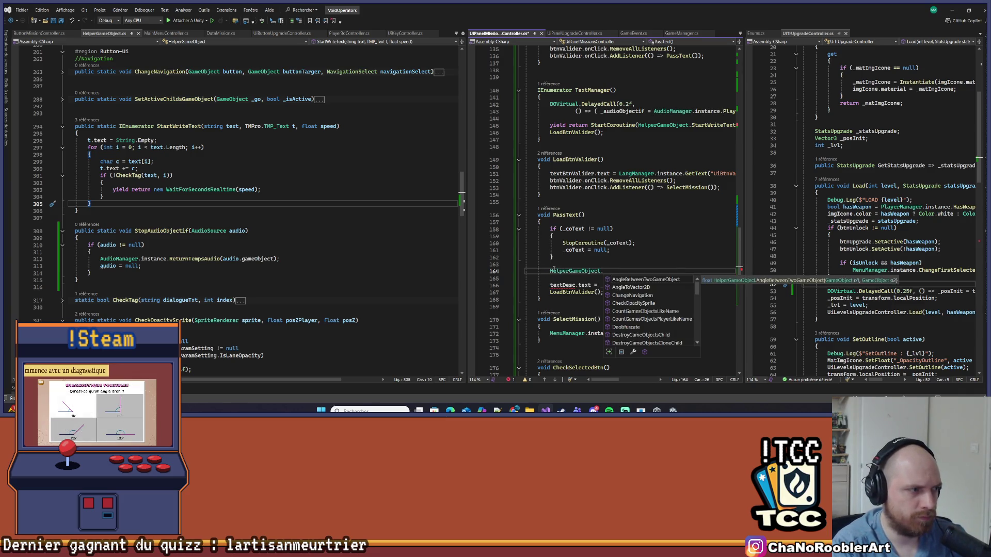
pyautogui.write('Stop')
pyautogui.press('Tab')
pyautogui.write('(')
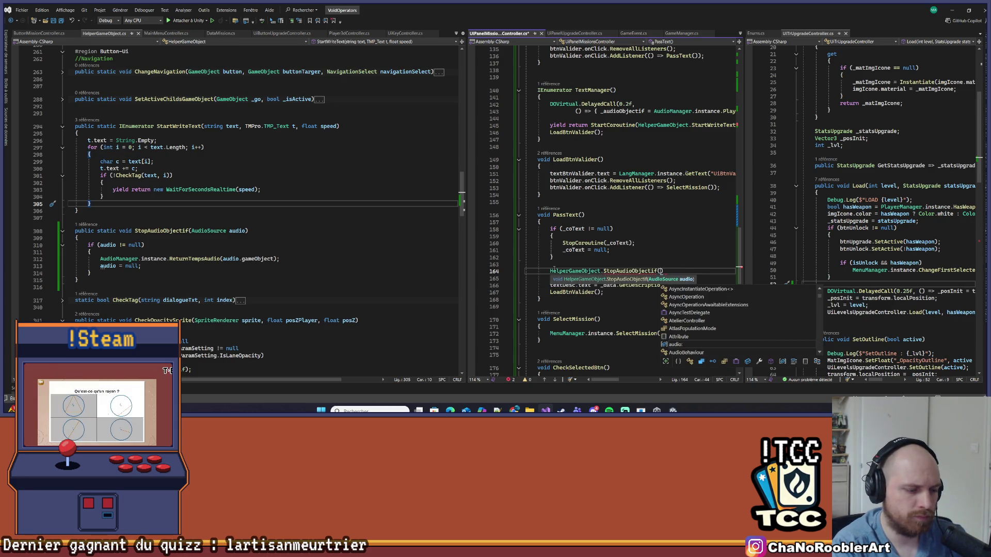
pyautogui.write('_au')
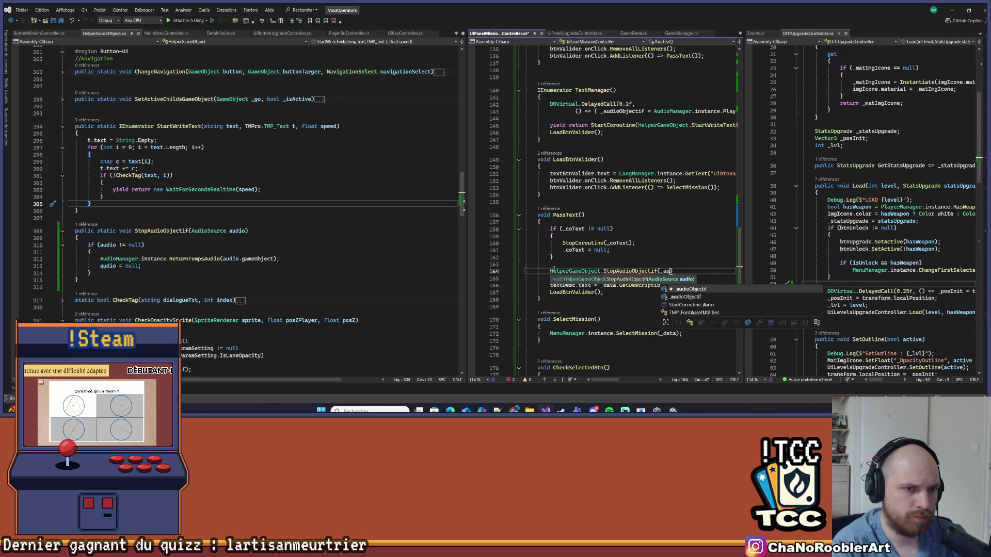
pyautogui.press('Tab')
pyautogui.write(';')
pyautogui.press('Return')
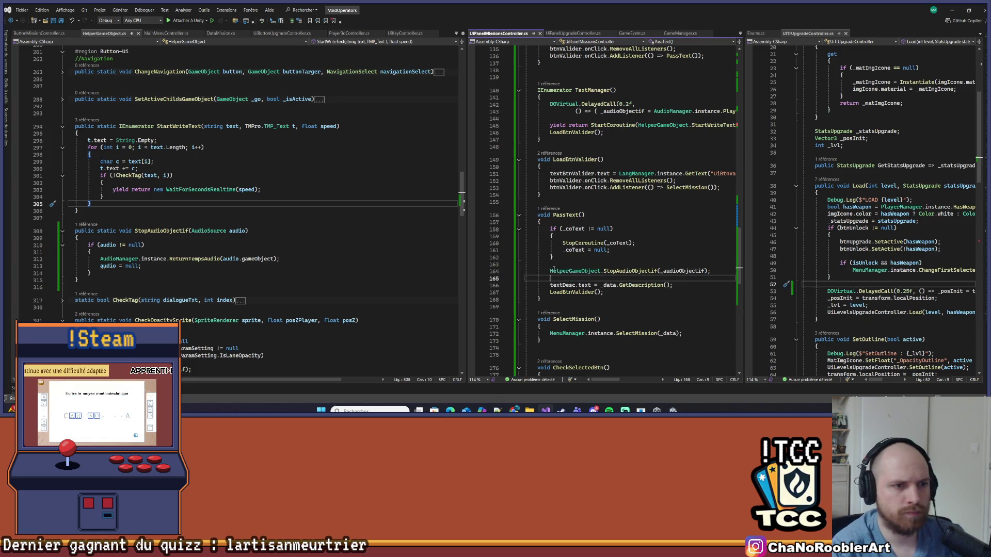
pyautogui.press('BackSpace')
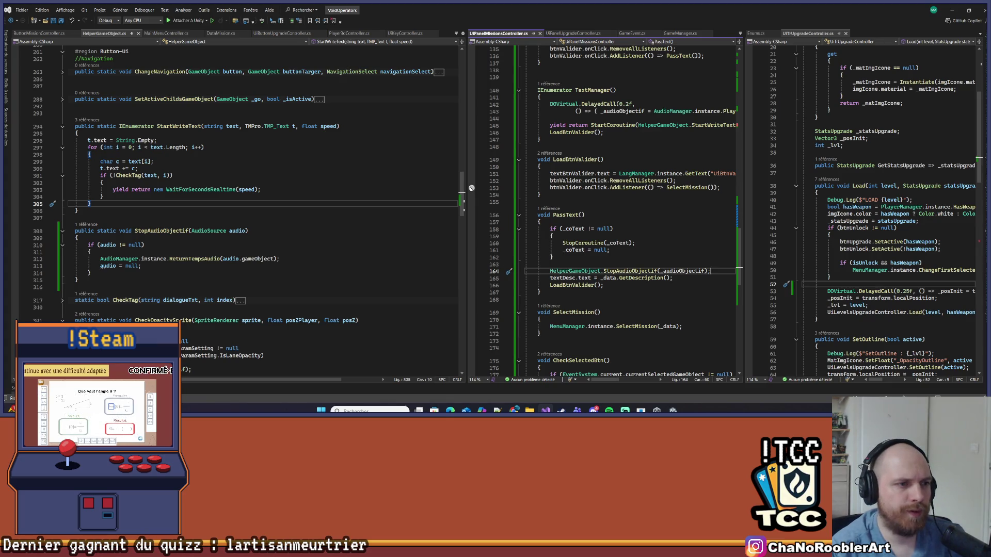
pyautogui.moveTo(466, 184); pyautogui.dragTo(252, 184)
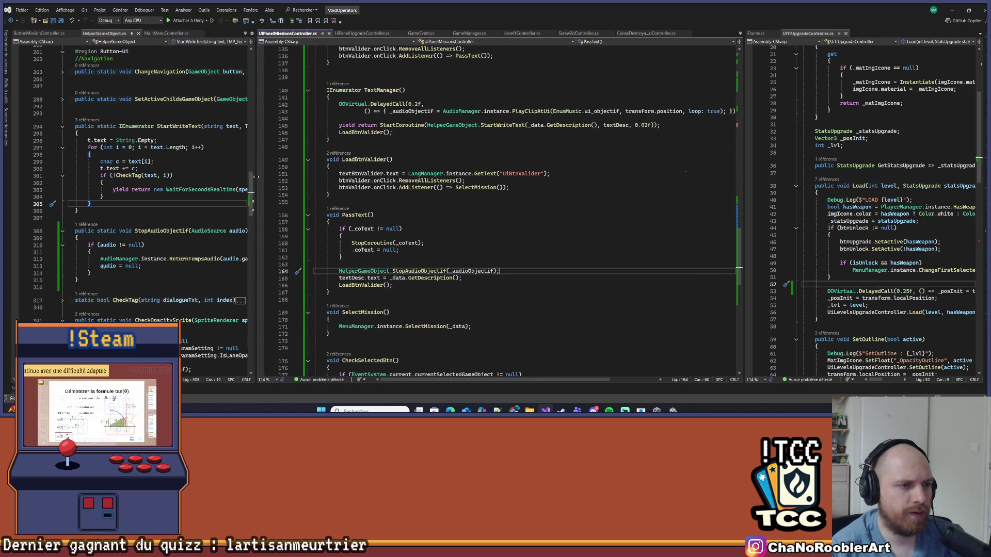
# - Remove the StopAudioObjectif call from PassText and paste it as LoadBtnValider's first line
pyautogui.hotkey('shift', 'Home')
pyautogui.hotkey('ctrl', 'c')
pyautogui.press('BackSpace')
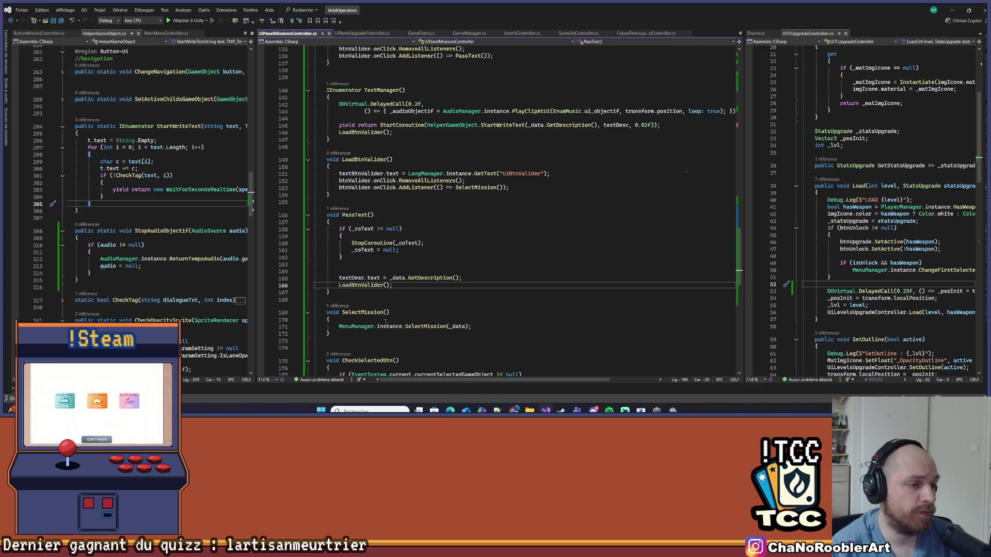
pyautogui.click(411, 320)
pyautogui.scroll(-3, 409, 290)
pyautogui.scroll(-1, 410, 290)
pyautogui.click(370, 200)
pyautogui.scroll(4, 413, 216)
pyautogui.click(471, 167)
pyautogui.press('Return')
pyautogui.hotkey('ctrl', 'v')
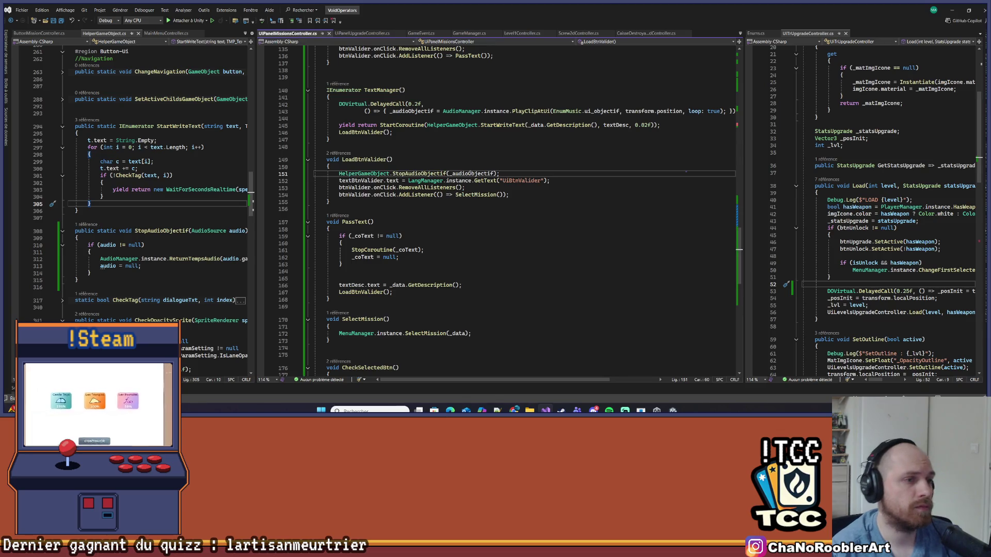
# - Paste the same StopAudioObjectif call as TextManager's first line, then switch to Unity
pyautogui.scroll(4, 345, 160)
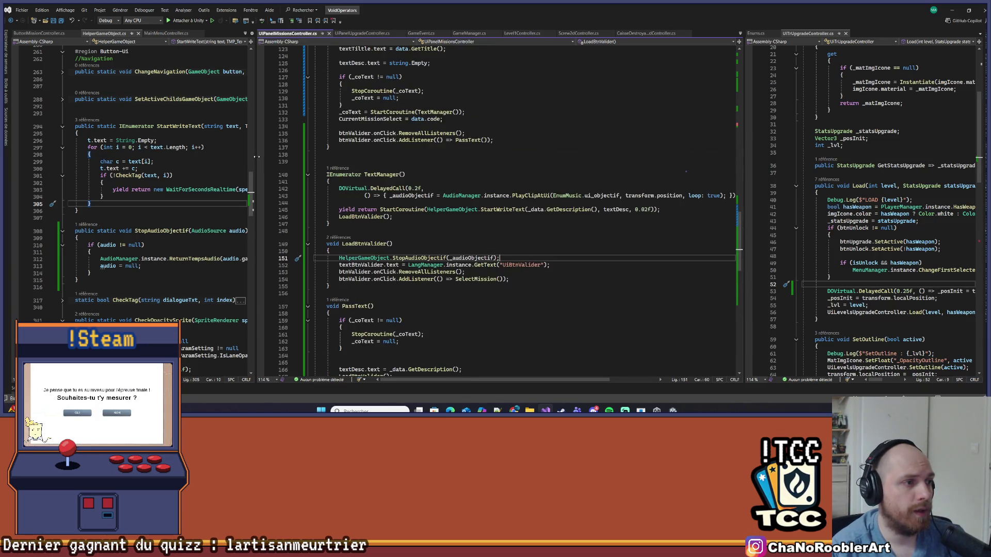
pyautogui.moveTo(257, 156); pyautogui.dragTo(245, 156)
pyautogui.click(362, 180)
pyautogui.press('Return')
pyautogui.hotkey('ctrl', 'v')
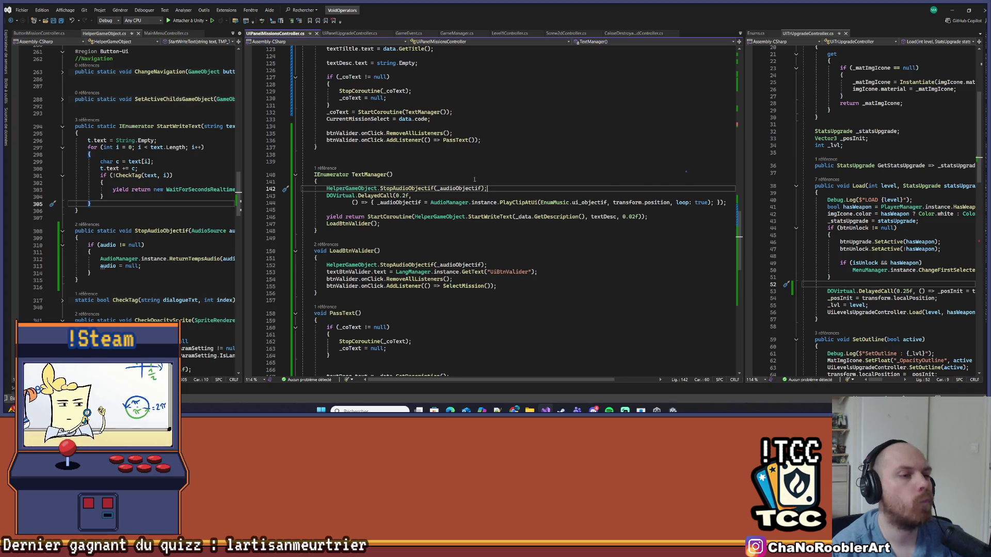
pyautogui.scroll(-4, 464, 170)
pyautogui.click(535, 180)
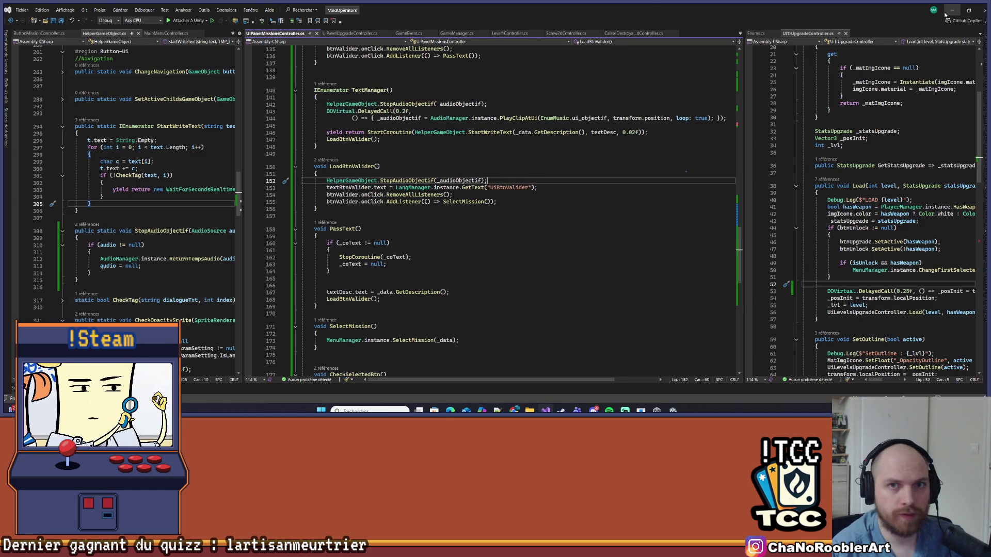
pyautogui.hotkey('alt', 'Tab')
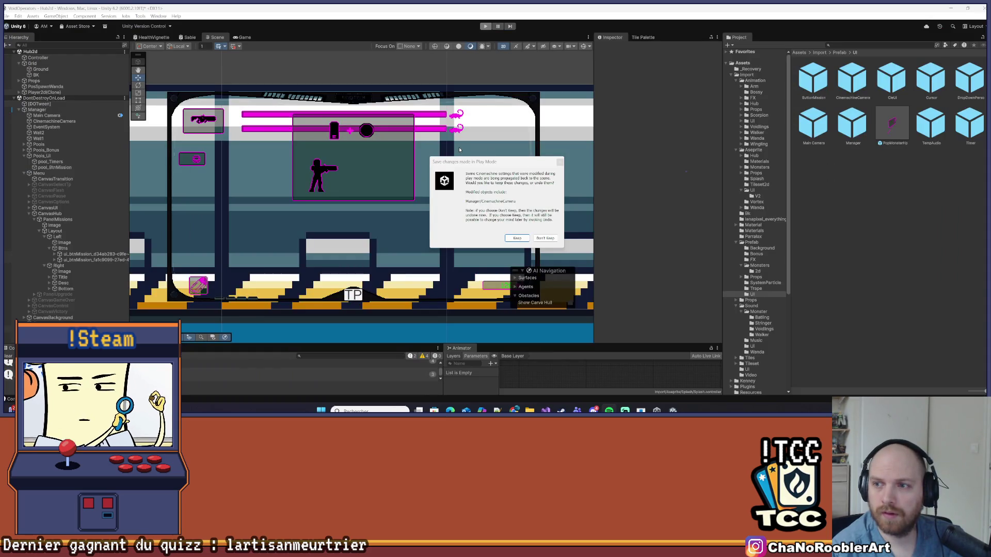
# - Recheck the added StopAudioObjectif call at LoadBtnValider in Visual Studio
pyautogui.hotkey('alt', 'Tab')
pyautogui.click(391, 243)
pyautogui.click(513, 180)
pyautogui.click(605, 165)
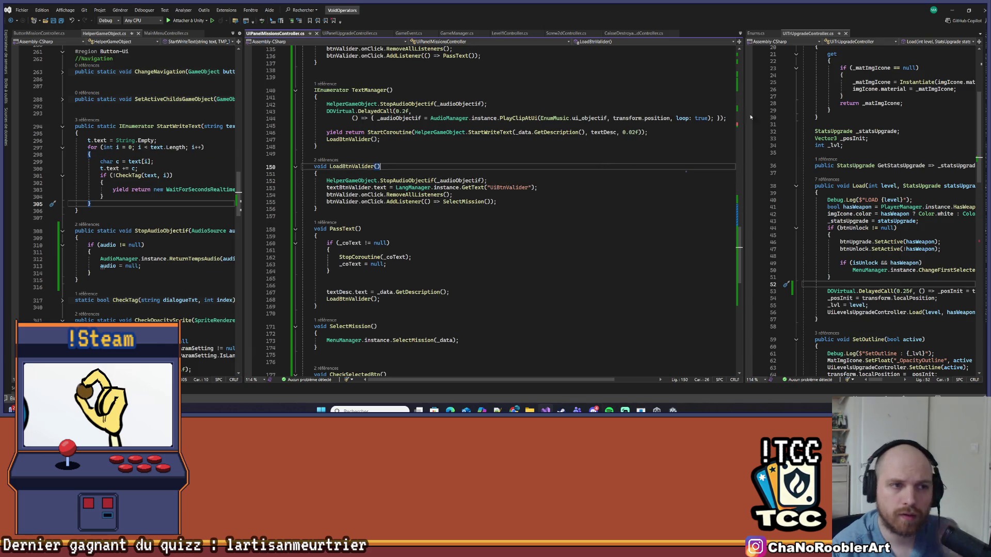
# - In Unity, save the Hub2d scene, widen the Hierarchy, and enter play mode
pyautogui.click(952, 10)
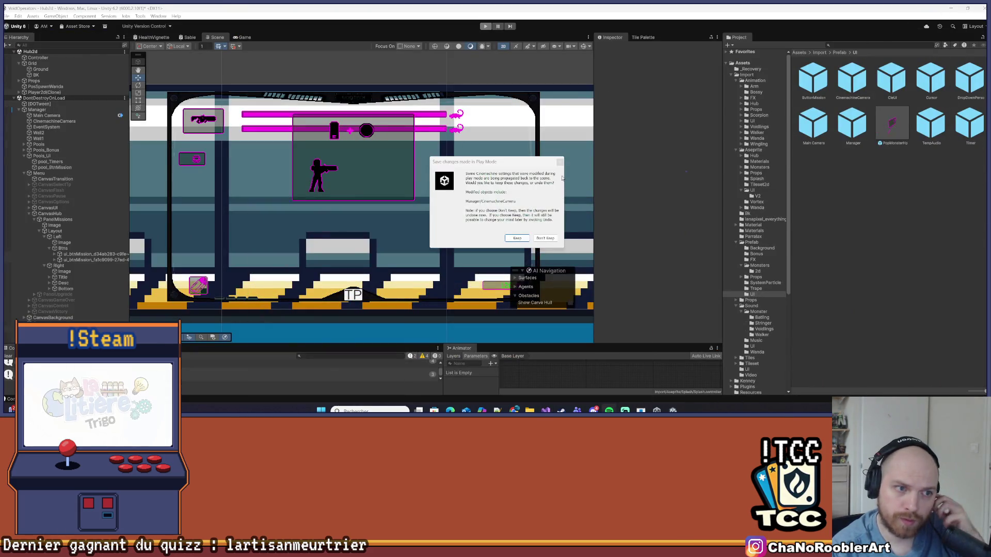
pyautogui.press('Return')
pyautogui.click(8, 16)
pyautogui.click(29, 50)
pyautogui.moveTo(127, 144); pyautogui.dragTo(167, 144)
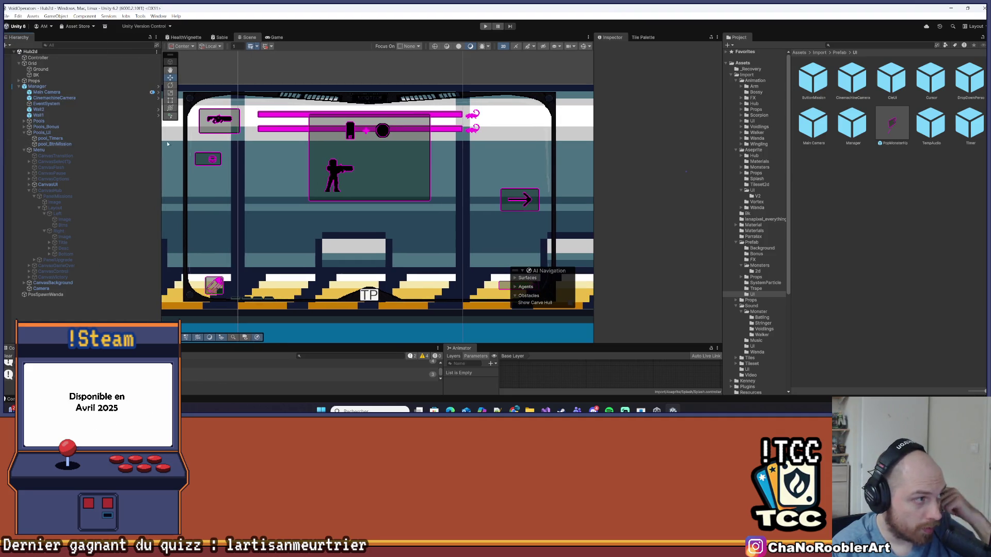
pyautogui.click(484, 29)
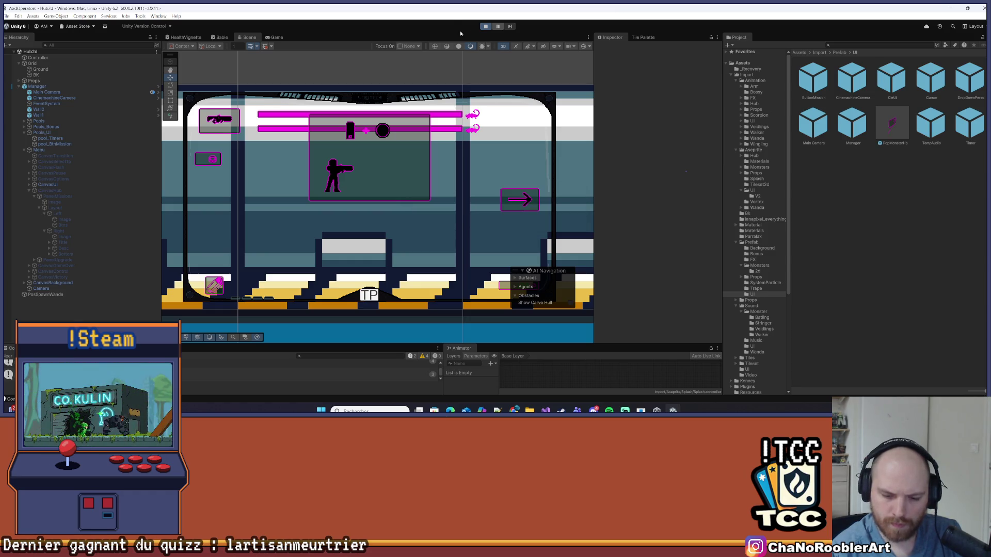
# - Walk the player right to the mission terminal and interact to open SABLES HOSTILES
pyautogui.press('d')
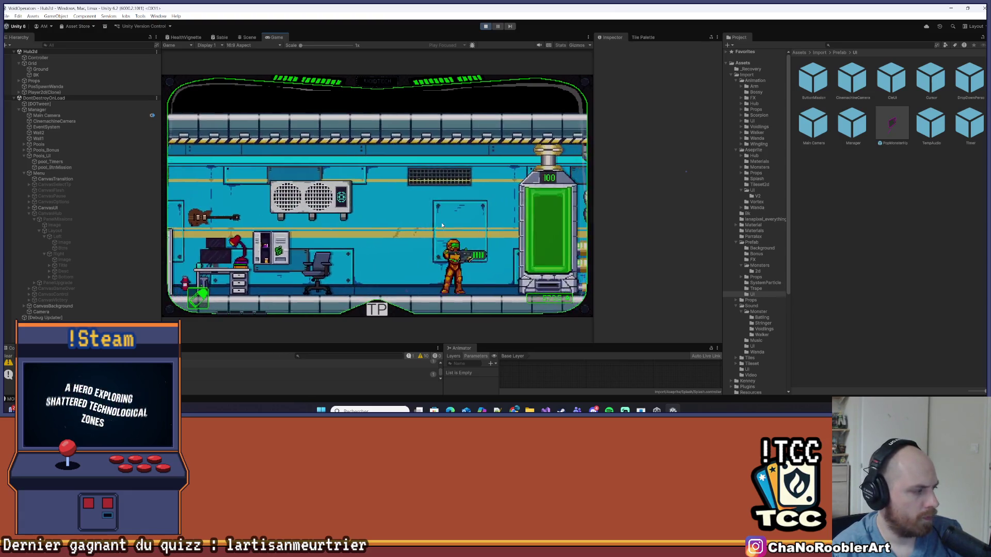
pyautogui.press('d')
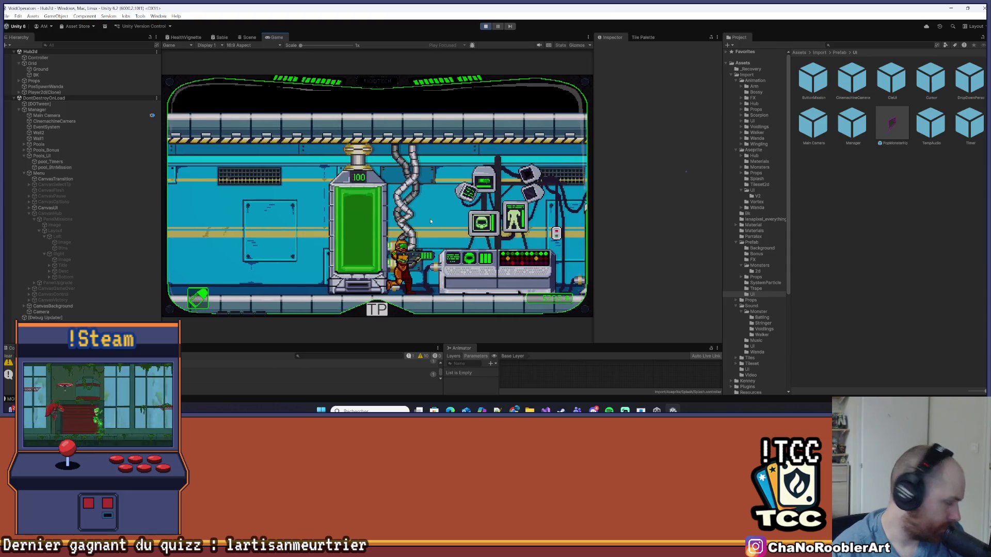
pyautogui.press('d')
pyautogui.press('d')
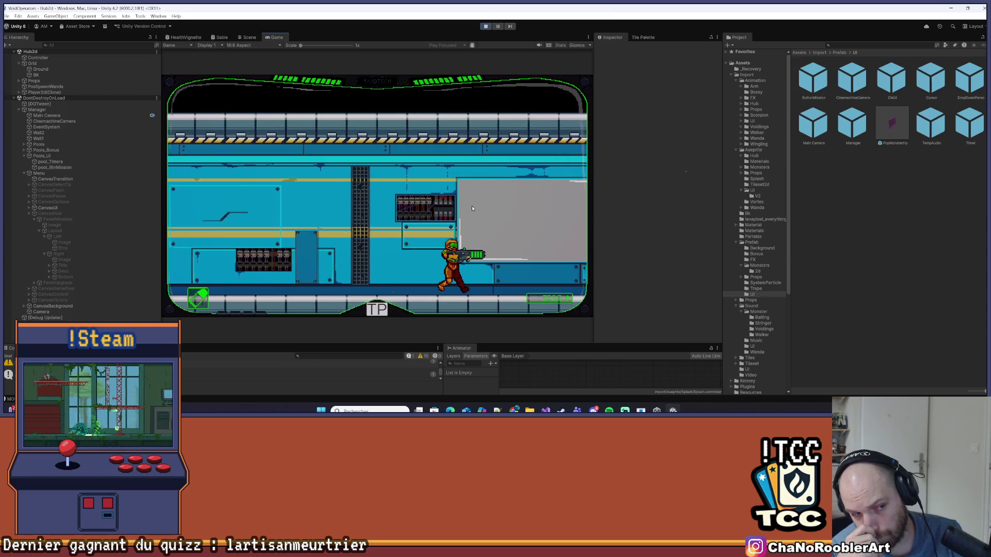
pyautogui.press('d')
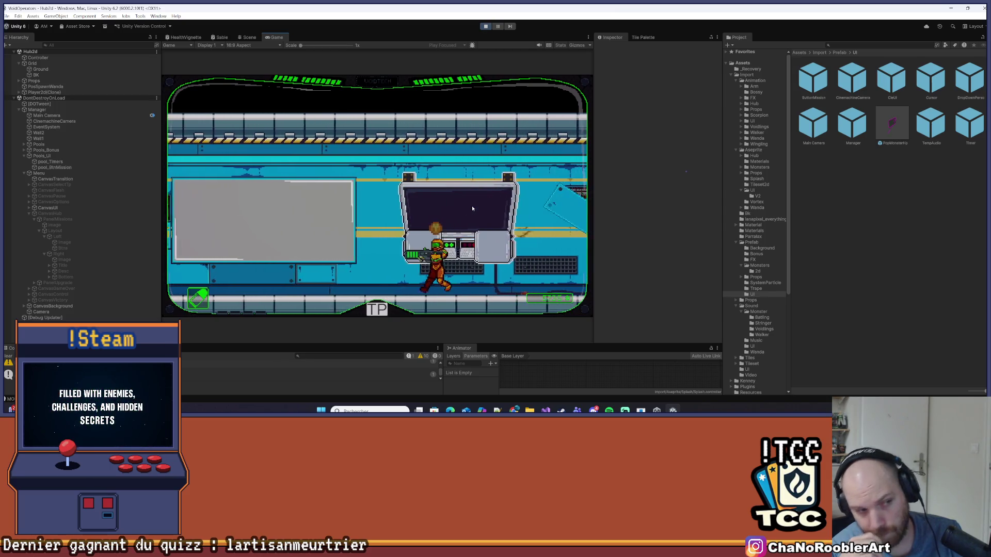
pyautogui.press('d')
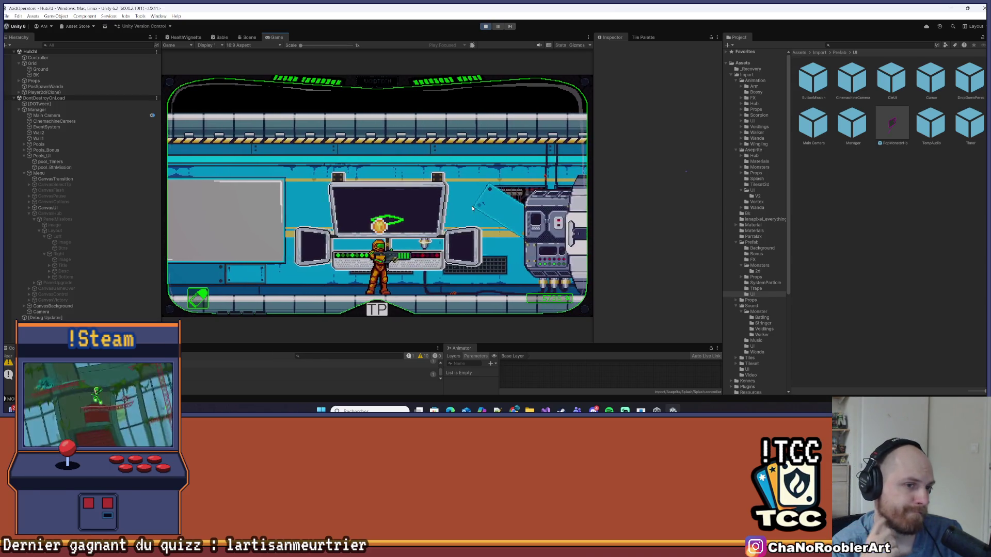
pyautogui.press('e')
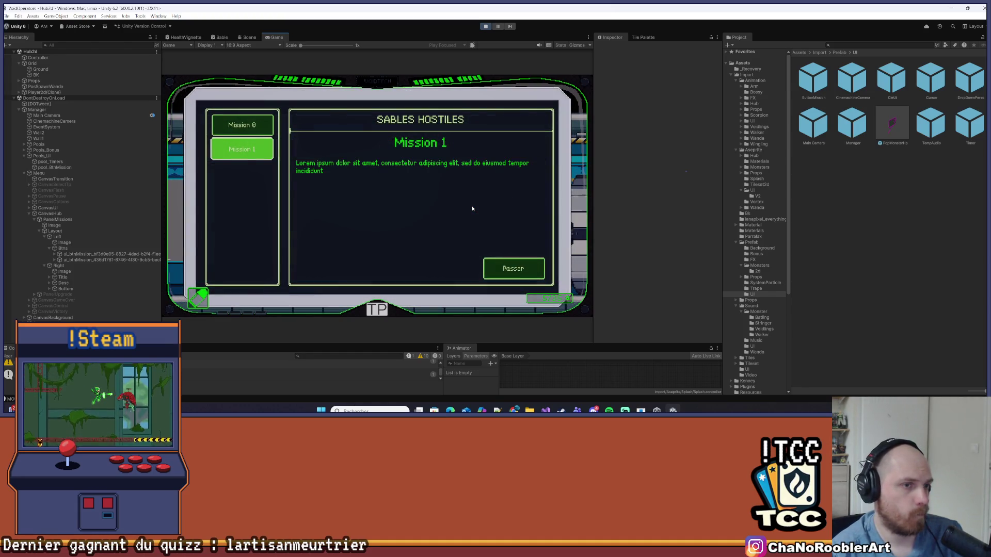
# - Skip the mission description text and switch the panel to Mission 1
pyautogui.click(505, 274)
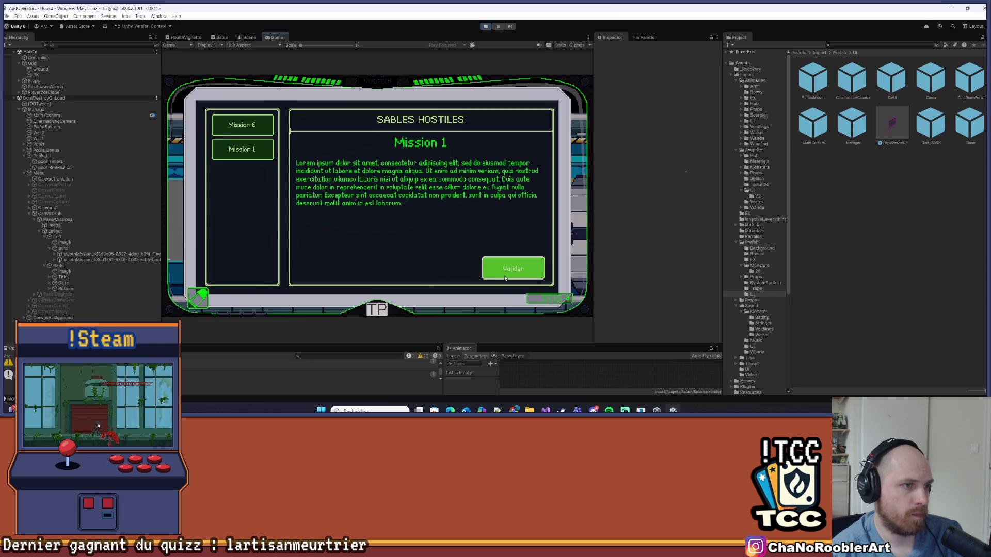
pyautogui.click(270, 153)
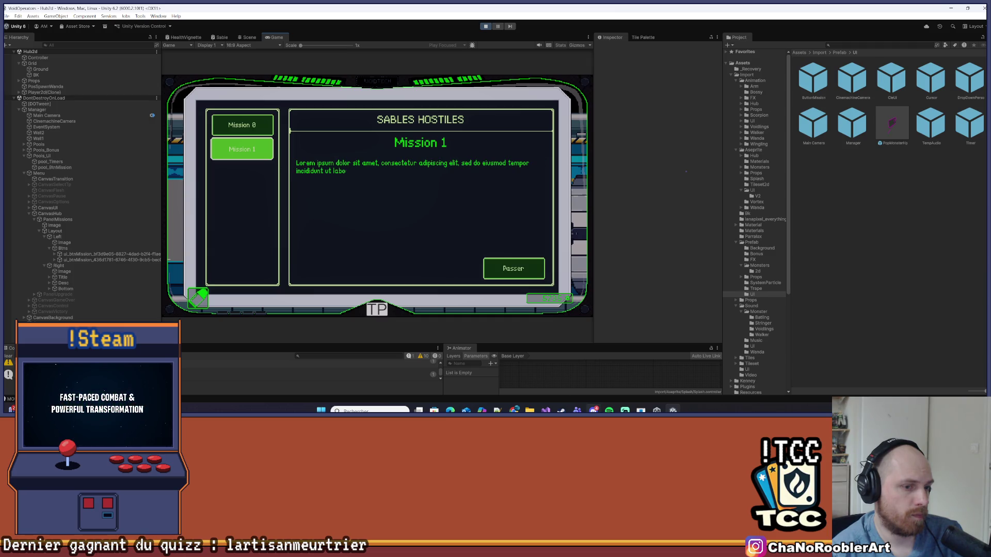
pyautogui.moveTo(609, 410)
pyautogui.click(340, 242)
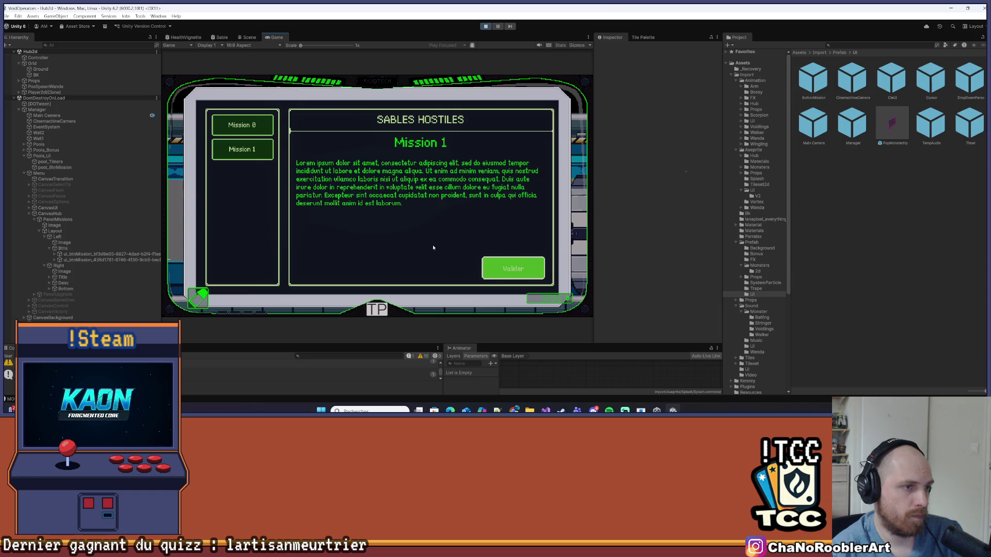
pyautogui.click(252, 157)
# - Switch to the Tuto mission (Mission 0) and validate it, then reopen and close the missions panel
pyautogui.click(260, 128)
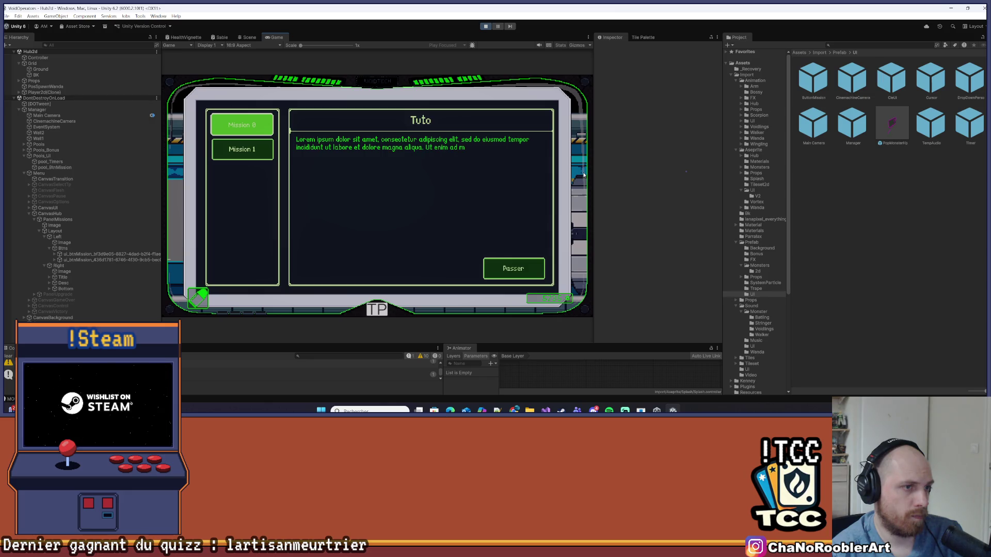
pyautogui.click(534, 269)
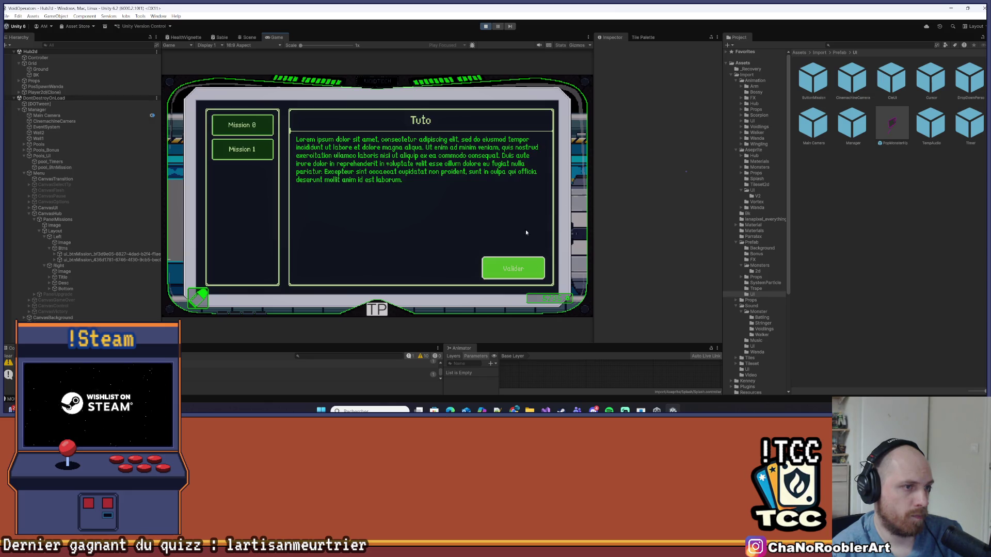
pyautogui.click(491, 271)
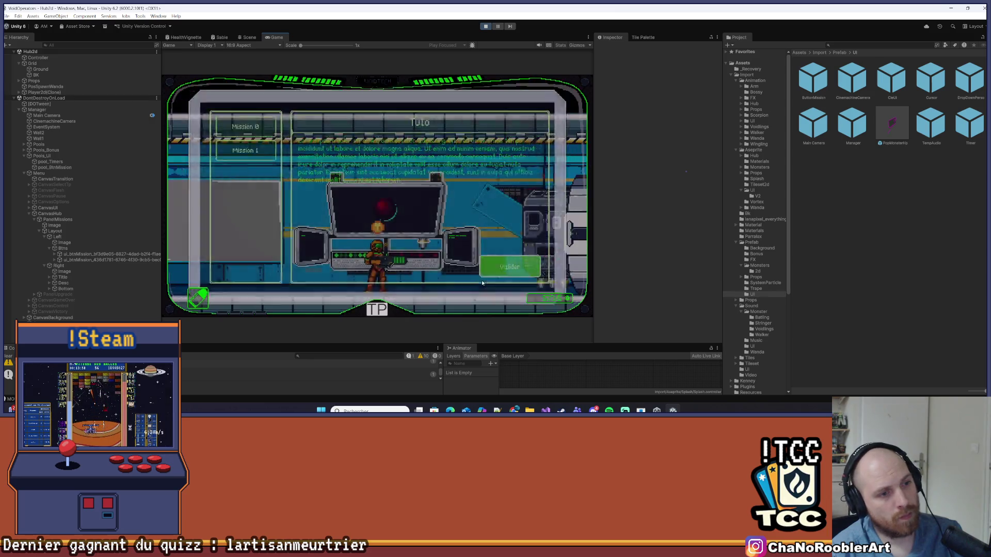
pyautogui.click(223, 148)
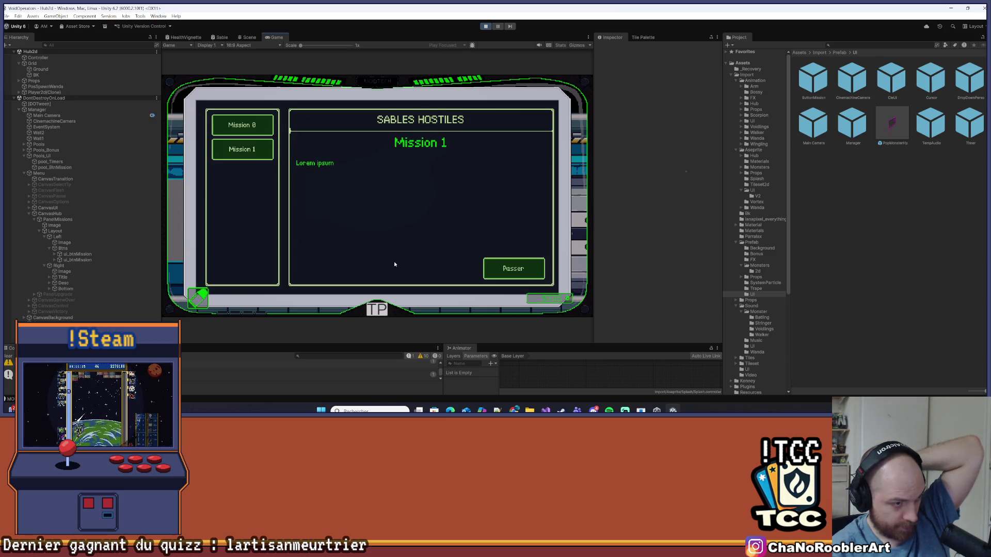
pyautogui.press('Return')
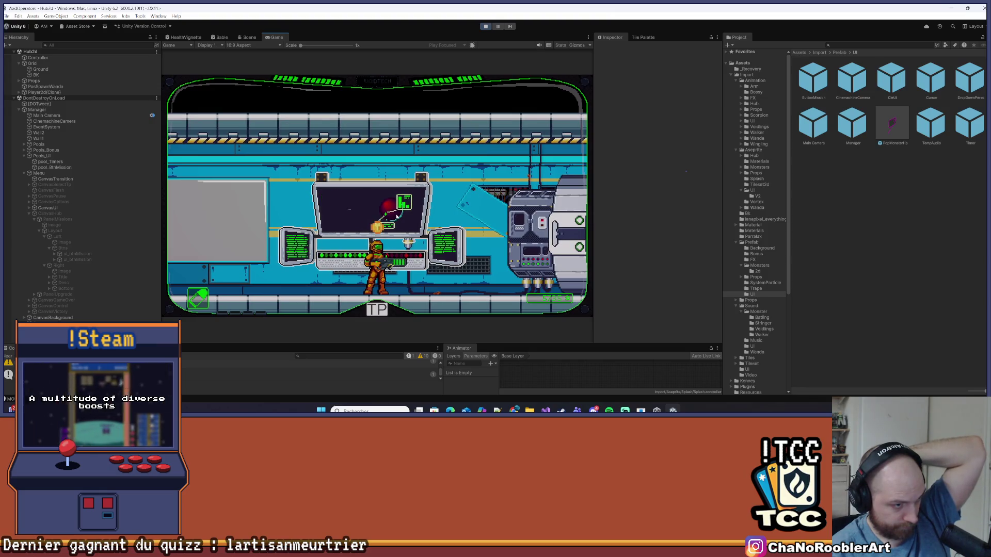
# - Reopen the panel, validate Mission 0 again, then stop play mode and return to Visual Studio
pyautogui.moveTo(610, 410)
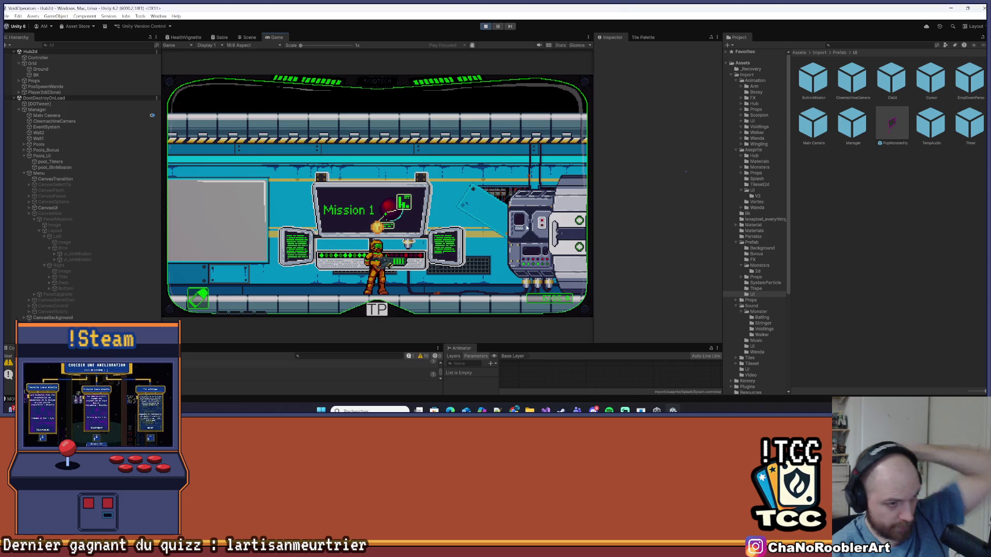
pyautogui.press('e')
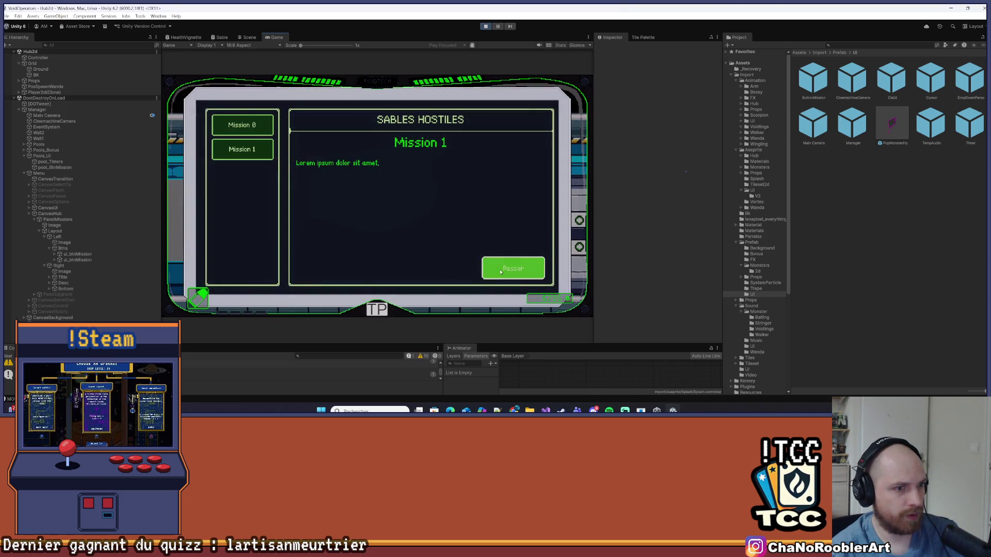
pyautogui.click(265, 132)
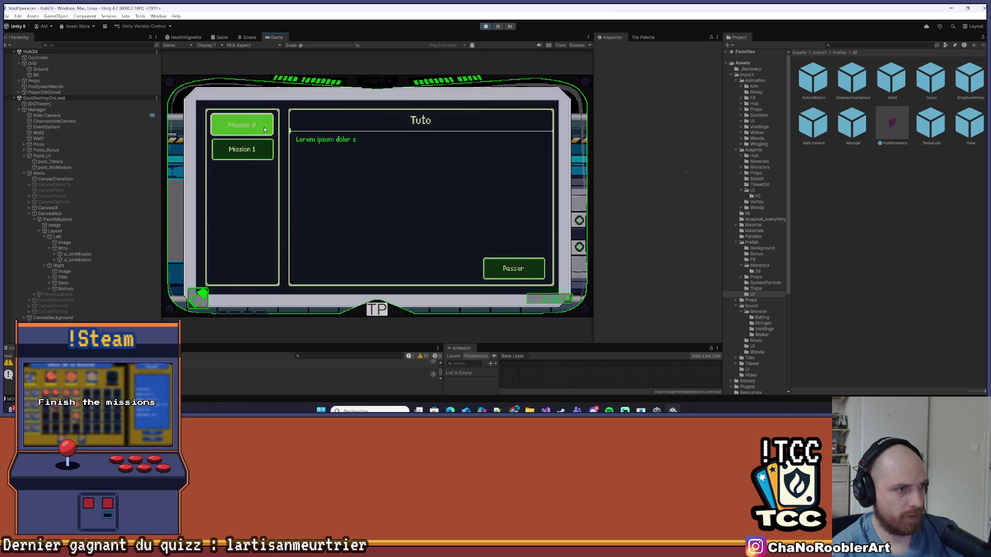
pyautogui.press('Down')
pyautogui.press('Up')
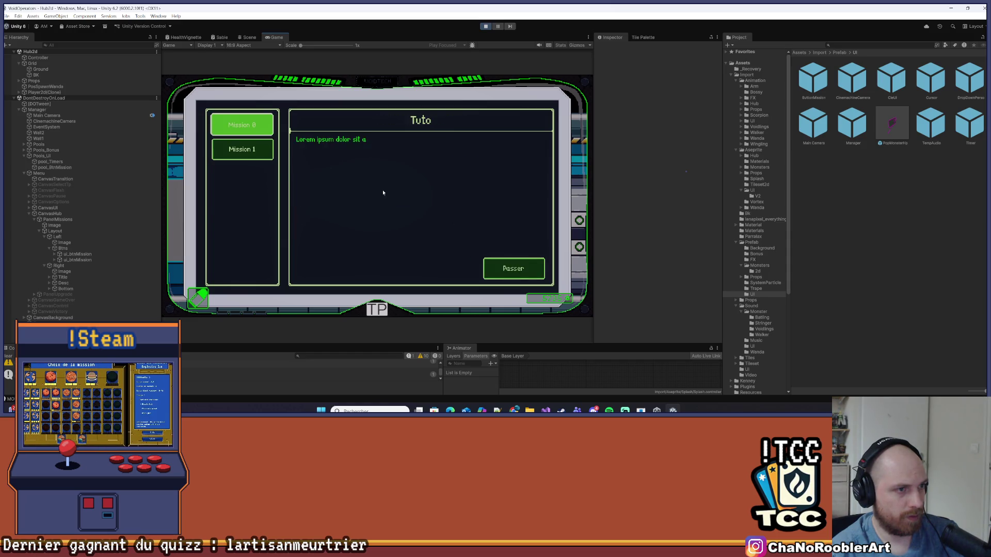
pyautogui.click(527, 276)
pyautogui.click(528, 277)
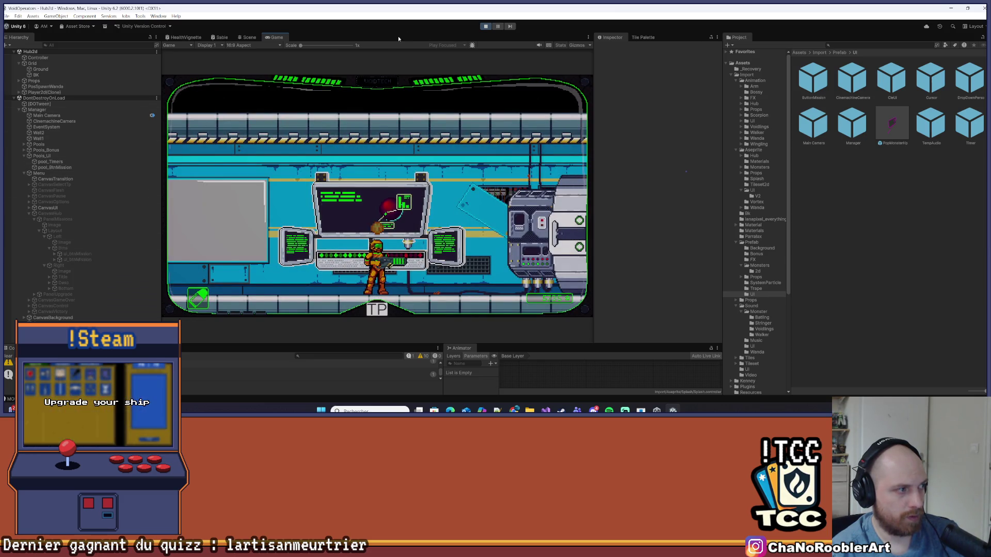
pyautogui.hotkey('ctrl', 'p')
pyautogui.hotkey('alt', 'Tab')
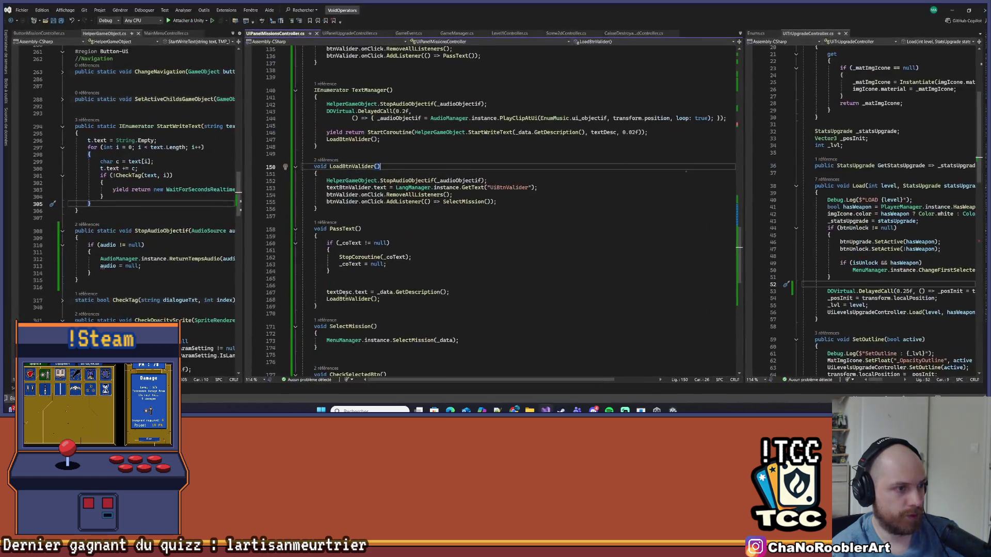
# - Inspect the _audioObjectif uses around line 152 and go to StopAudioObjectif's definition in HelperGameObject
pyautogui.click(493, 181)
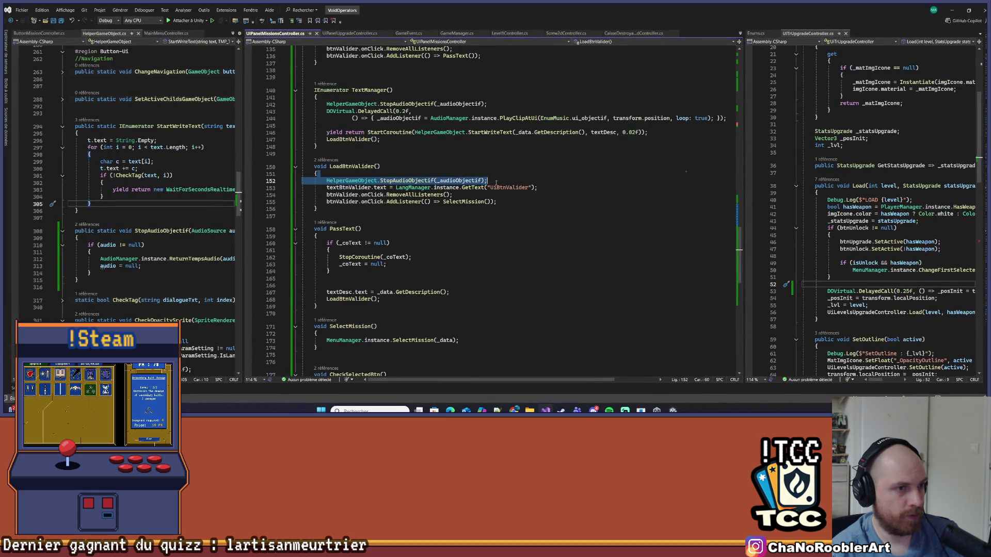
pyautogui.scroll(2, 495, 182)
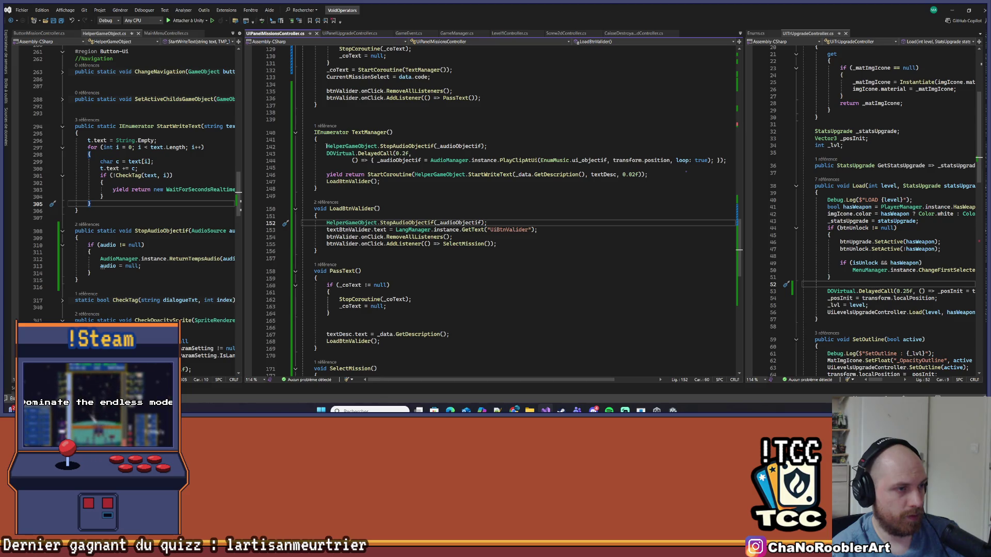
pyautogui.click(454, 146)
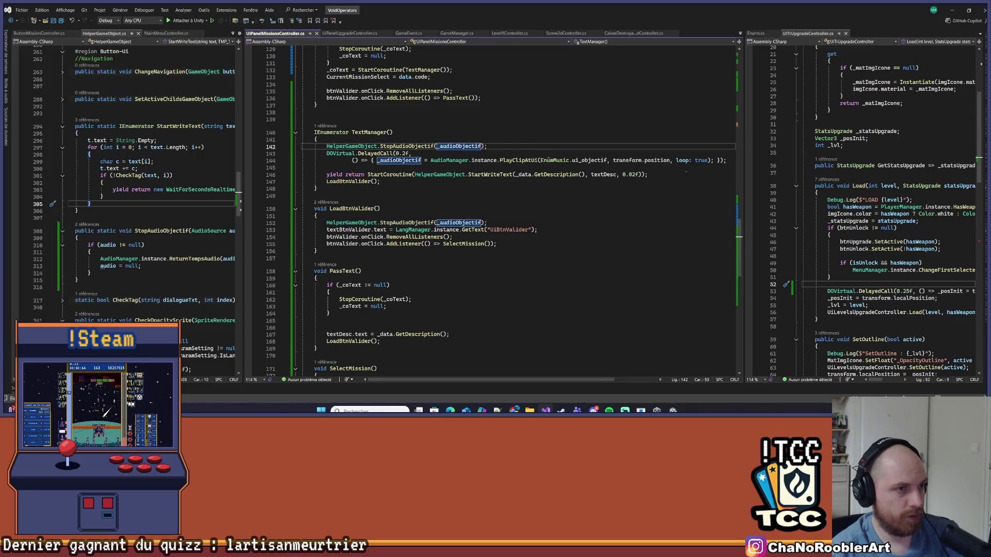
pyautogui.scroll(13, 512, 257)
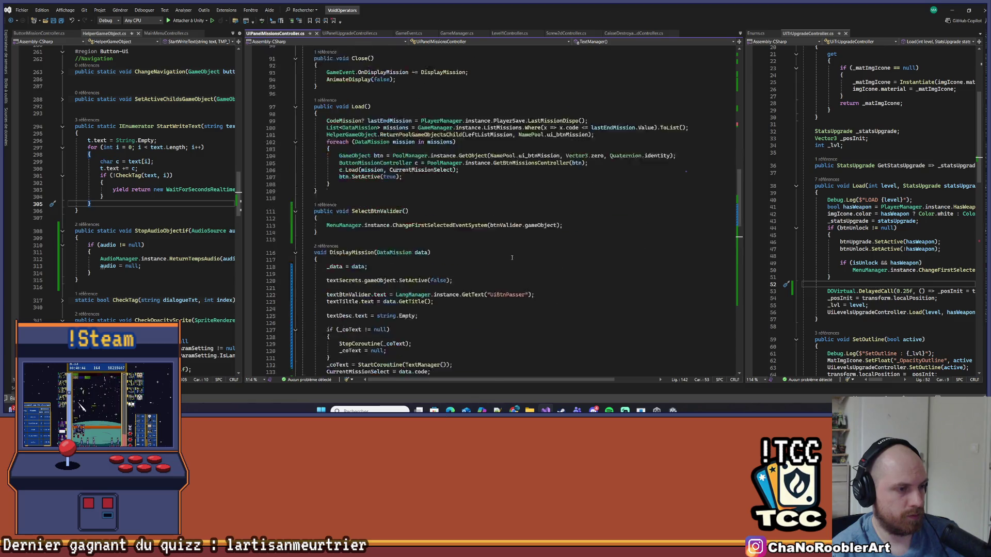
pyautogui.scroll(-11, 512, 257)
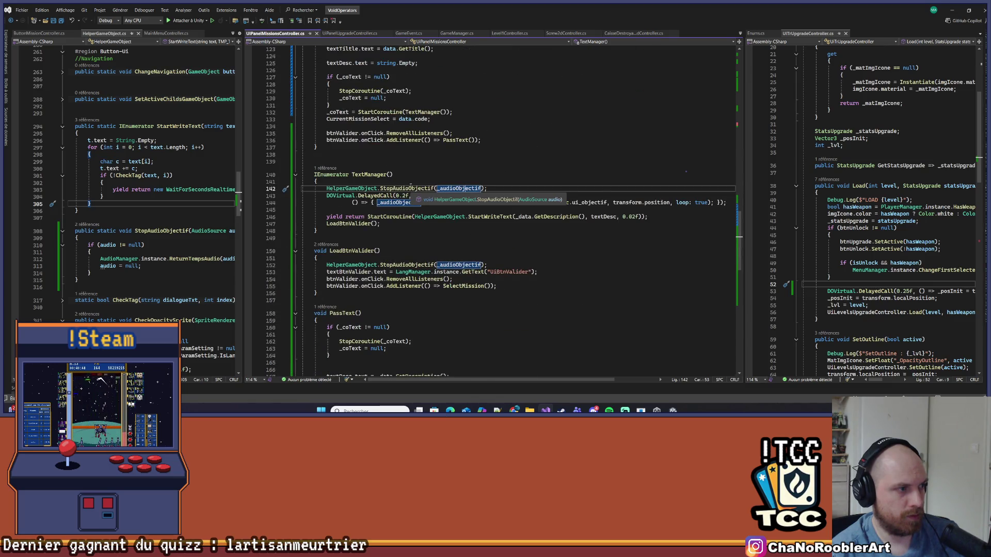
pyautogui.click(457, 175)
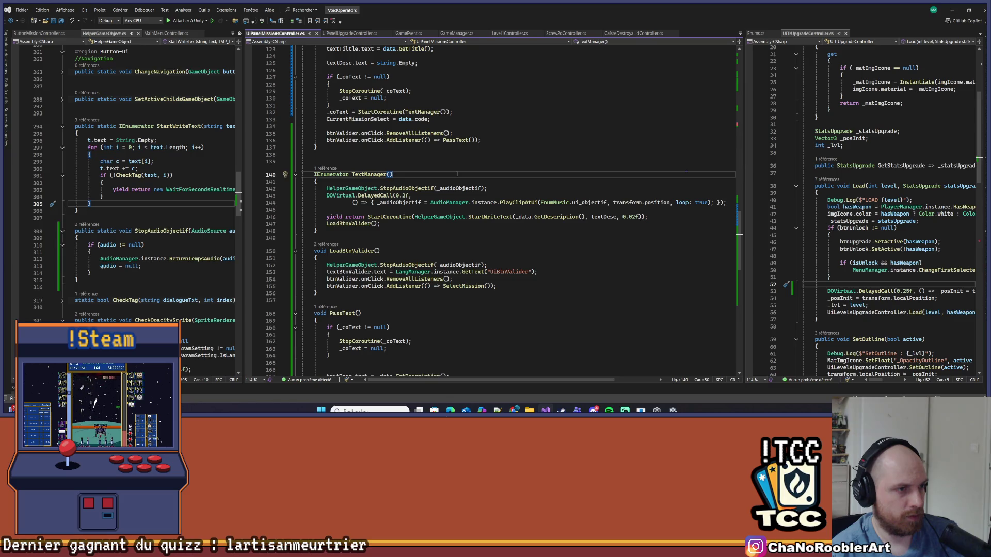
pyautogui.rightClick(421, 188)
pyautogui.click(454, 243)
# - Rename StopAudioObjectif to StopAudio everywhere, then check the updated _audioObjectif calls
pyautogui.hotkey('ctrl', 'r')
pyautogui.hotkey('ctrl', 'r')
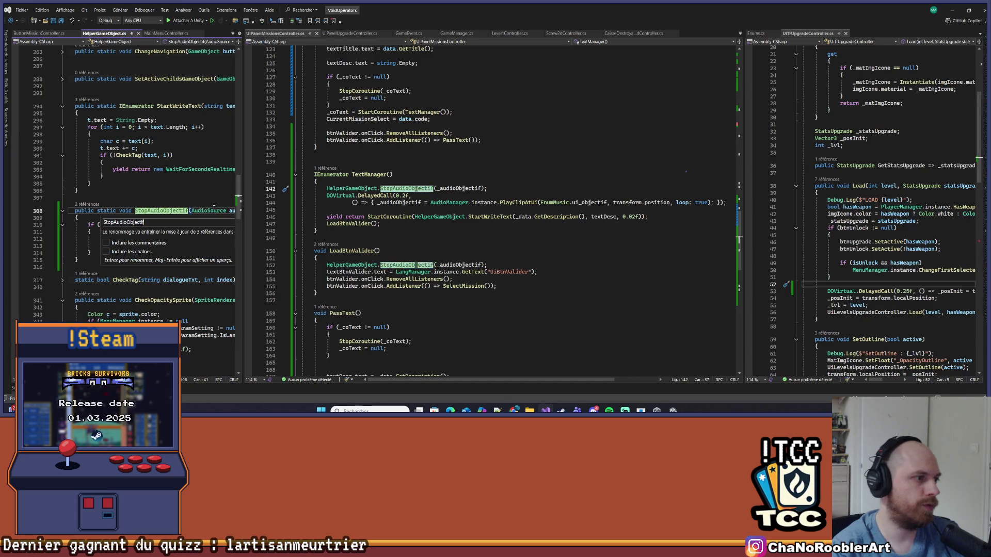
pyautogui.press('BackSpace')
pyautogui.press('BackSpace')
pyautogui.press('BackSpace')
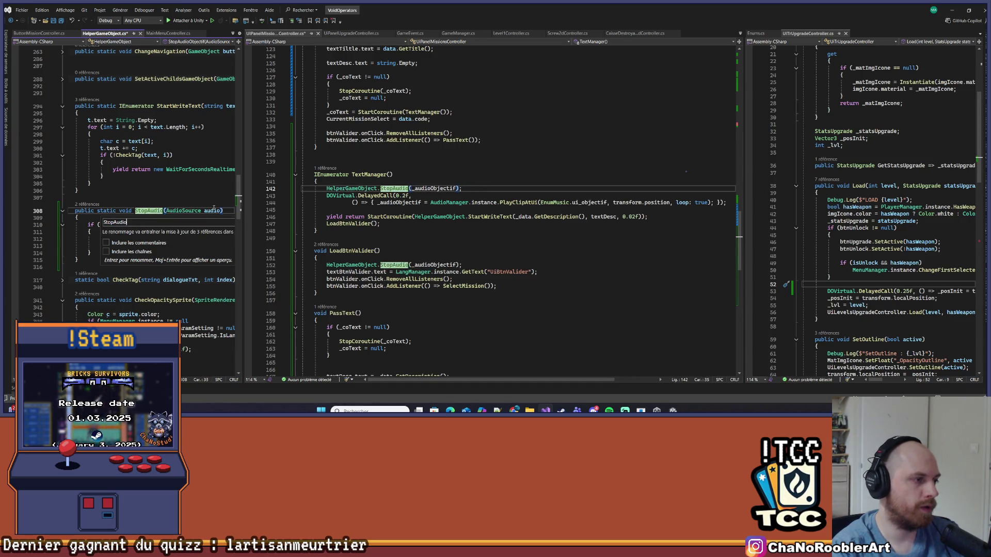
pyautogui.press('Return')
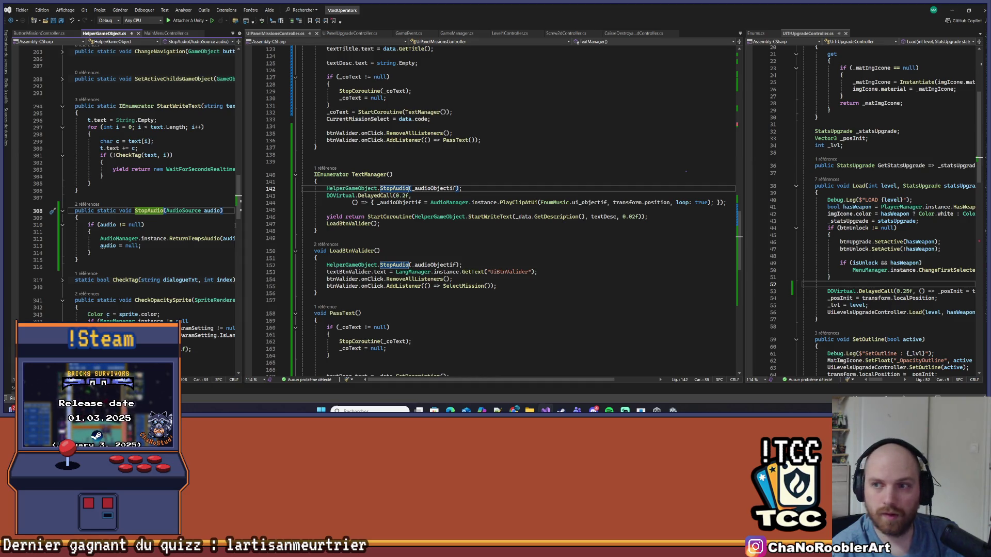
pyautogui.press('Down')
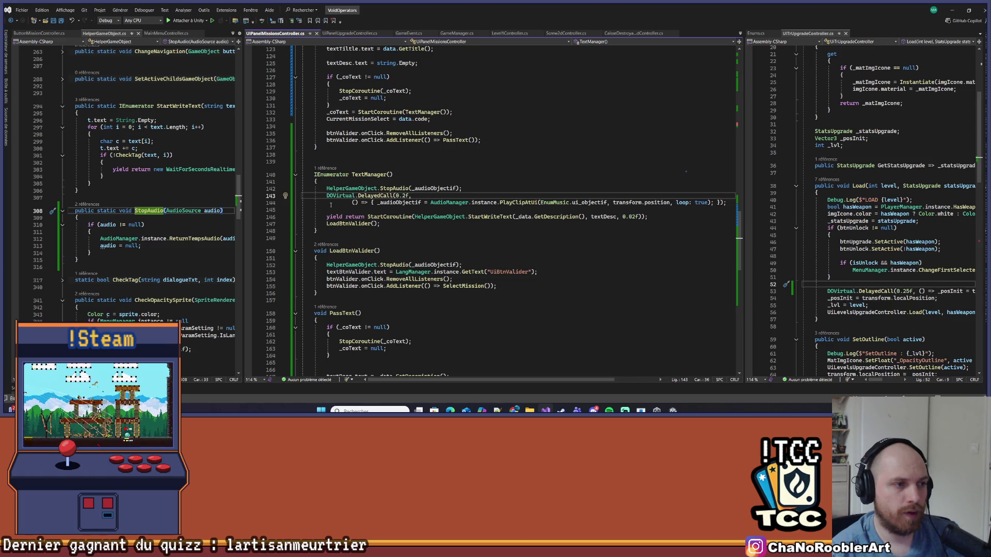
pyautogui.click(433, 189)
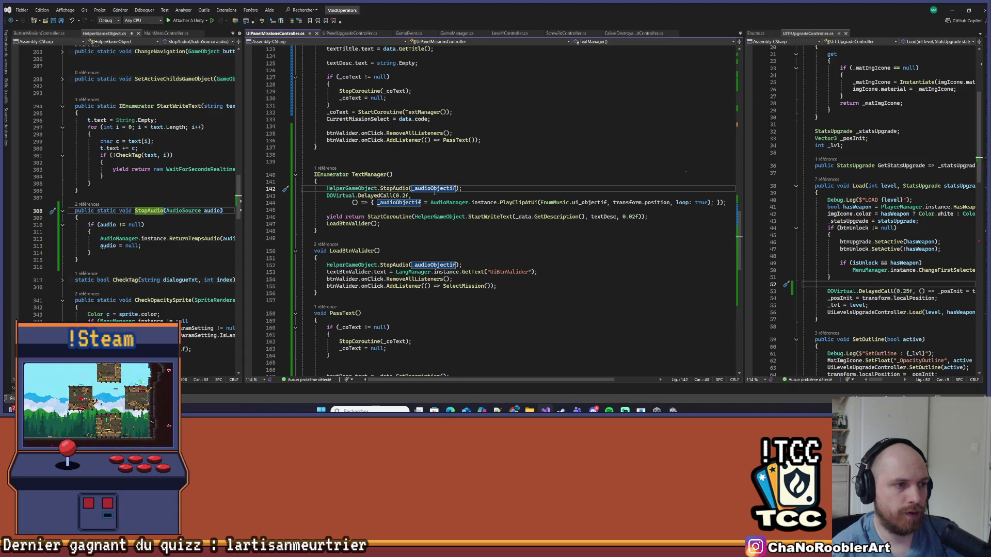
pyautogui.scroll(-4, 482, 201)
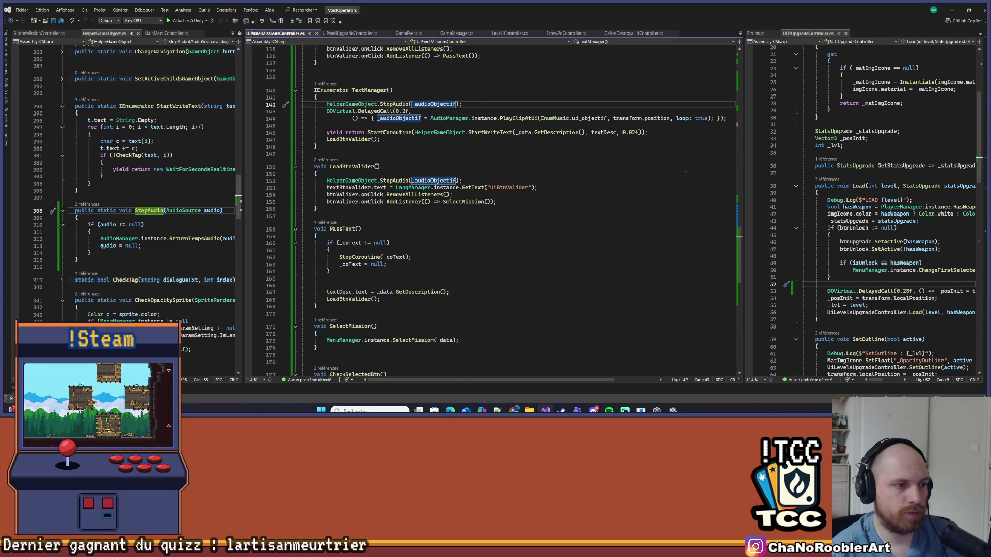
pyautogui.scroll(-3, 478, 209)
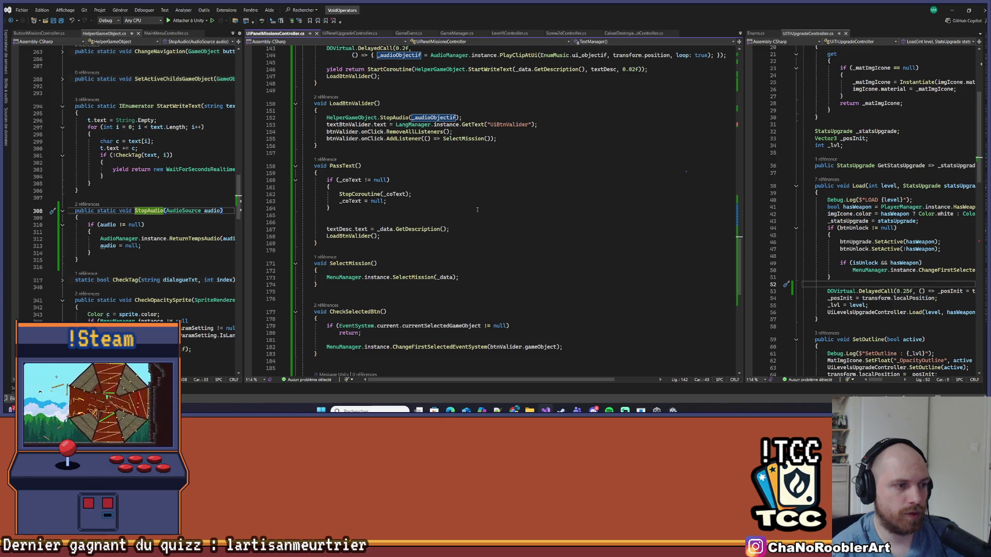
pyautogui.scroll(3, 477, 210)
pyautogui.scroll(2, 686, 172)
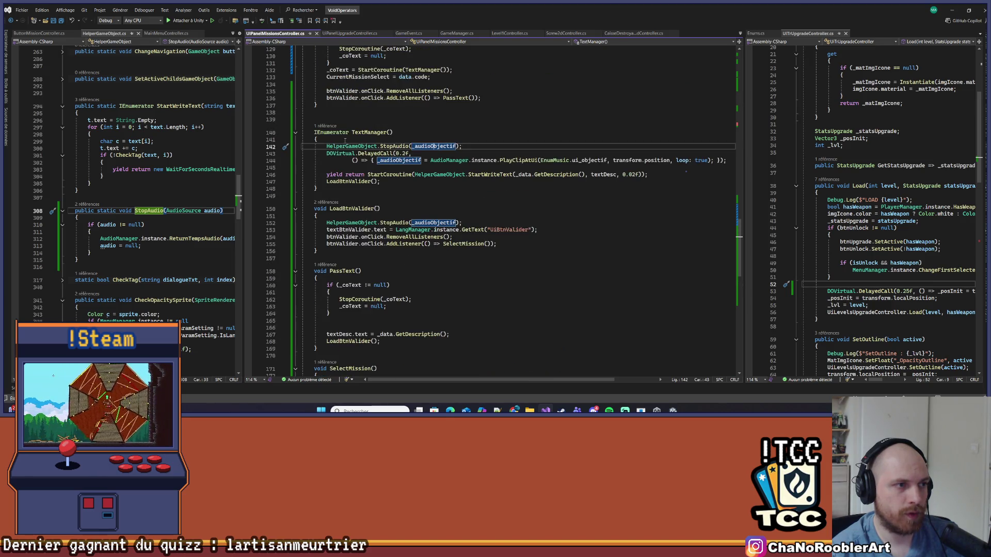
pyautogui.moveTo(328, 146); pyautogui.dragTo(476, 147)
pyautogui.hotkey('ctrl', 'c')
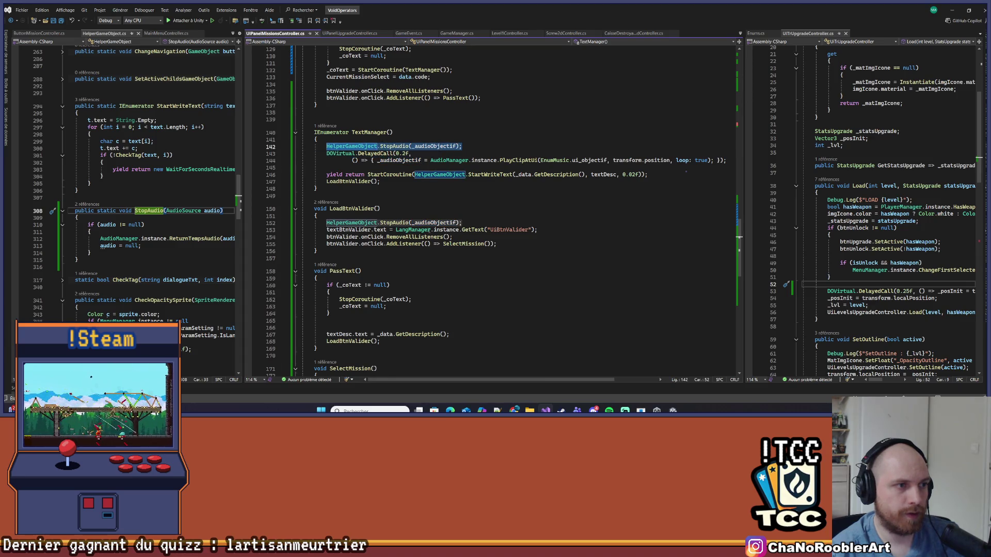
pyautogui.scroll(7, 429, 231)
pyautogui.scroll(8, 374, 143)
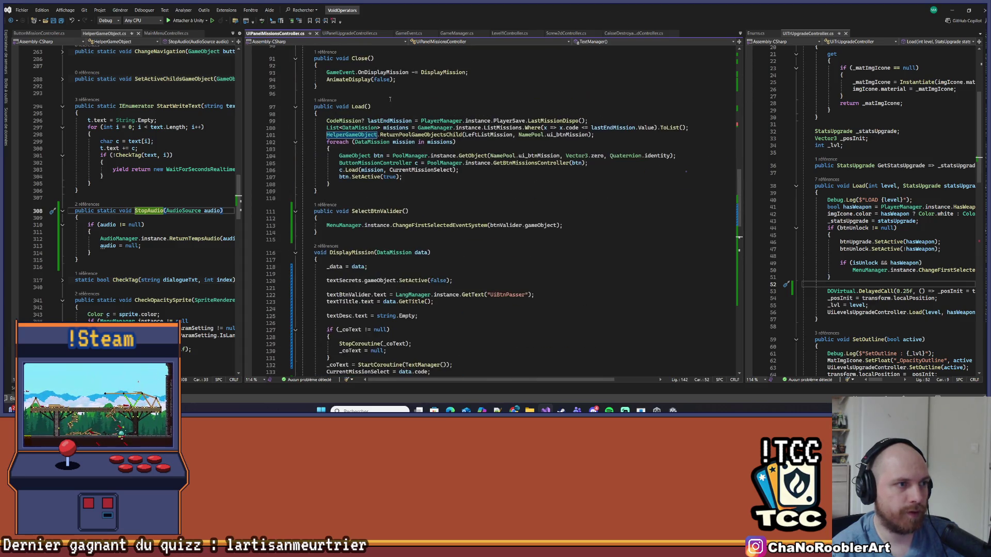
pyautogui.moveTo(315, 135); pyautogui.dragTo(396, 143)
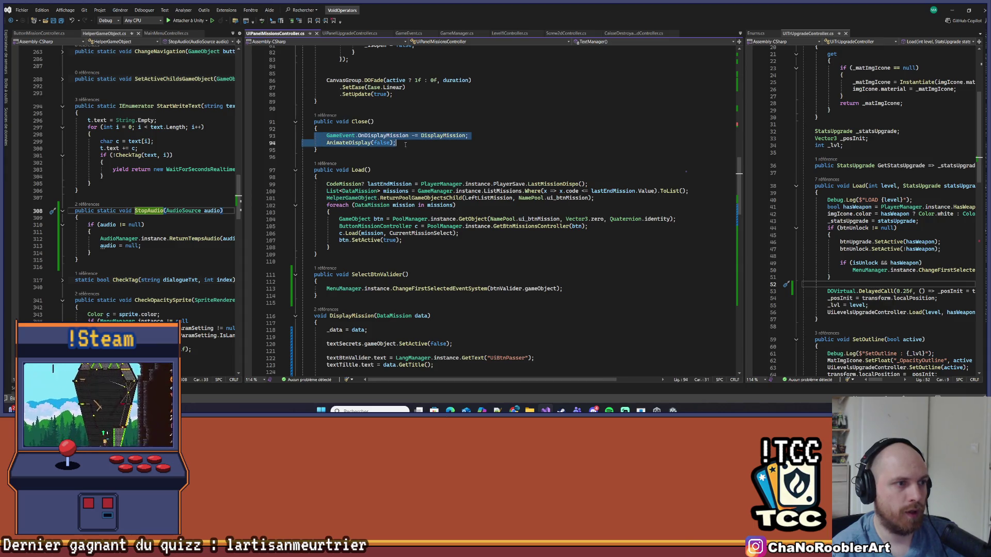
pyautogui.click(407, 144)
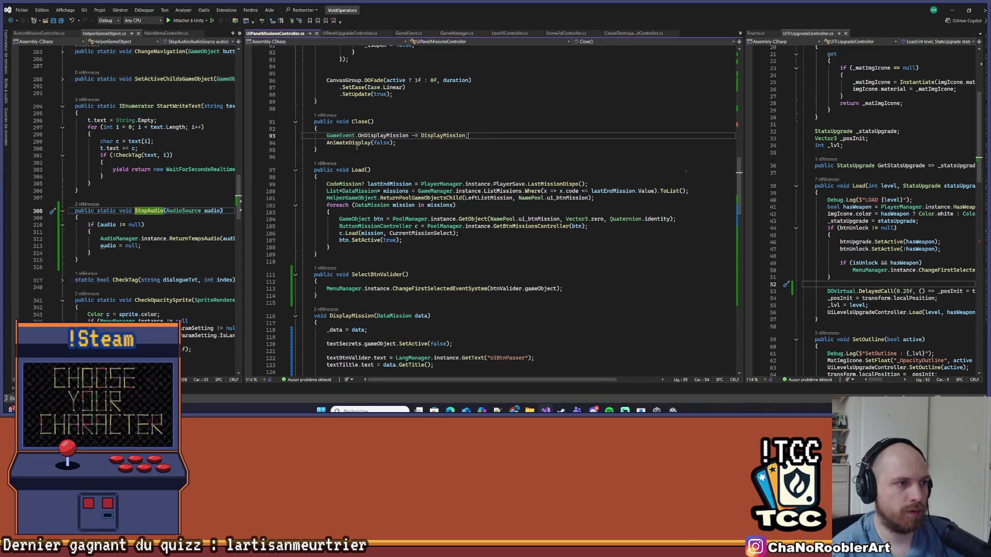
pyautogui.keyDown('ctrl'); pyautogui.click(353, 143); pyautogui.keyUp('ctrl')
pyautogui.scroll(-3, 468, 211)
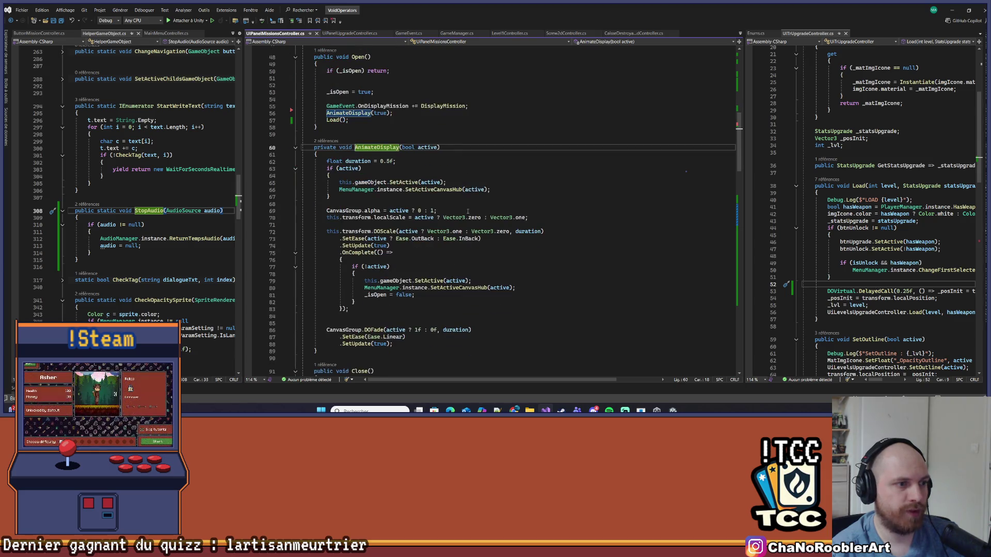
pyautogui.scroll(-1, 455, 237)
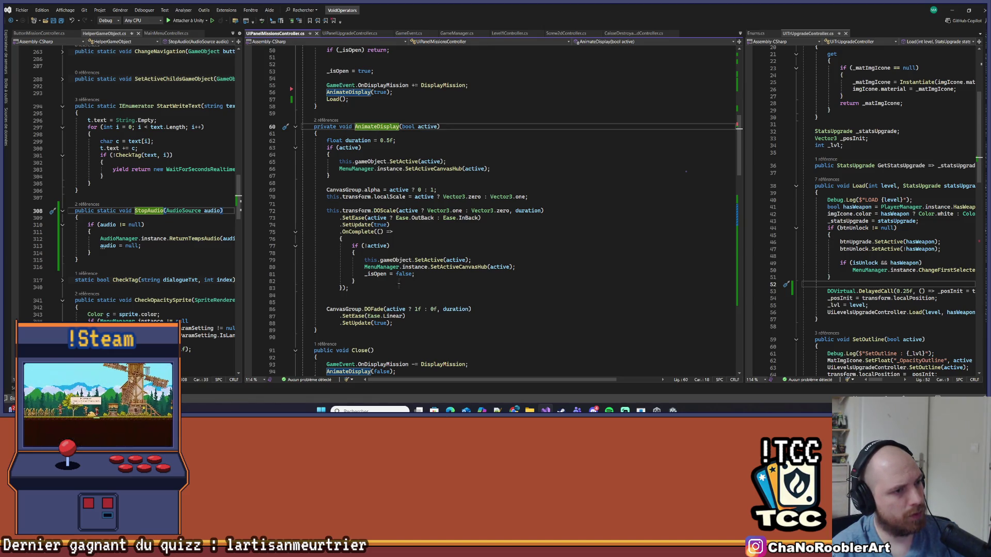
pyautogui.click(431, 274)
pyautogui.scroll(5, 407, 227)
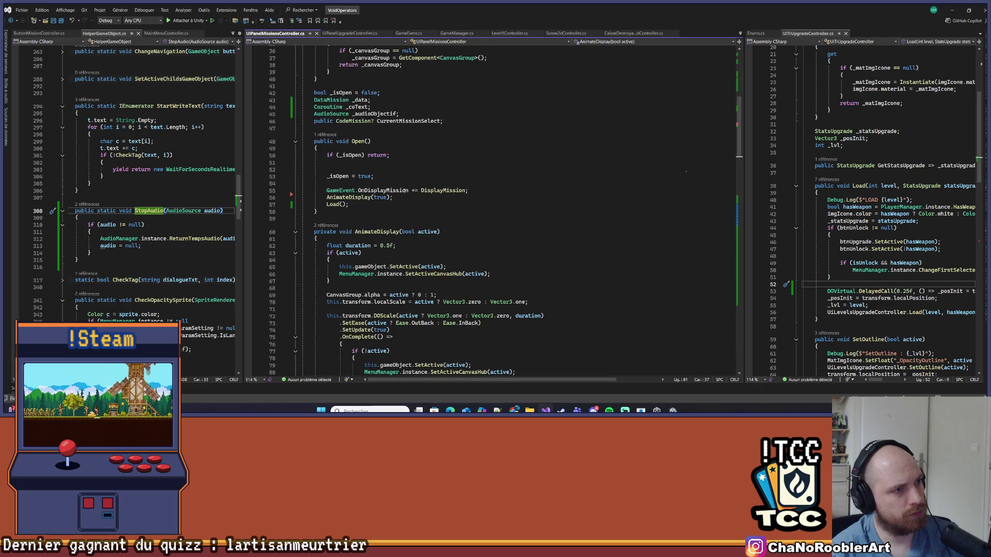
pyautogui.click(480, 190)
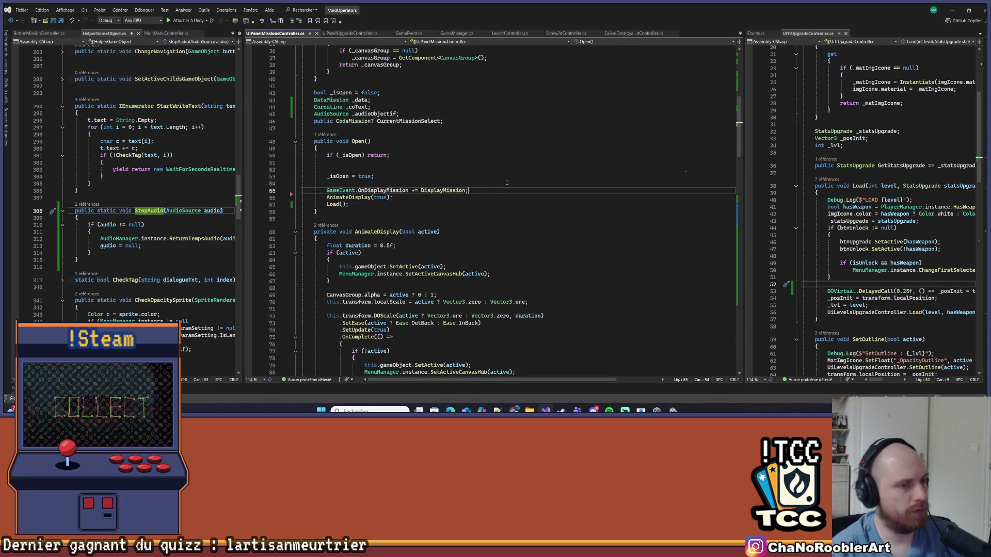
# - Paste the HelperGameObject.StopAudio(_audioObjectif) call into the Open method
pyautogui.press('Return')
pyautogui.hotkey('ctrl', 'v')
pyautogui.scroll(-2, 515, 197)
pyautogui.scroll(-5, 515, 197)
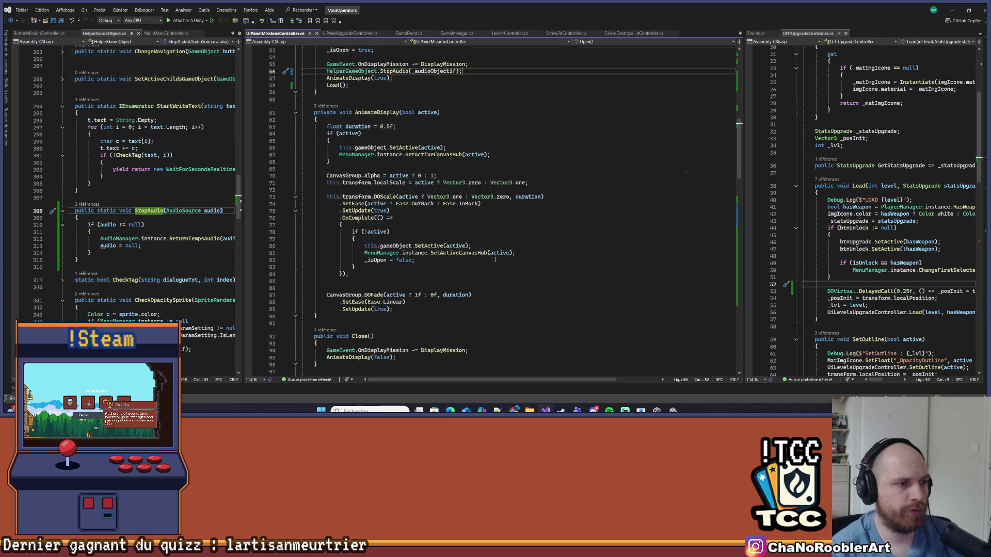
# - Add the StopAudio call after the _isOpen reset in AnimateDisplay's closing callback and save
pyautogui.click(469, 239)
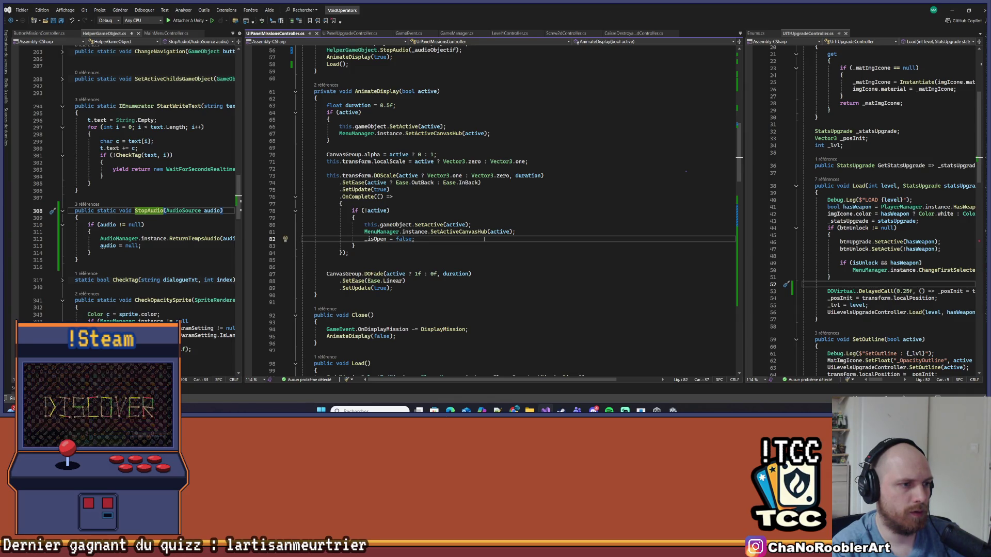
pyautogui.press('Up')
pyautogui.press('Up')
pyautogui.press('Up')
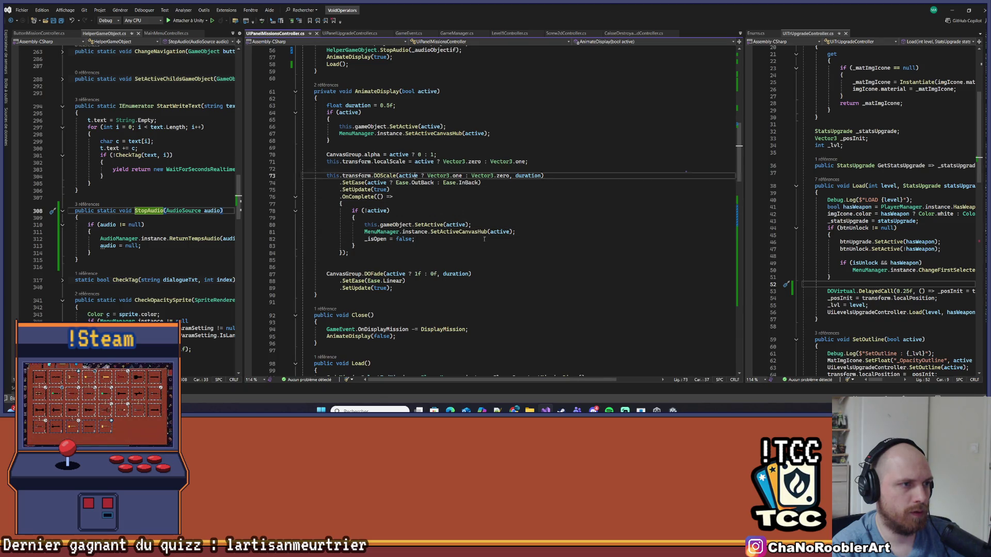
pyautogui.press('Up')
pyautogui.press('End')
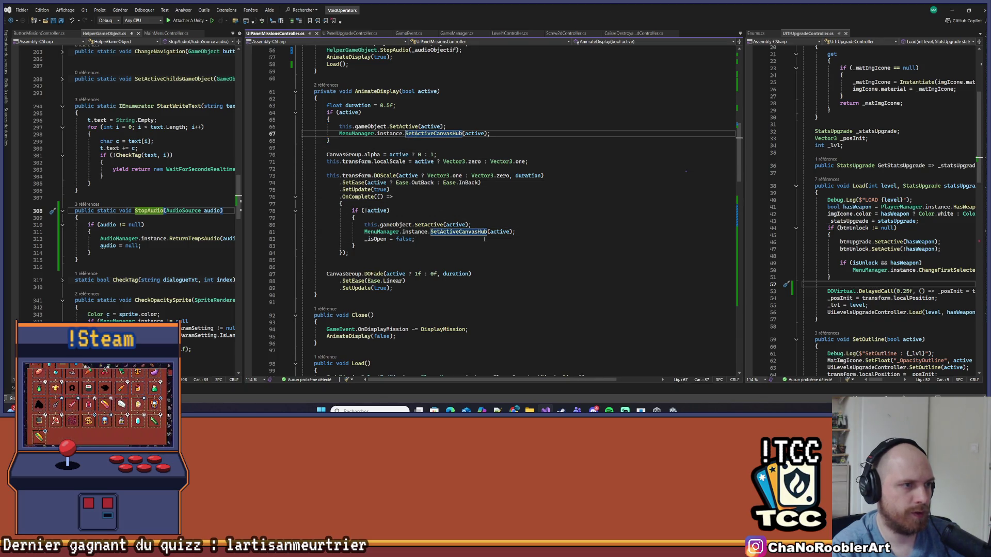
pyautogui.press('Down')
pyautogui.press('Down')
pyautogui.press('Down')
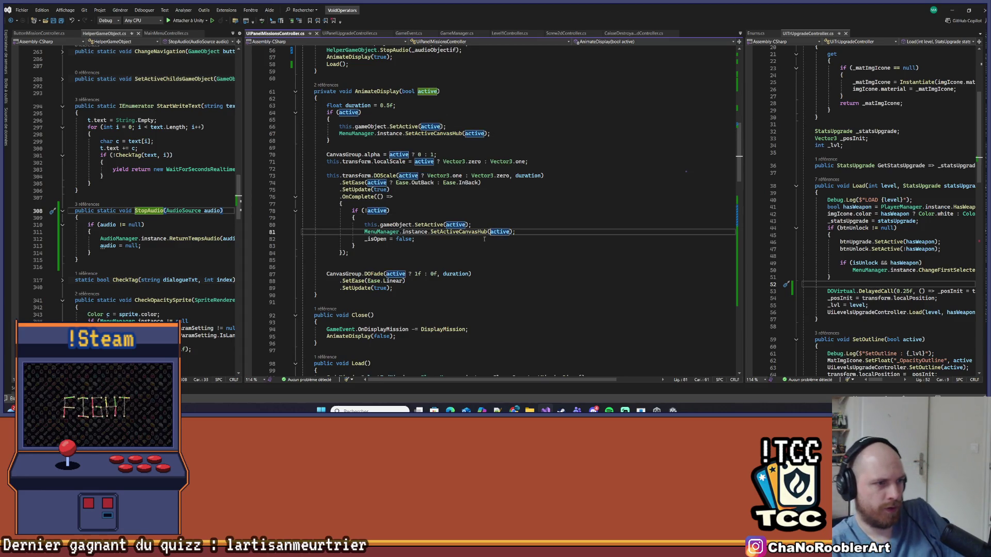
pyautogui.press('Return')
pyautogui.hotkey('ctrl', 'v')
pyautogui.hotkey('ctrl', 's')
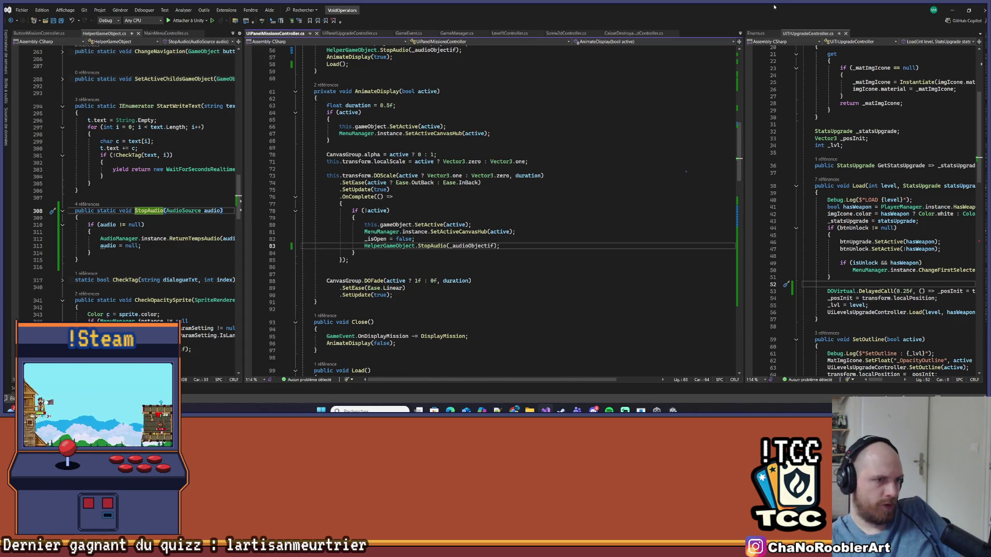
# - Minimize Visual Studio and dismiss Unity's play-mode changes prompt
pyautogui.click(531, 185)
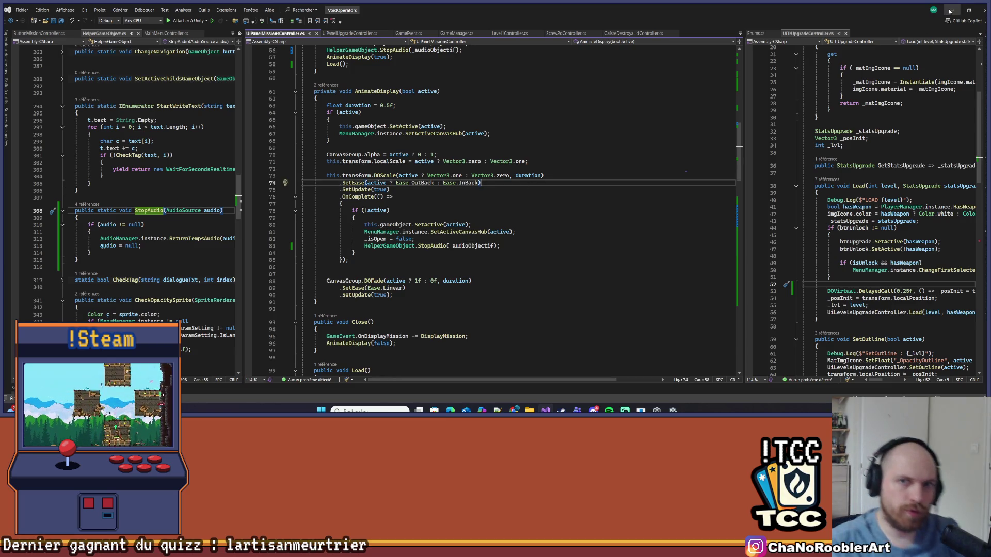
pyautogui.click(949, 10)
pyautogui.click(559, 162)
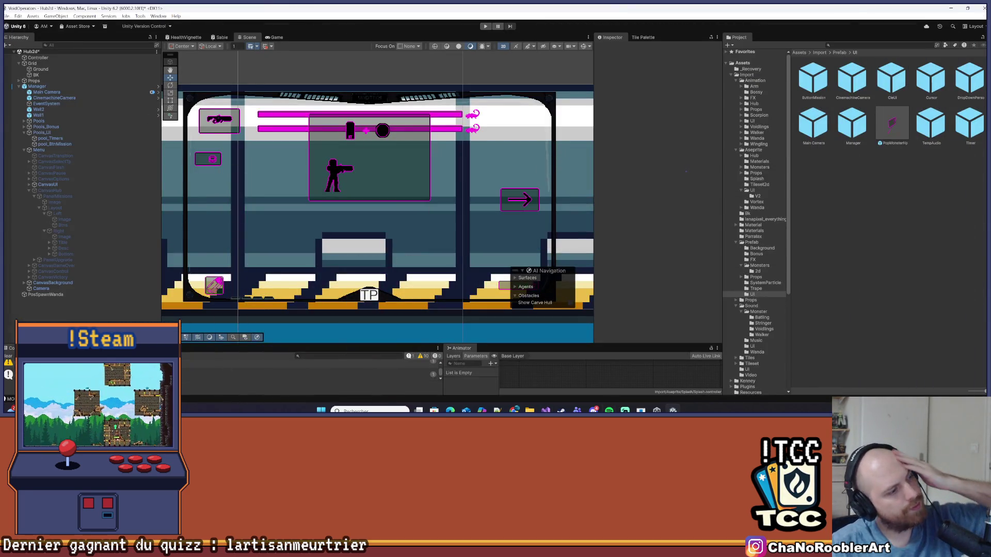
# - Save the Hub2d scene and start play mode
pyautogui.click(11, 18)
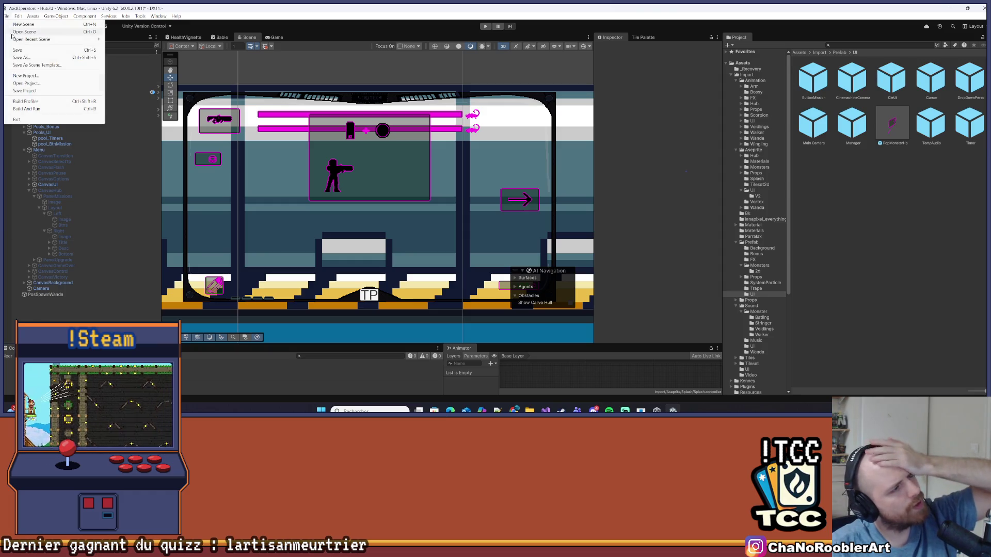
pyautogui.click(31, 57)
pyautogui.click(488, 32)
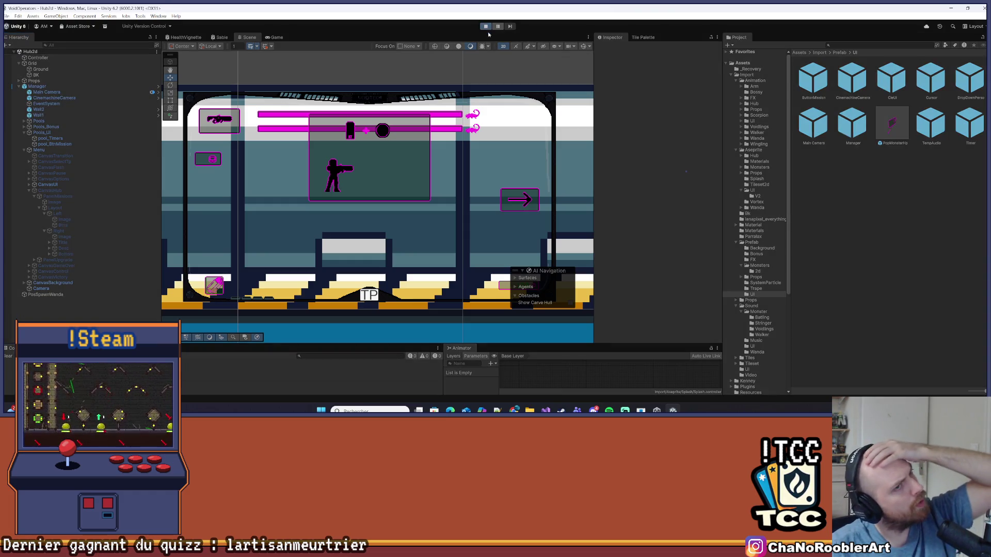
# - Review the code below the Close method in Visual Studio while the game runs
pyautogui.click(546, 410)
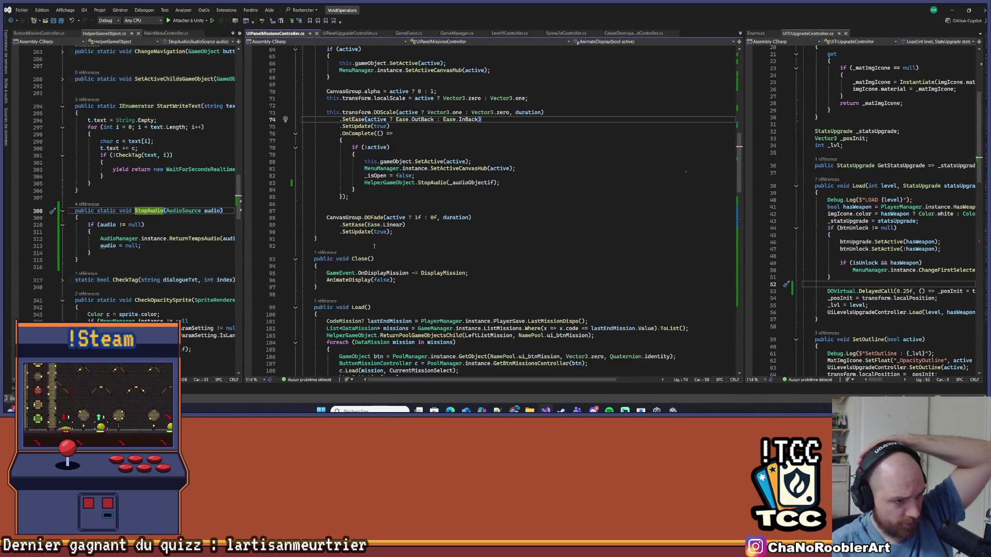
pyautogui.moveTo(243, 173); pyautogui.dragTo(329, 172)
pyautogui.scroll(-4, 545, 212)
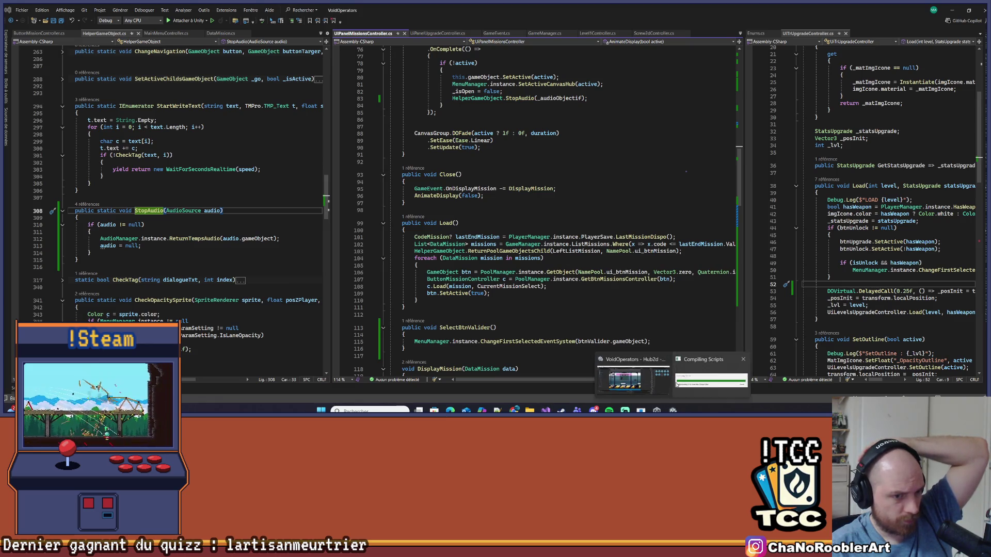
pyautogui.click(545, 212)
pyautogui.scroll(-4, 536, 213)
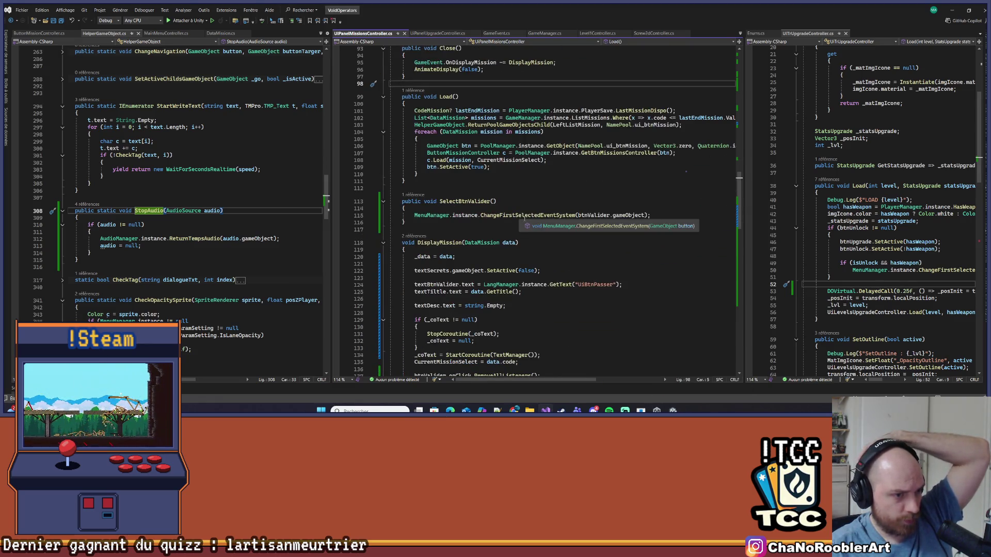
pyautogui.scroll(-3, 569, 291)
# - Walk the character right to the terminal and open the mission panel
pyautogui.hotkey('alt', 'Tab')
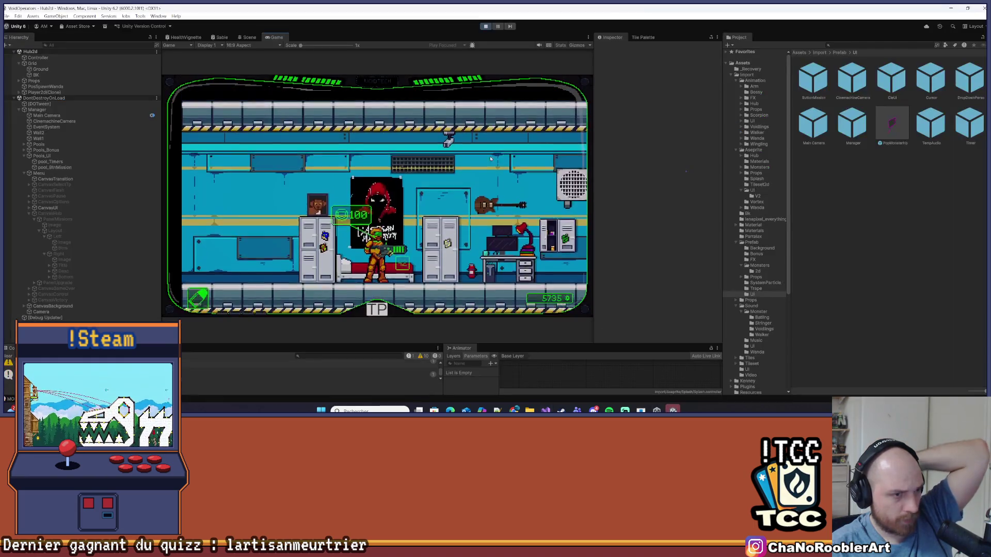
pyautogui.press('d')
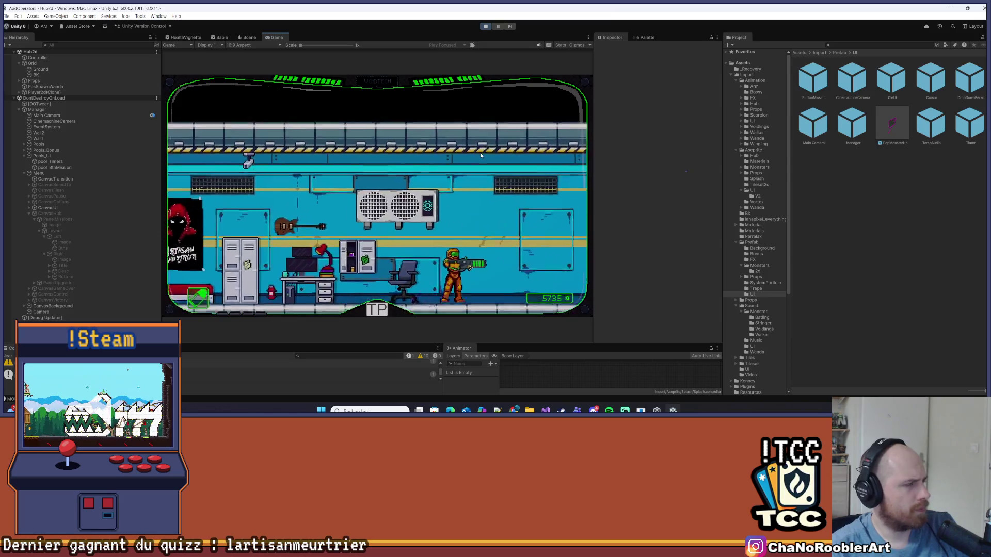
pyautogui.press('d')
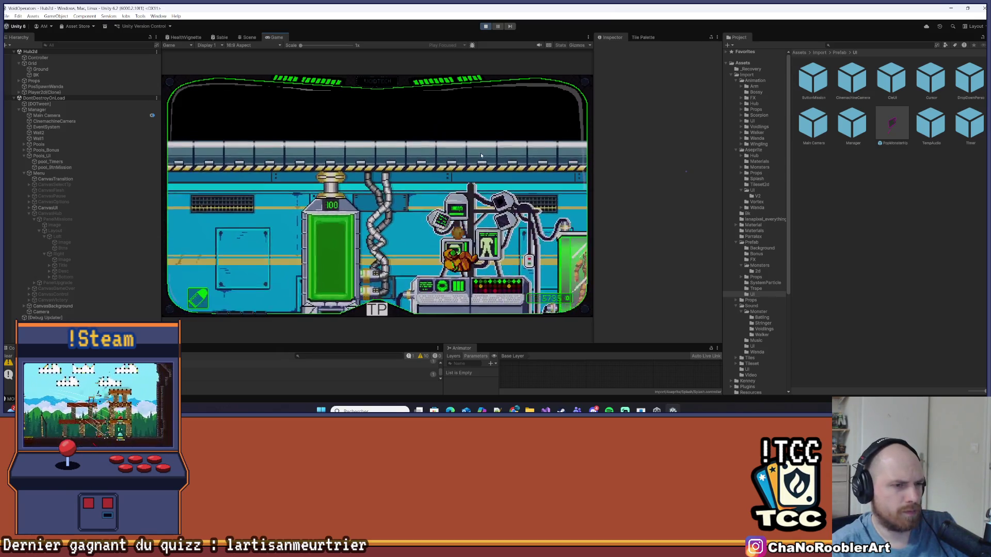
pyautogui.press('d')
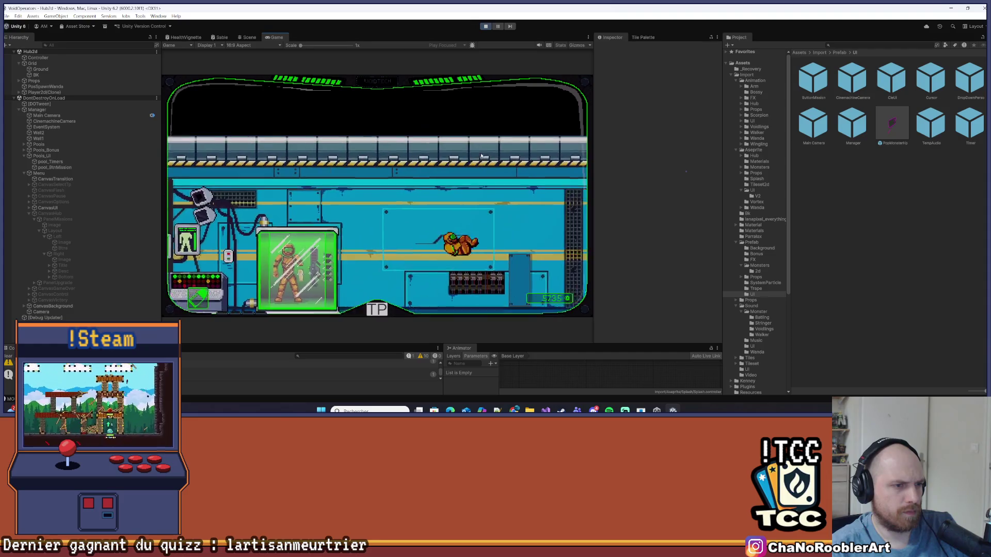
pyautogui.press('d')
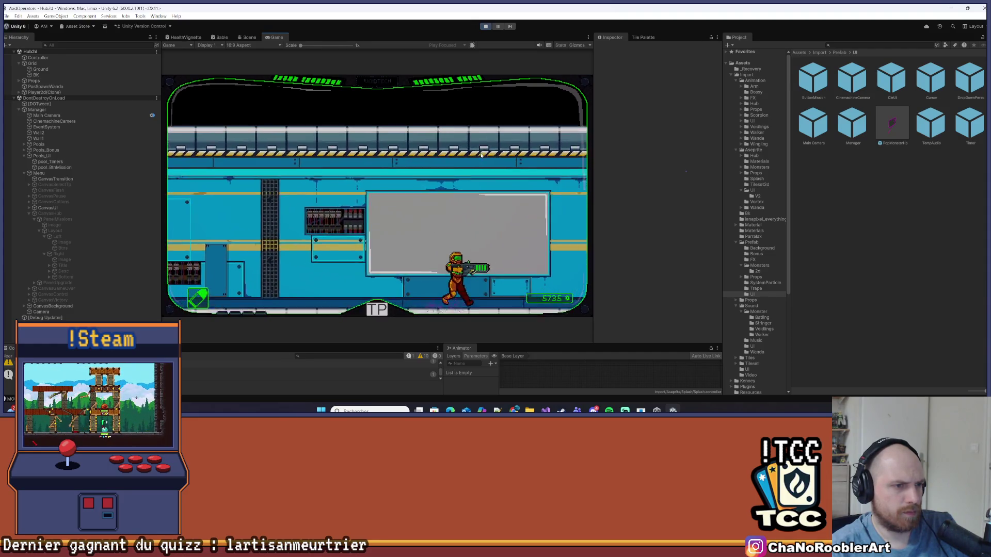
pyautogui.press('d')
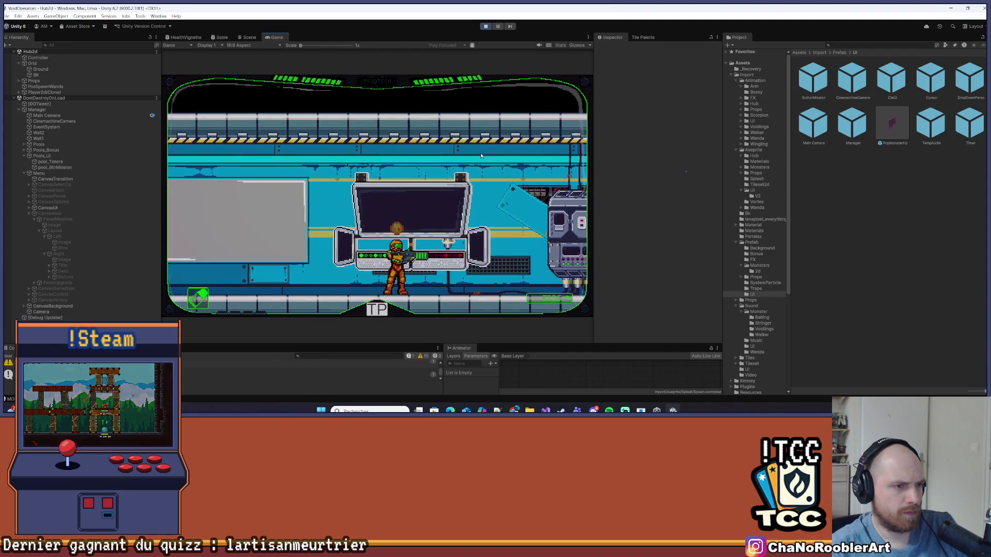
pyautogui.press('e')
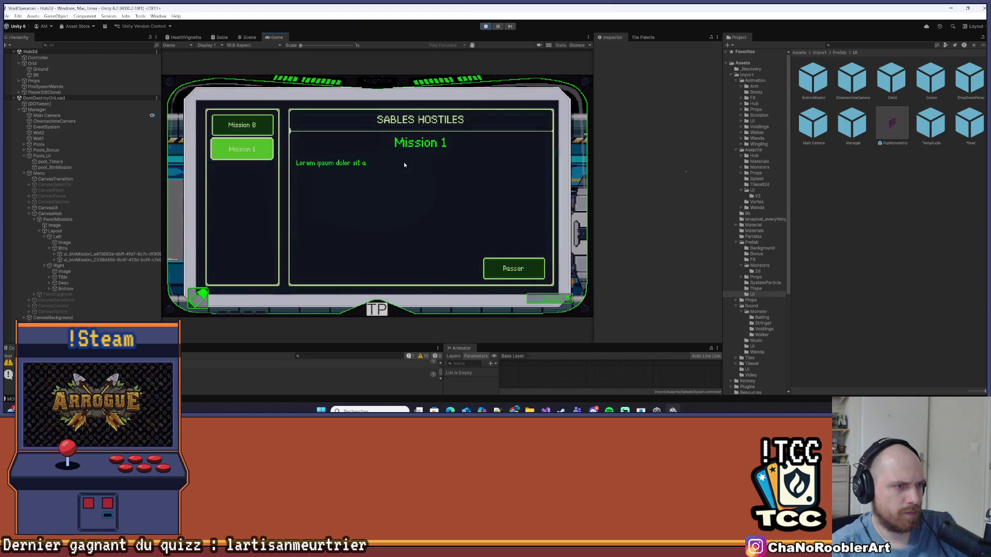
# - Select Mission 0, then Mission 1, skipping its description typing
pyautogui.click(252, 129)
pyautogui.click(253, 129)
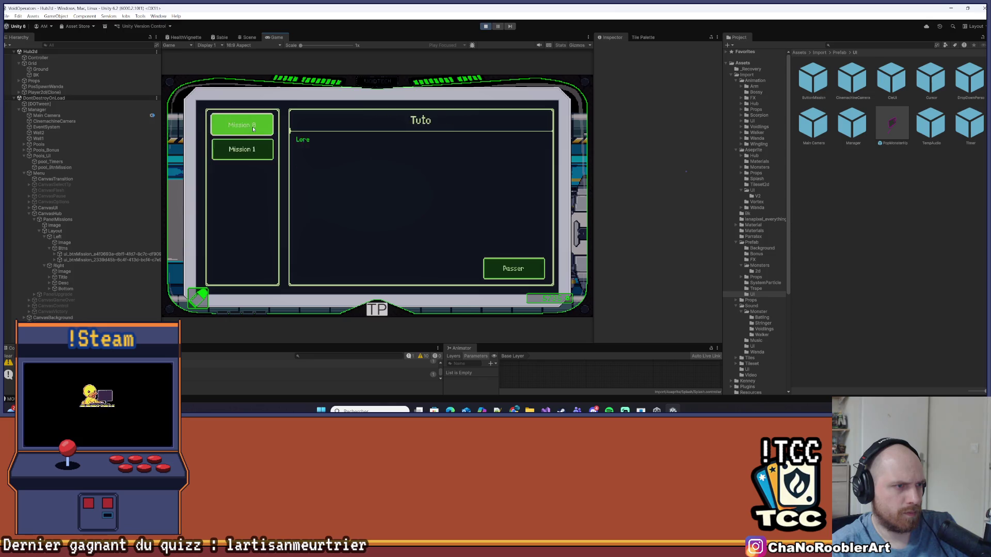
pyautogui.click(256, 150)
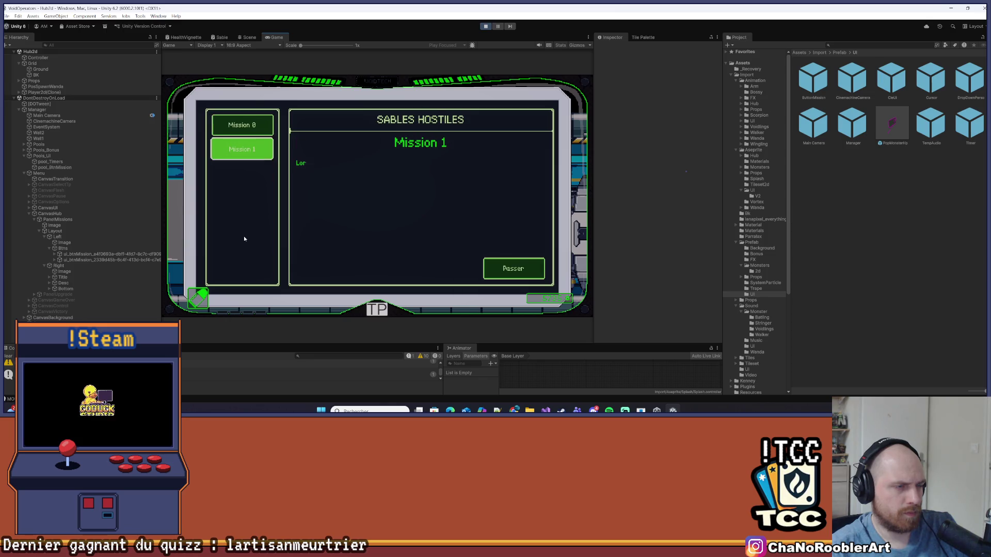
pyautogui.click(501, 272)
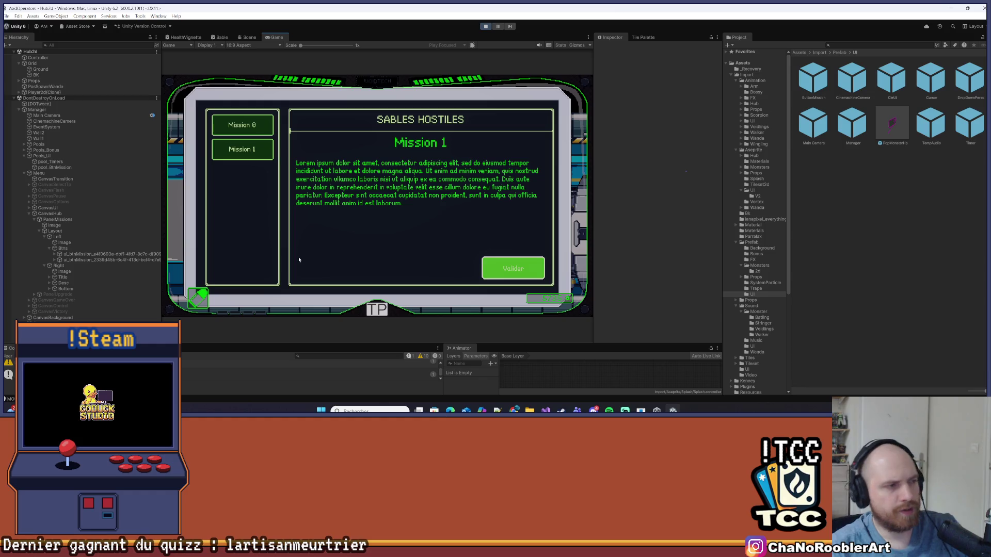
# - Toggle rapidly between both missions, validate one, then stop play mode and return to Visual Studio
pyautogui.click(248, 128)
pyautogui.click(250, 150)
pyautogui.click(252, 133)
pyautogui.click(252, 149)
pyautogui.click(252, 128)
pyautogui.click(256, 151)
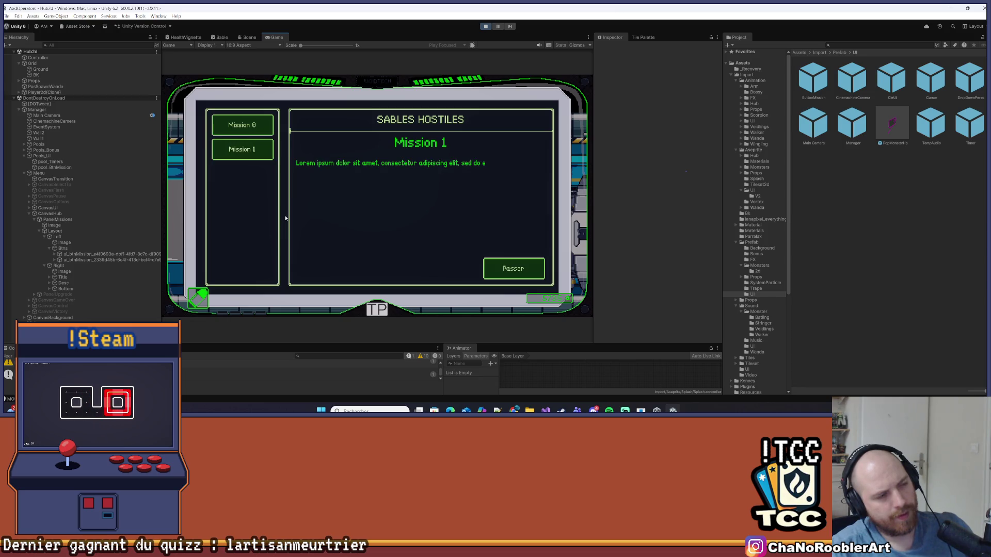
pyautogui.click(494, 271)
pyautogui.click(495, 275)
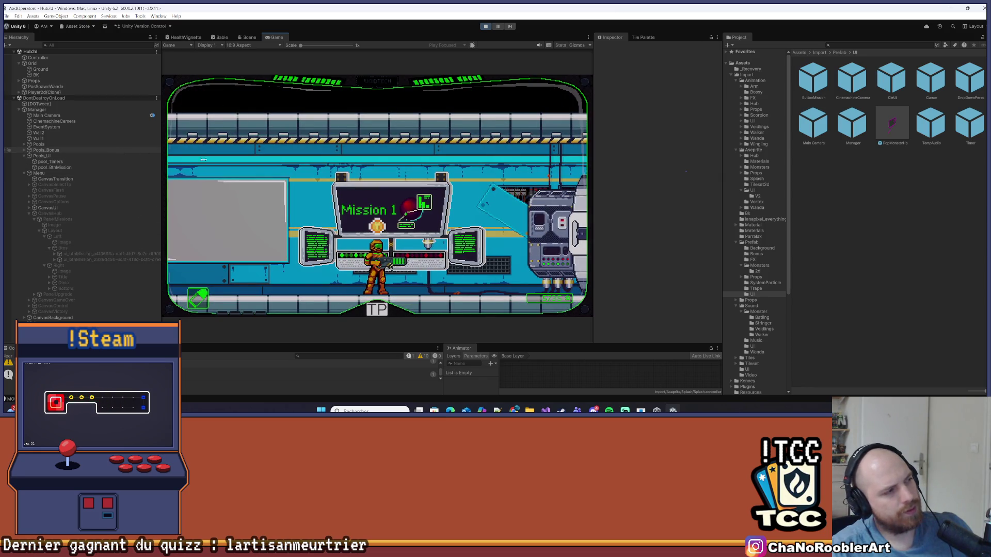
pyautogui.hotkey('ctrl', 'p')
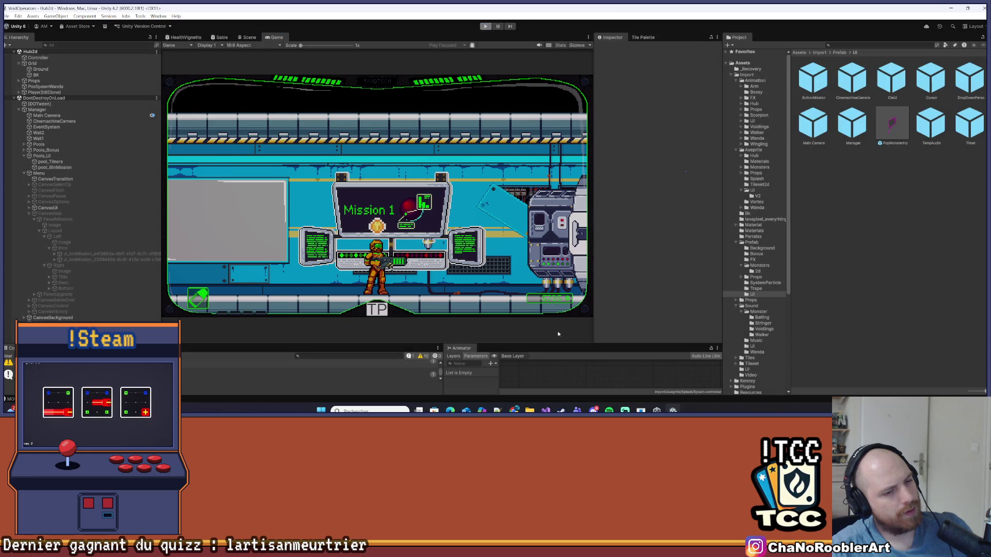
pyautogui.hotkey('alt', 'Tab')
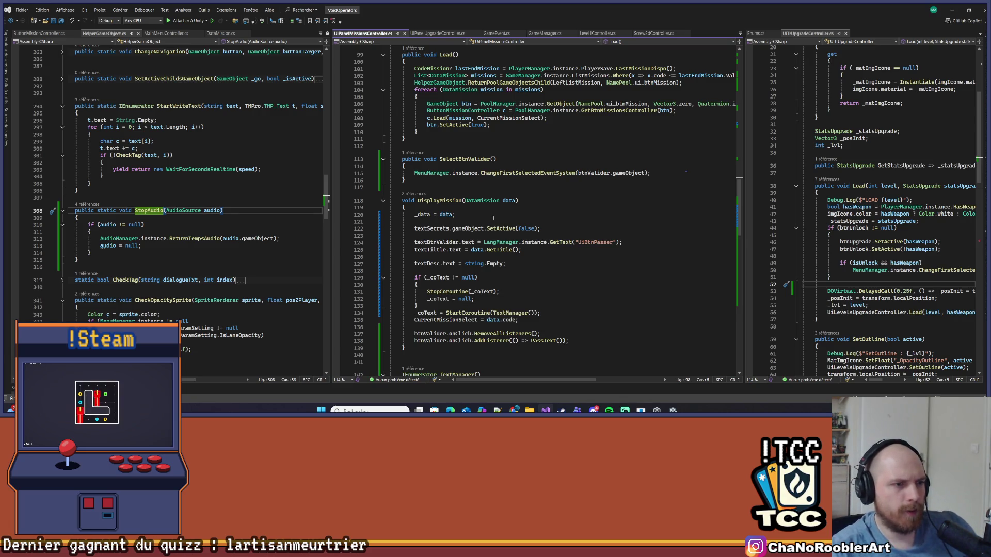
# - Examine TextManager's _coText uses and the 0.2f DelayedCall delay, widening the code pane
pyautogui.click(432, 277)
pyautogui.scroll(-5, 538, 249)
pyautogui.click(489, 298)
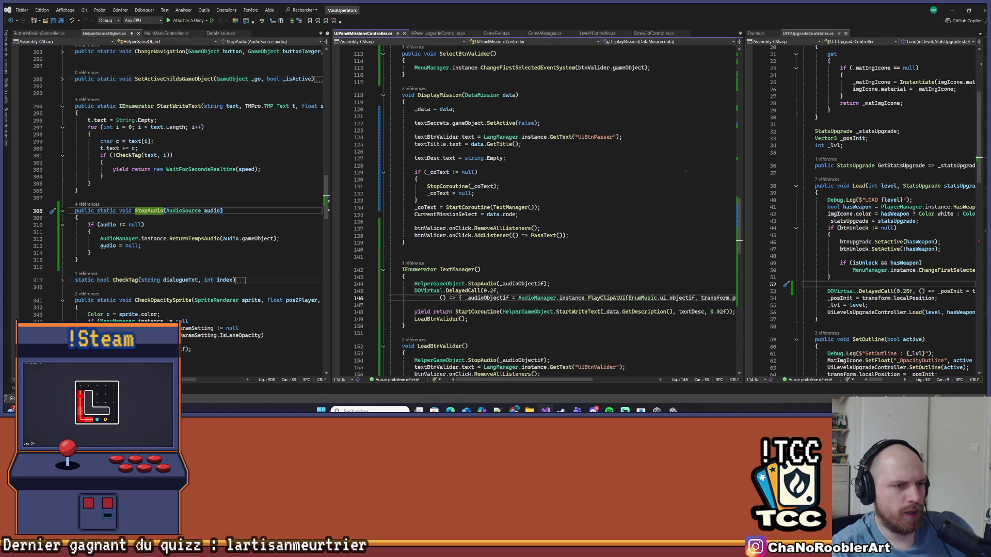
pyautogui.moveTo(483, 291); pyautogui.dragTo(501, 291)
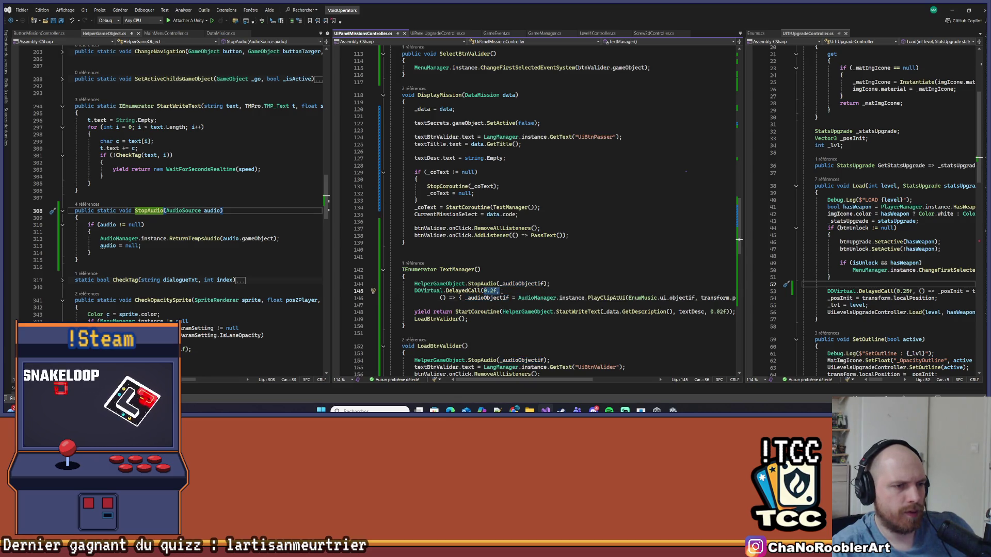
pyautogui.scroll(-2, 501, 291)
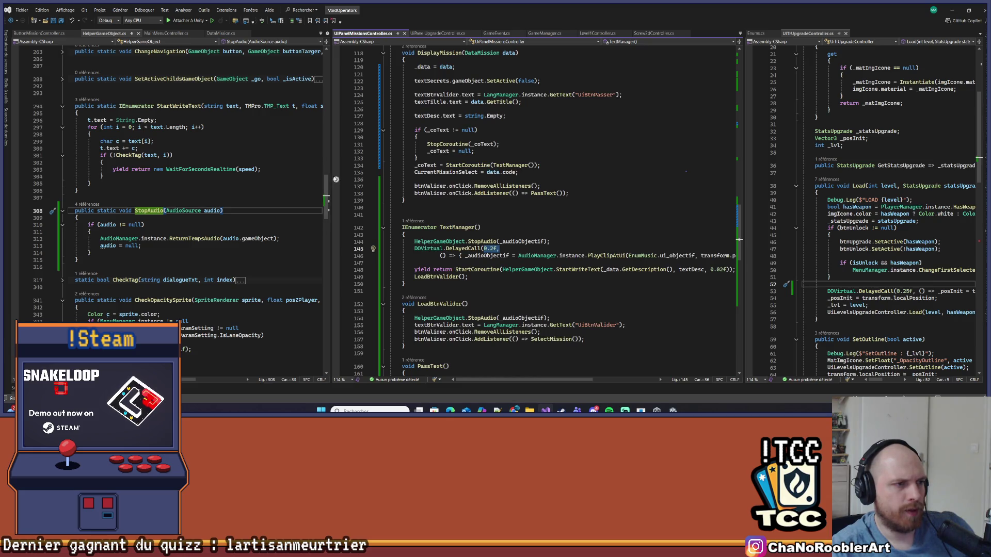
pyautogui.moveTo(321, 176); pyautogui.dragTo(201, 176)
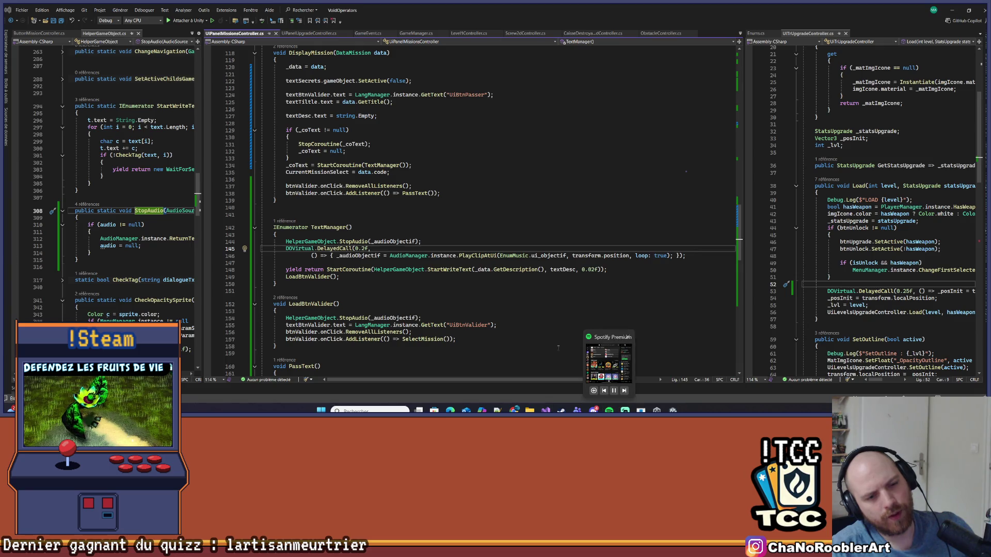
# - Try moving the PlayClipAtUI statement below StopAudio, then undo back to the original code
pyautogui.click(418, 290)
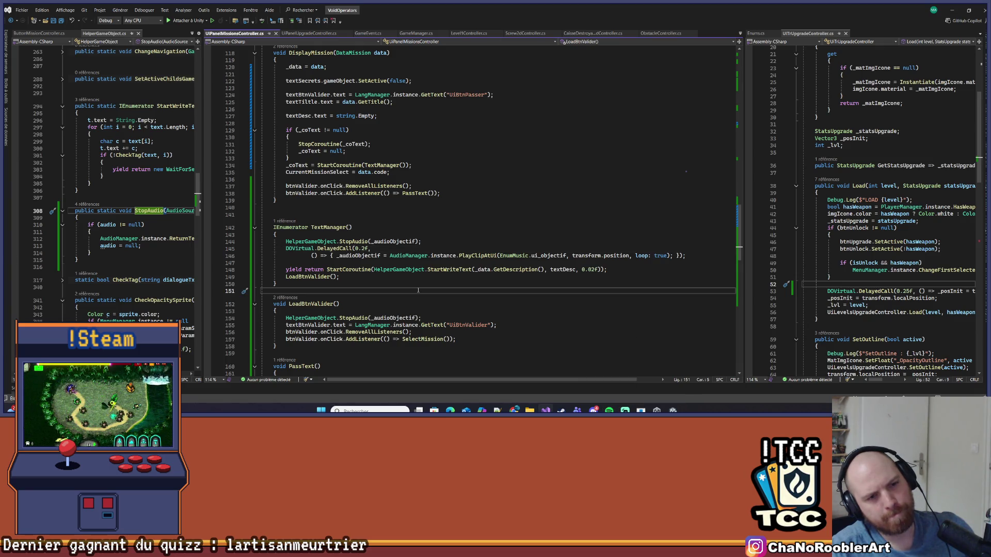
pyautogui.moveTo(336, 255); pyautogui.dragTo(679, 256)
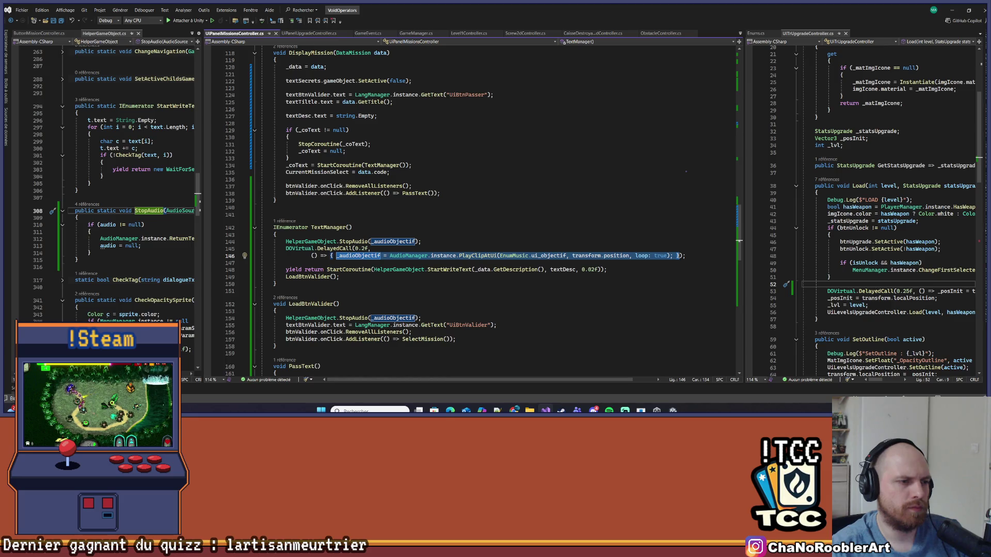
pyautogui.hotkey('ctrl', 'x')
pyautogui.click(543, 241)
pyautogui.press('Return')
pyautogui.press('Return')
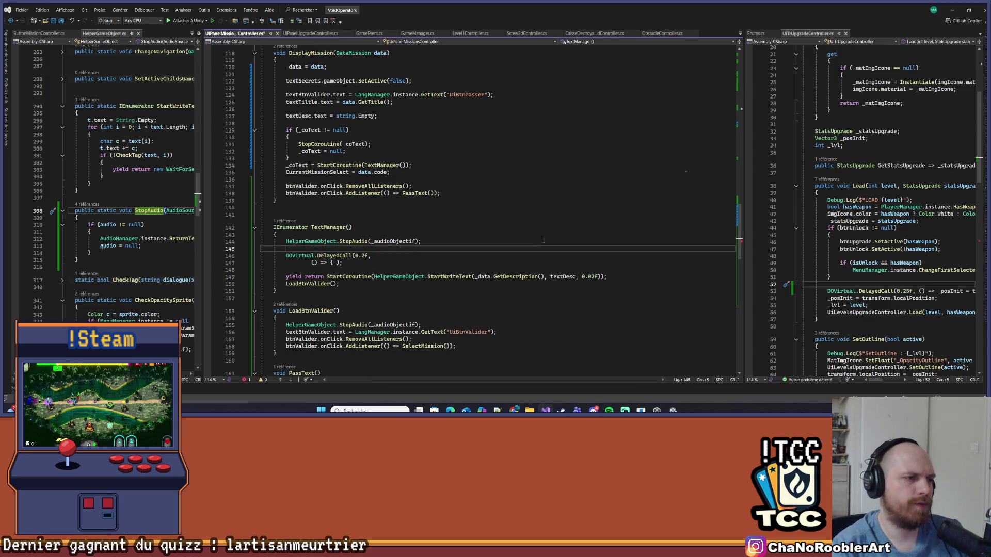
pyautogui.press('Up')
pyautogui.hotkey('ctrl', 'v')
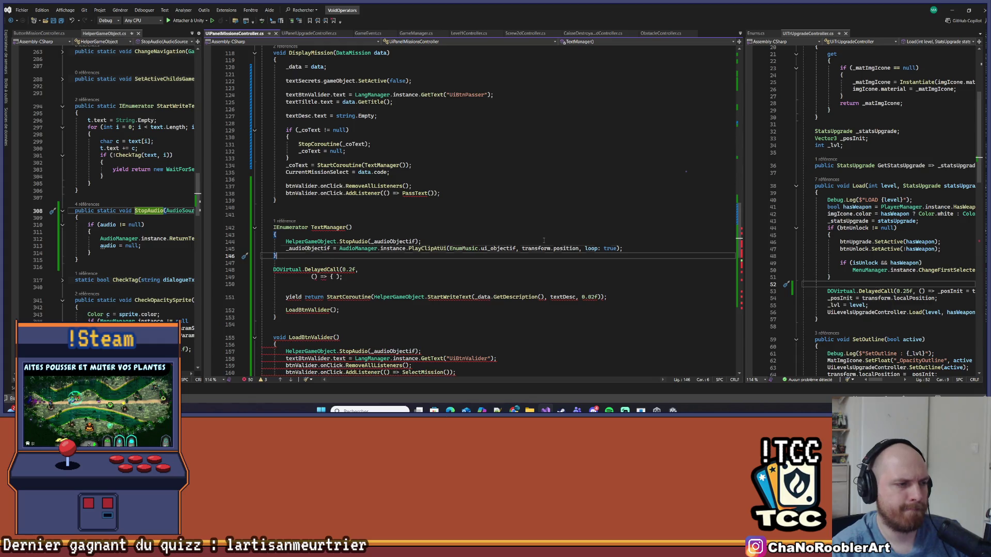
pyautogui.hotkey('ctrl', 'z')
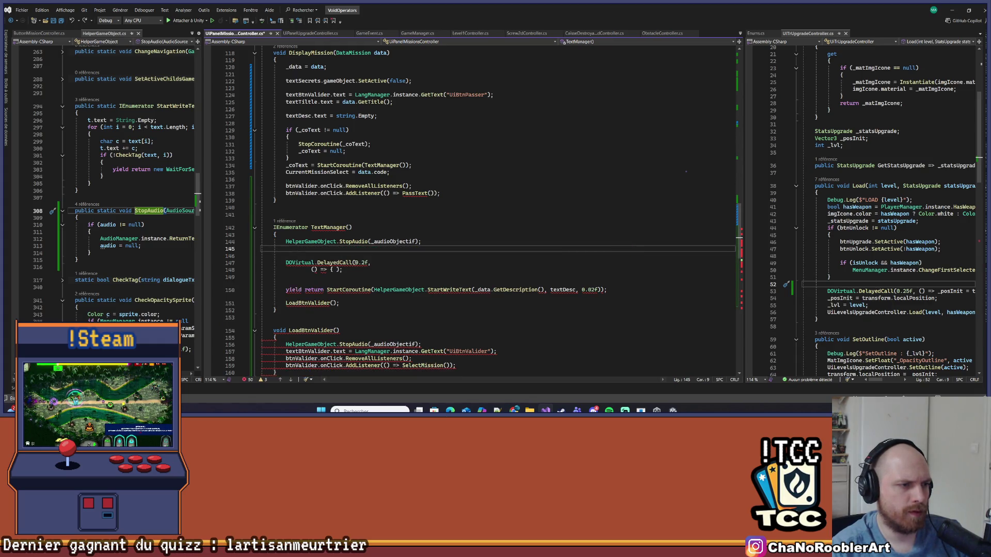
pyautogui.hotkey('ctrl', 'z')
pyautogui.hotkey('ctrl', 'z')
pyautogui.hotkey('ctrl', 'z')
# - Cut the PlayClipAtUI statement out of the DelayedCall, paste it below StopAudio, and save
pyautogui.click(344, 257)
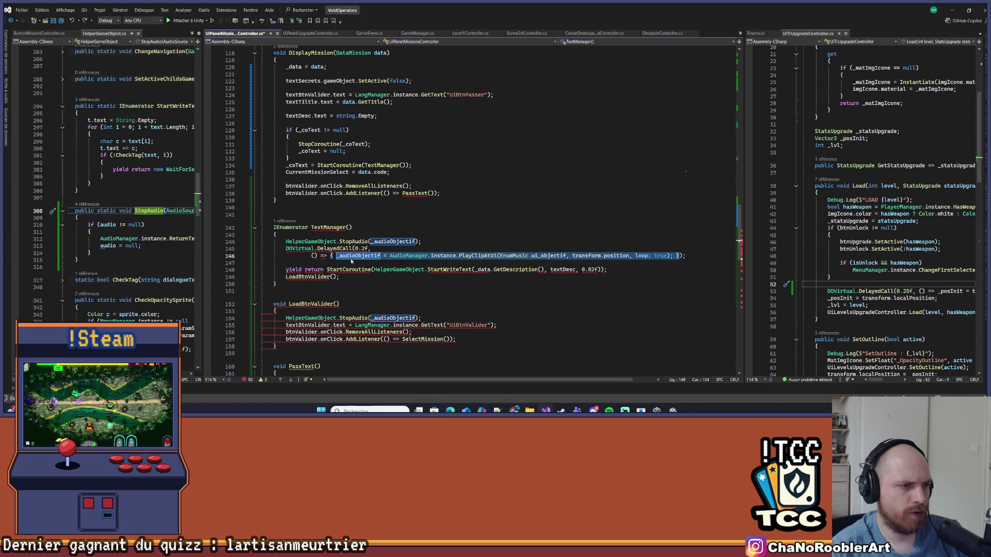
pyautogui.moveTo(673, 256); pyautogui.dragTo(336, 256)
pyautogui.hotkey('ctrl', 'x')
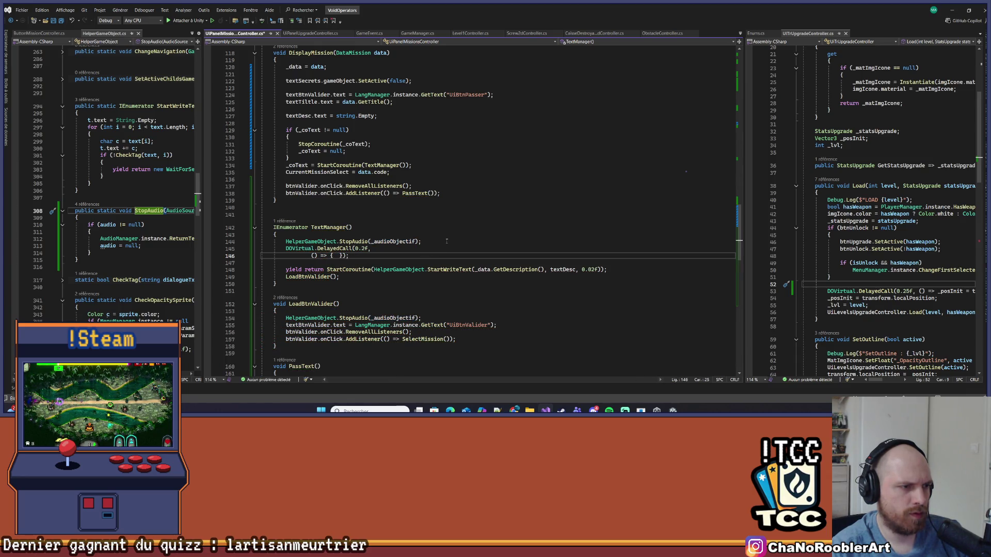
pyautogui.click(447, 241)
pyautogui.press('Return')
pyautogui.hotkey('ctrl', 'v')
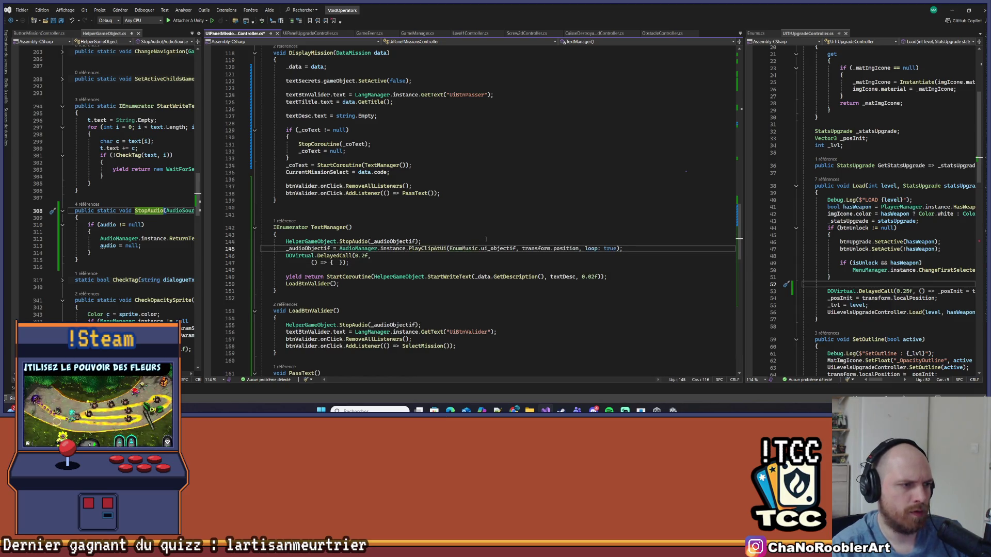
pyautogui.hotkey('ctrl', 's')
# - Check _audioObjectif's uses below the new sound call and discard a partially typed line
pyautogui.click(337, 262)
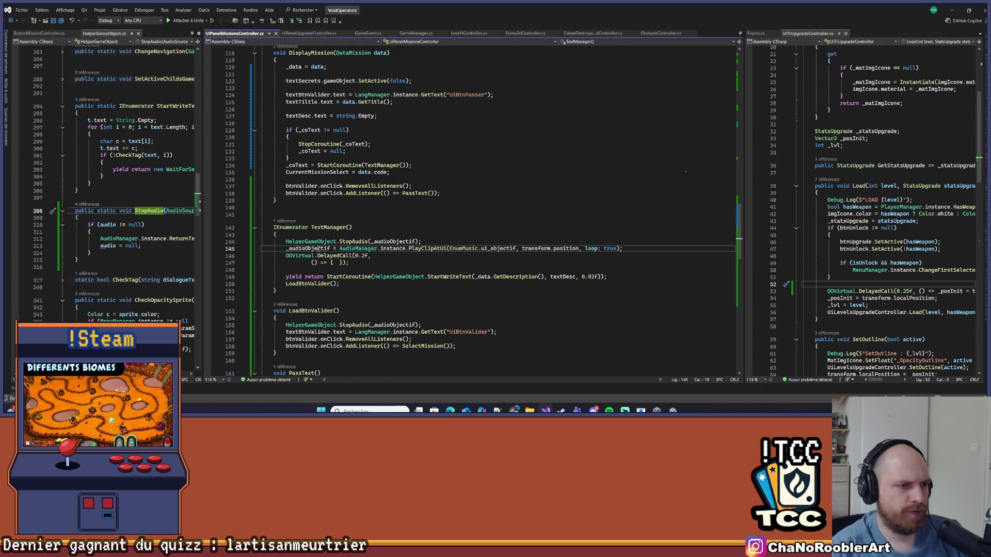
pyautogui.doubleClick(308, 248)
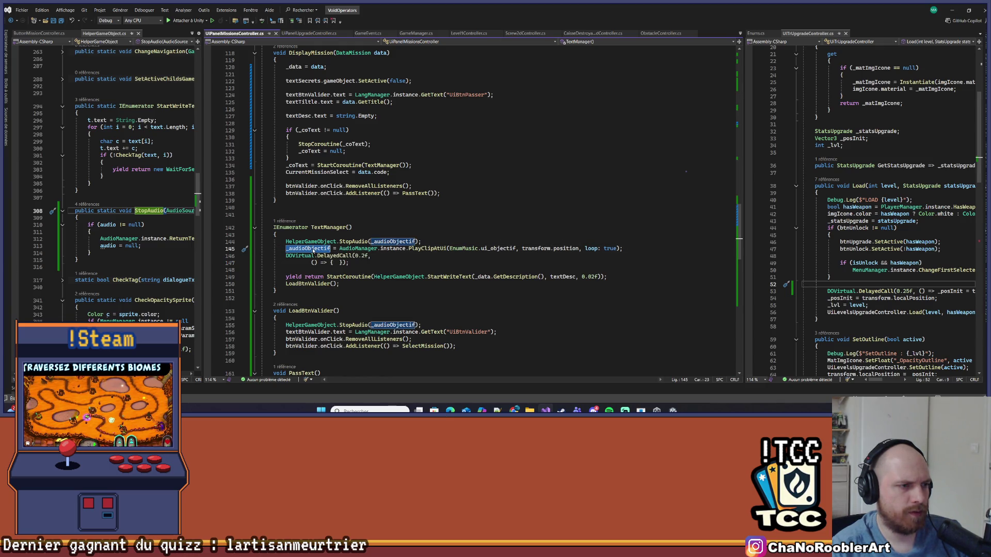
pyautogui.click(645, 250)
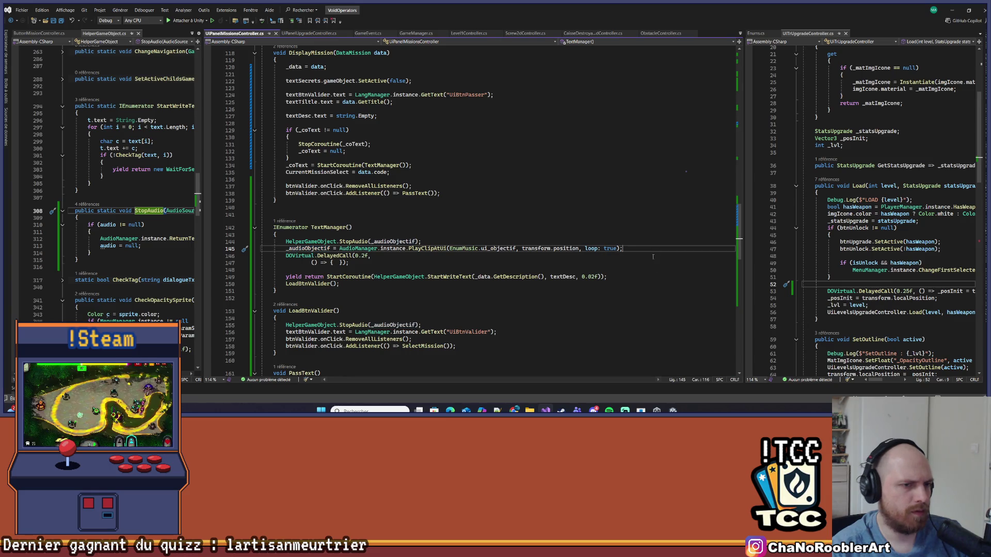
pyautogui.moveTo(427, 249)
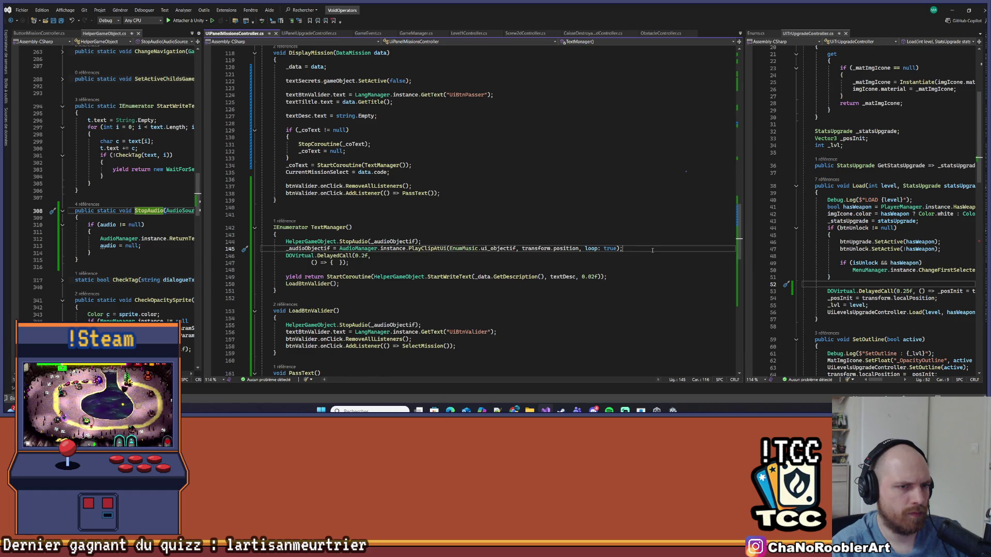
pyautogui.press('Return')
pyautogui.write('_ad')
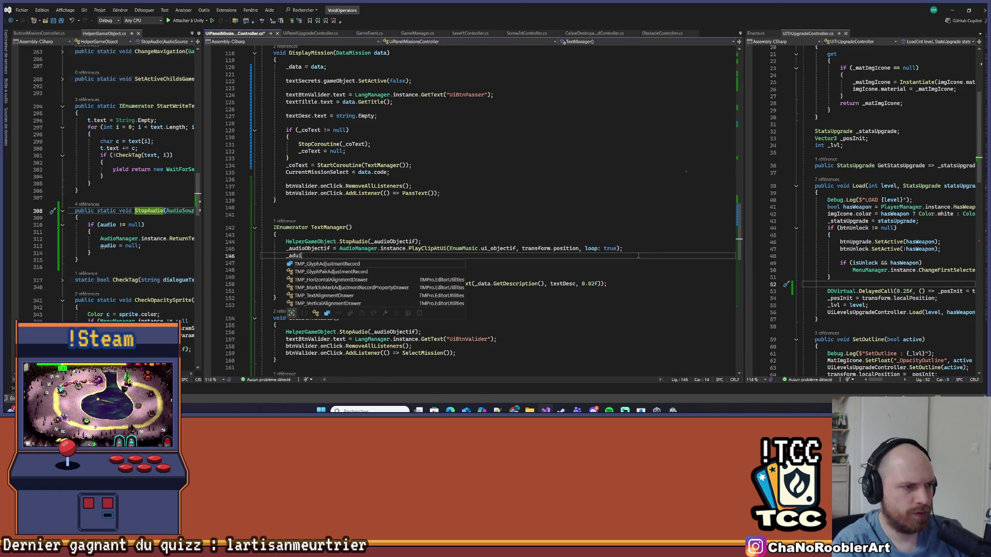
pyautogui.press('BackSpace')
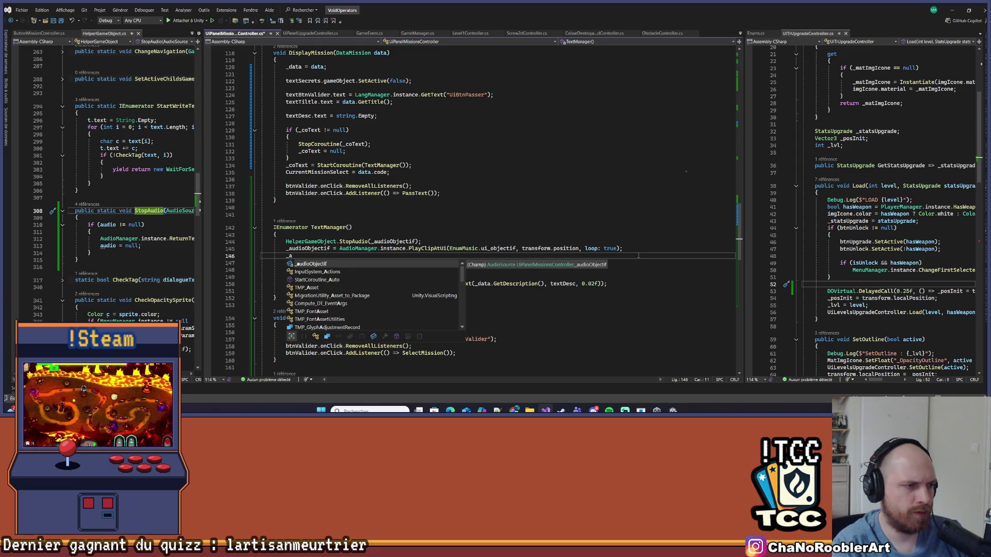
pyautogui.press('BackSpace')
pyautogui.press('BackSpace')
# - Comment out the DelayedCall block with Ctrl+K, C and switch back to Unity
pyautogui.press('Down')
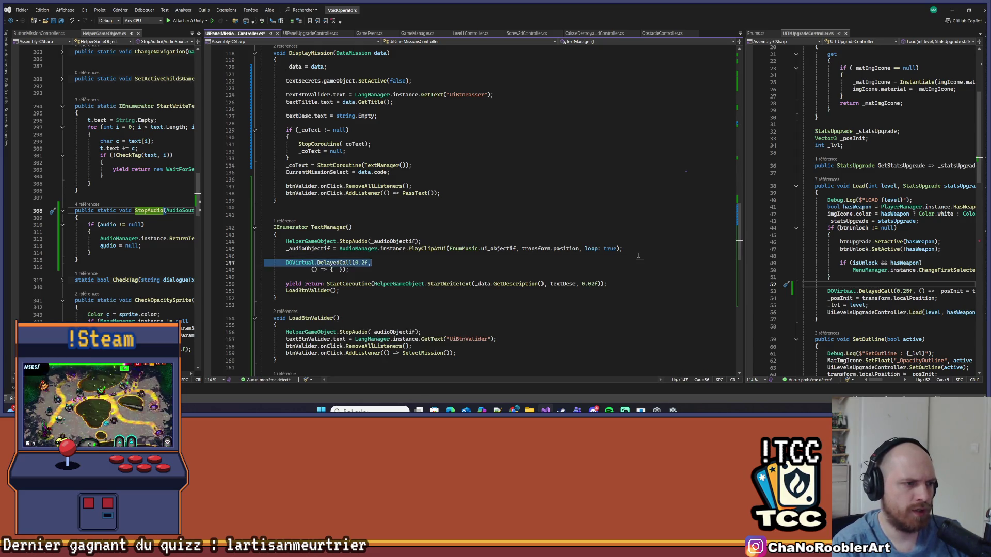
pyautogui.hotkey('shift', 'Down')
pyautogui.hotkey('shift', 'End')
pyautogui.hotkey('ctrl', 'k')
pyautogui.hotkey('ctrl', 'c')
pyautogui.click(543, 242)
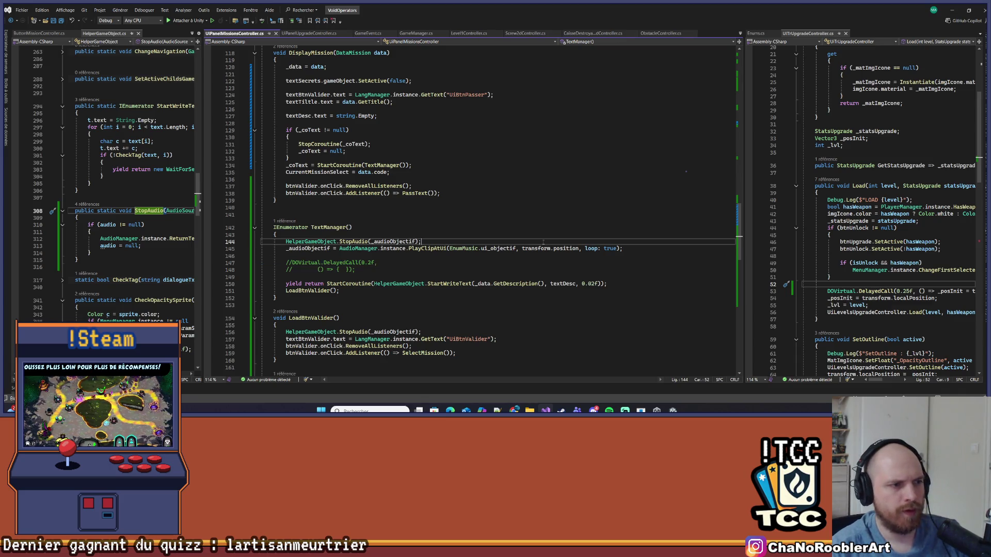
pyautogui.hotkey('alt', 'Tab')
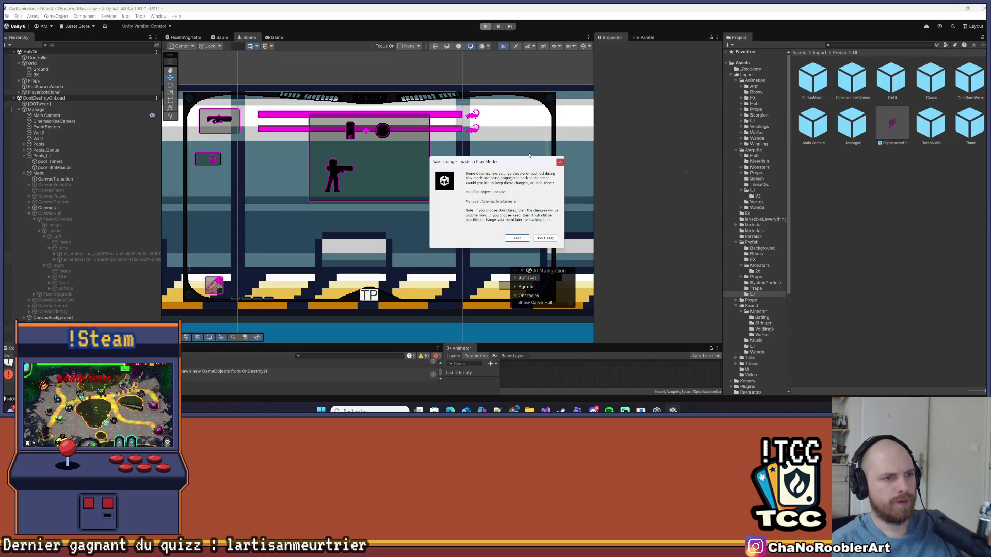
# - Dismiss the play-mode changes prompt, save the Hub2d scene, clear the Console and press Play
pyautogui.click(561, 162)
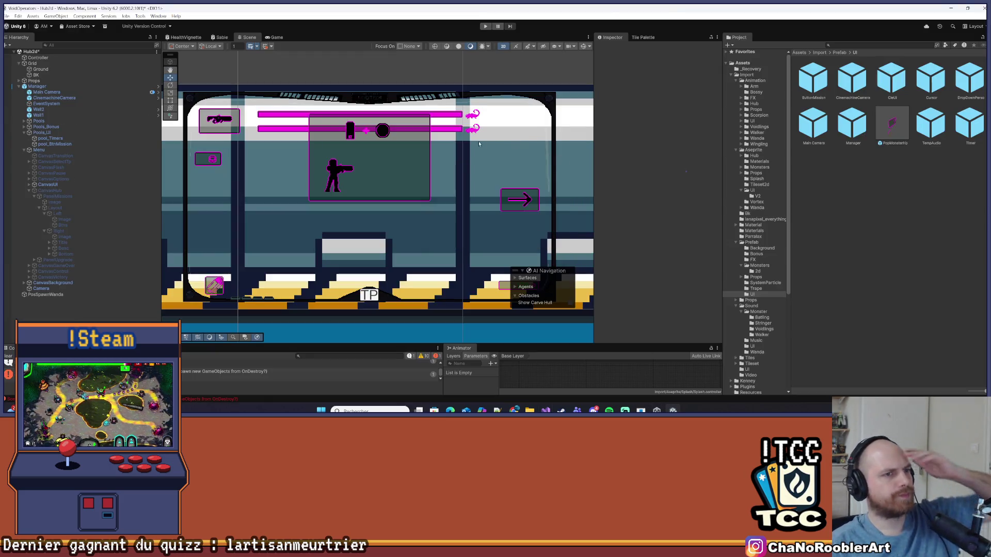
pyautogui.click(7, 16)
pyautogui.click(17, 50)
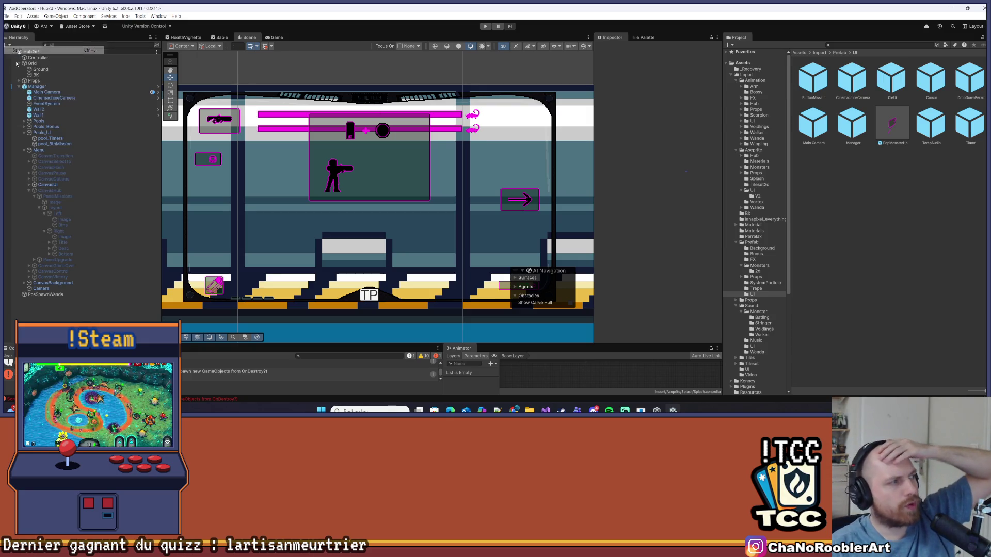
pyautogui.click(326, 221)
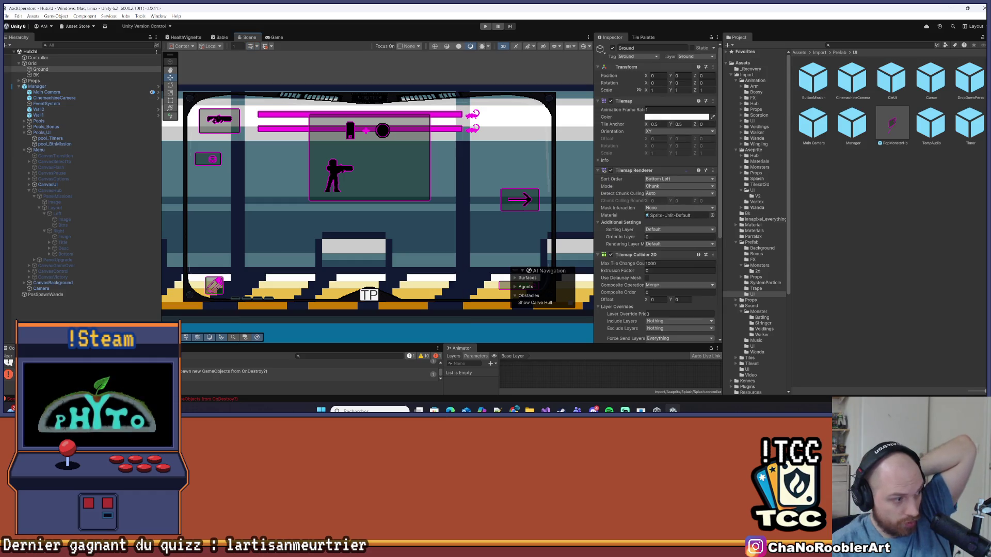
pyautogui.click(8, 359)
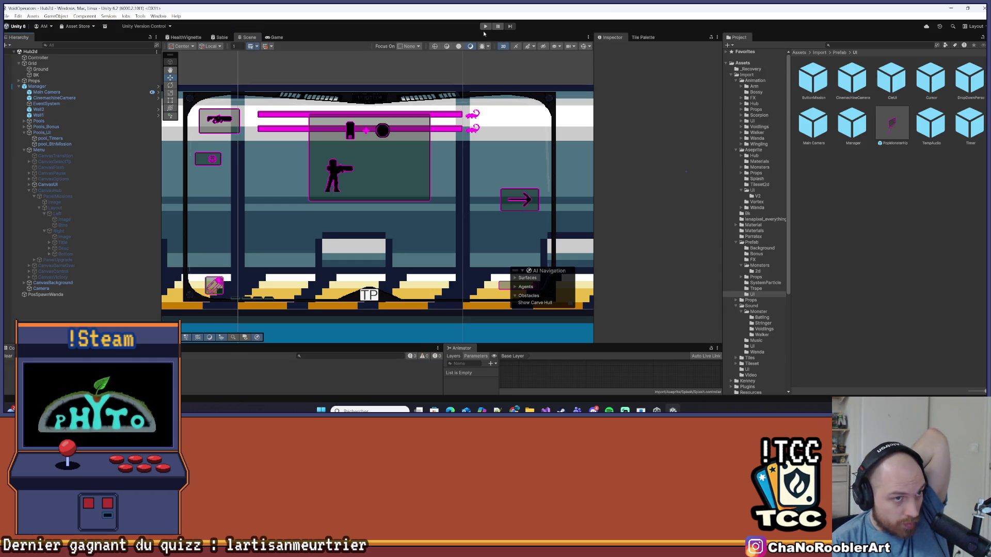
pyautogui.click(485, 27)
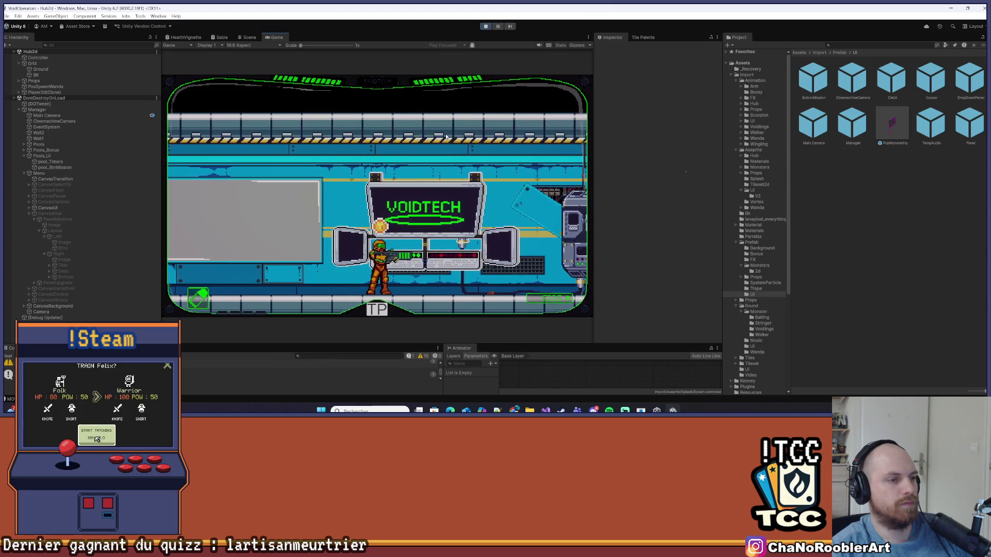
# - Open the mission panel, switch between Tuto and Mission 1, and skip to each full description
pyautogui.press('e')
pyautogui.click(245, 129)
pyautogui.click(242, 151)
pyautogui.click(240, 127)
pyautogui.click(250, 158)
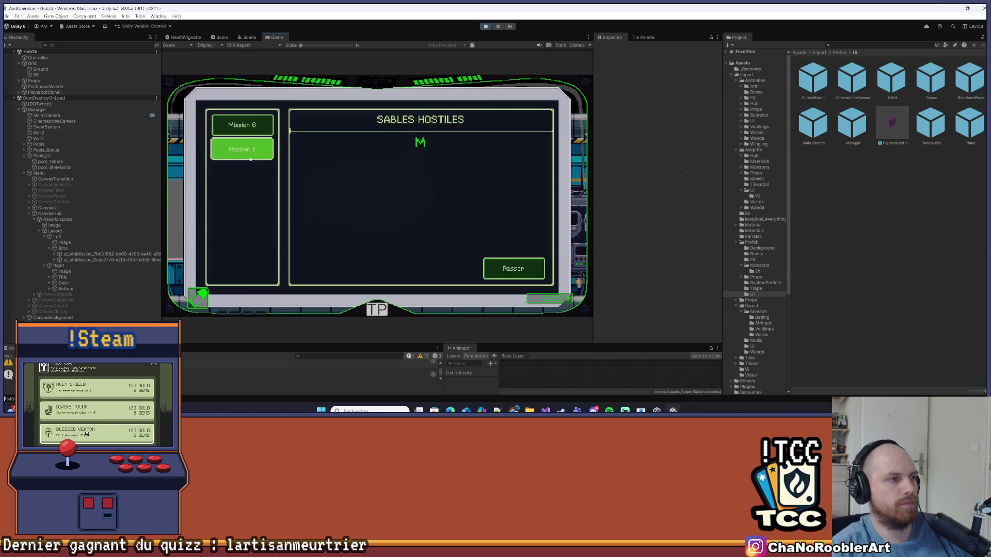
pyautogui.click(248, 119)
pyautogui.click(242, 150)
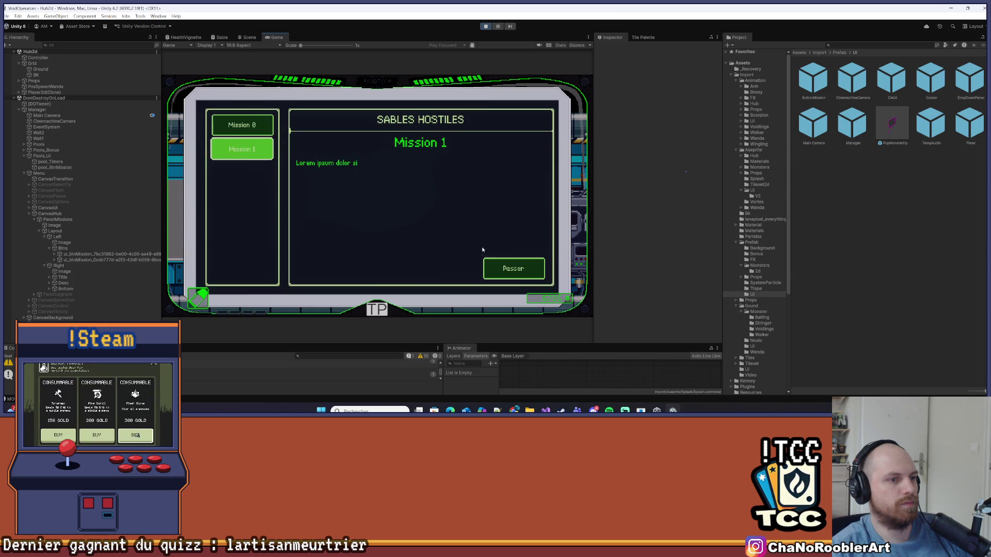
pyautogui.click(506, 269)
pyautogui.click(264, 131)
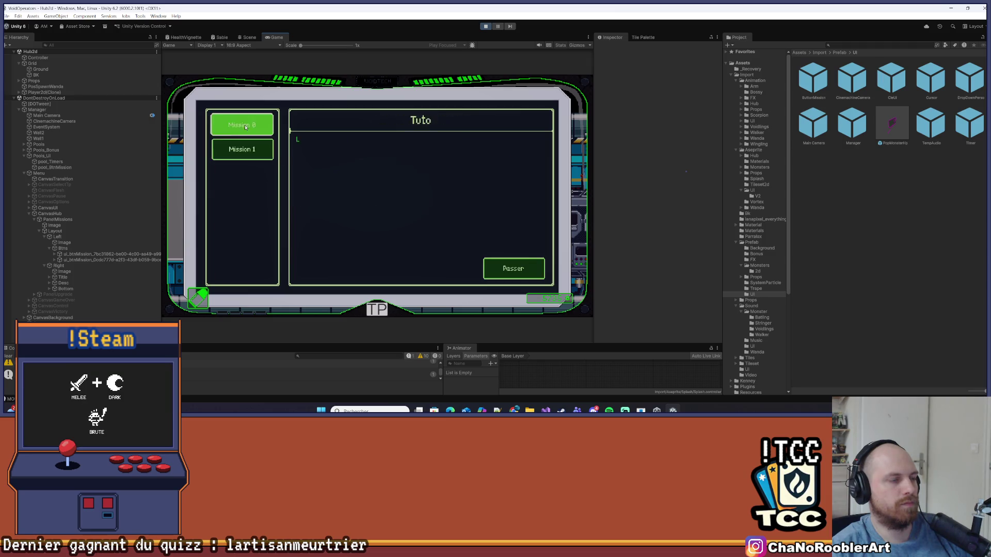
pyautogui.click(516, 266)
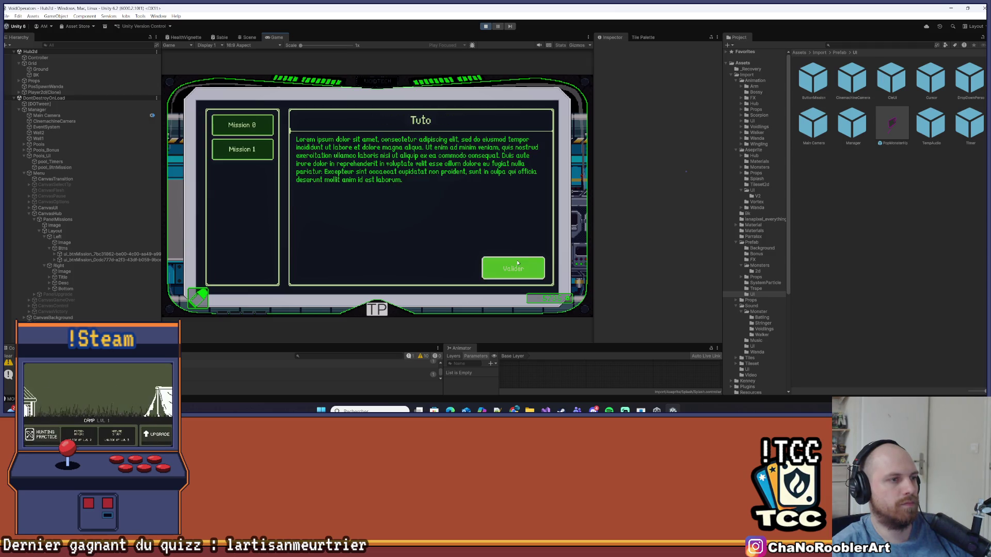
# - Flip rapidly between the two missions, ending on Mission 1, and skip its text
pyautogui.click(258, 129)
pyautogui.click(260, 152)
pyautogui.click(258, 129)
pyautogui.click(260, 155)
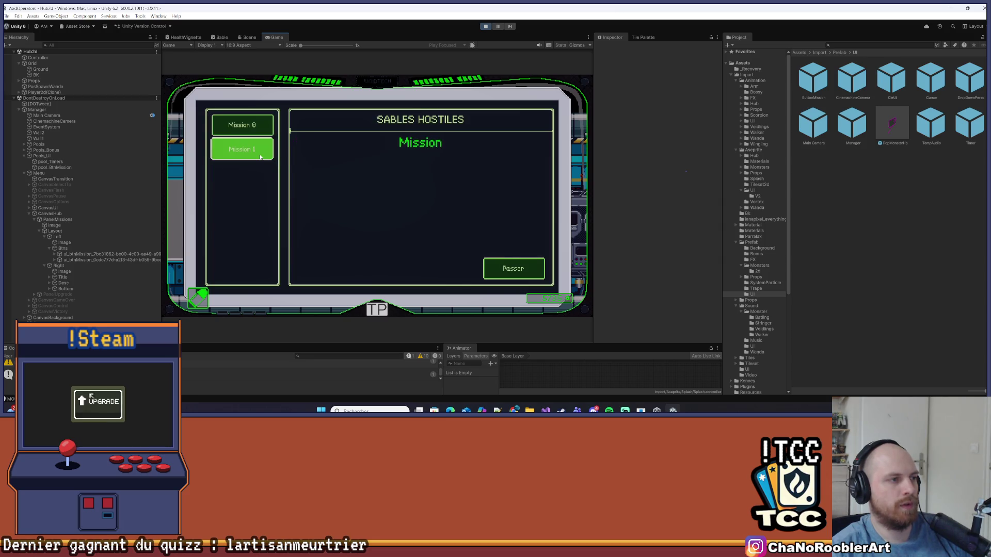
pyautogui.click(484, 181)
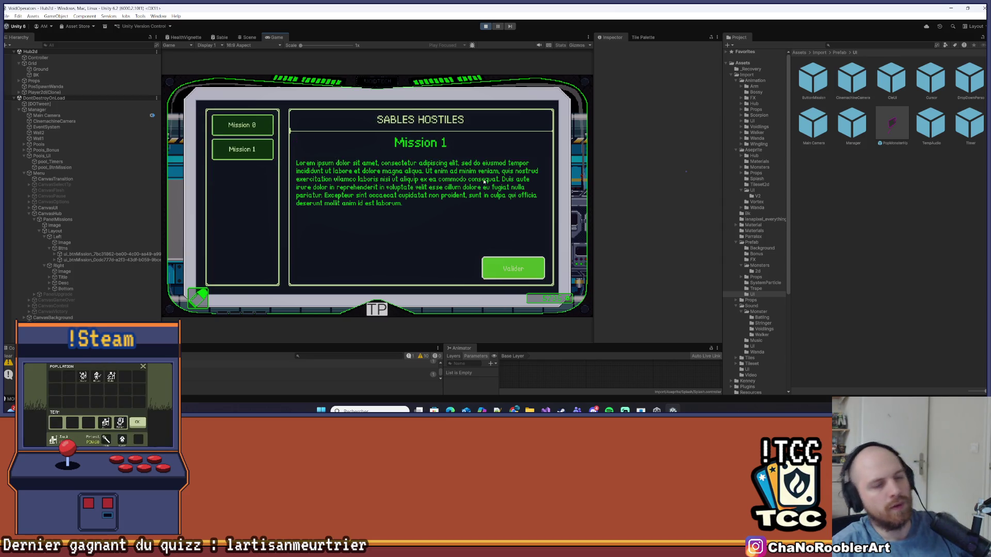
pyautogui.click(496, 205)
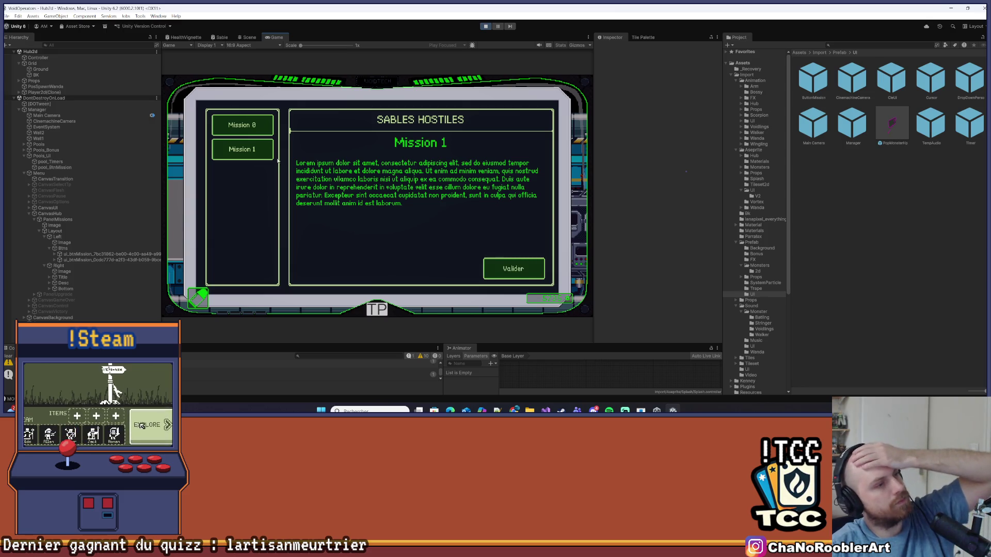
# - Flip between missions again, then validate SABLES HOSTILES (Mission 1) to close the panel
pyautogui.click(253, 127)
pyautogui.click(255, 151)
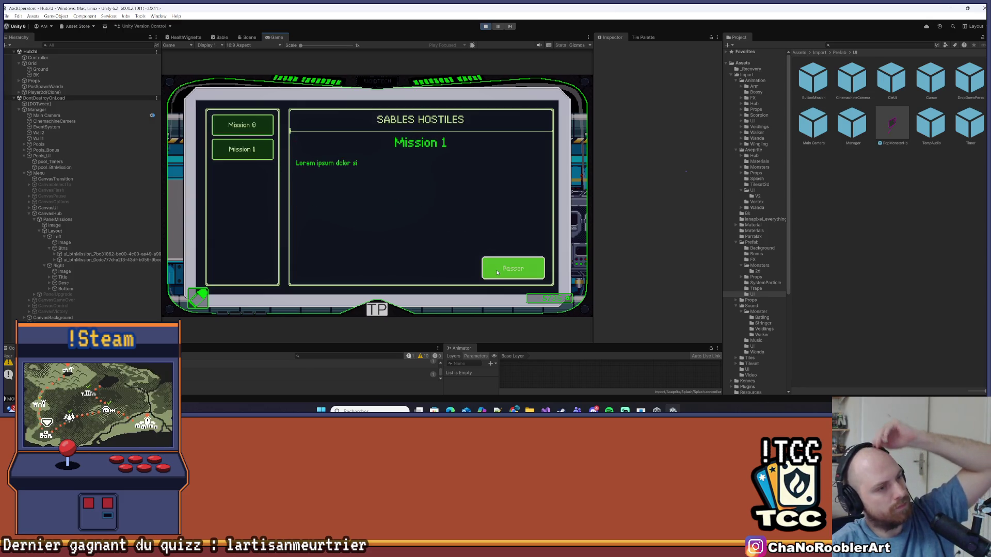
pyautogui.click(246, 126)
pyautogui.click(247, 149)
pyautogui.click(250, 129)
pyautogui.click(250, 147)
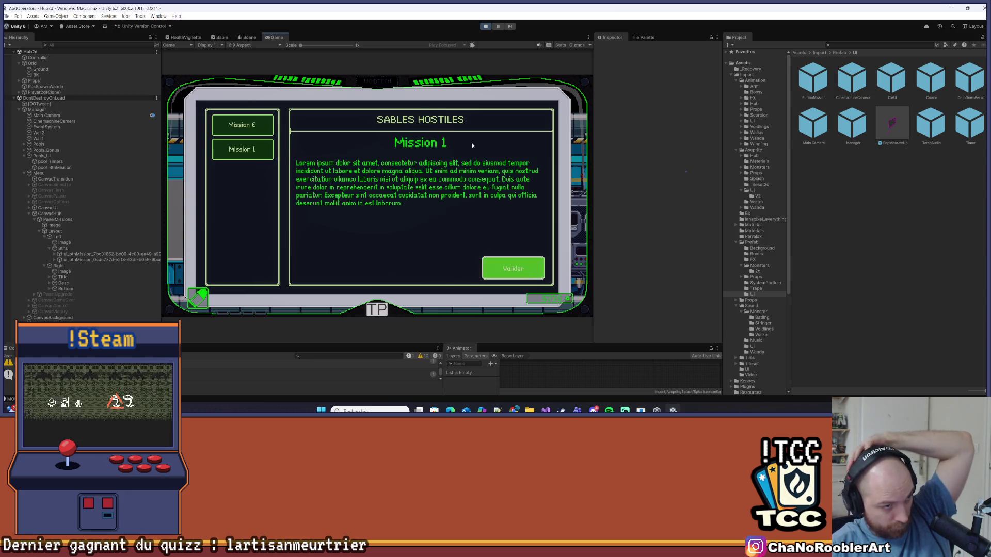
pyautogui.click(495, 264)
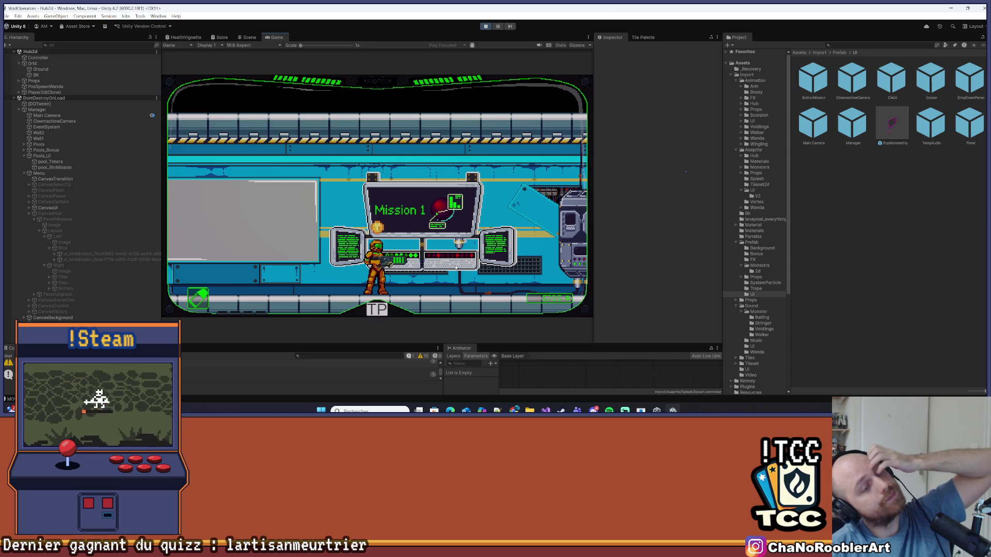
# - Reopen the mission panel and retest Mission 1 text skipping and rapid switching
pyautogui.press('e')
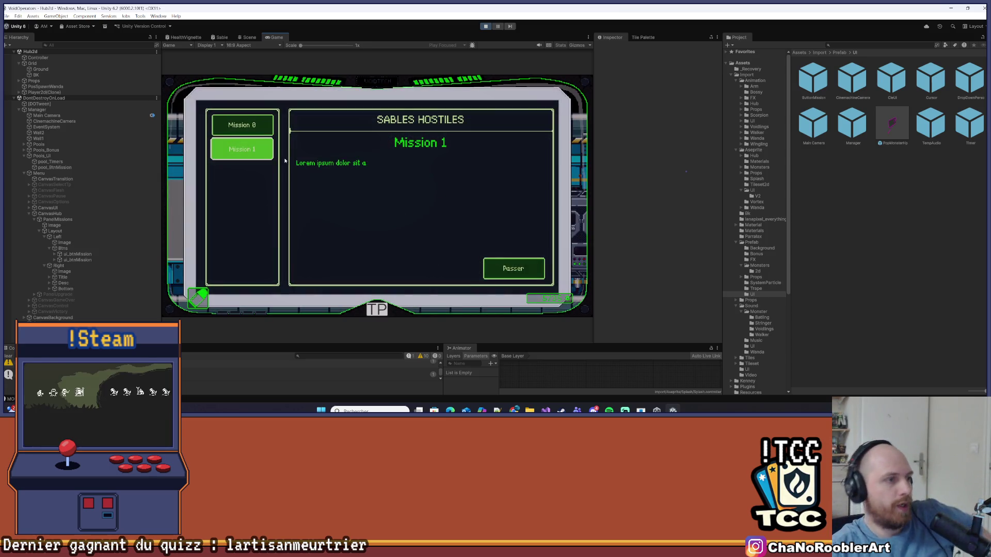
pyautogui.click(265, 151)
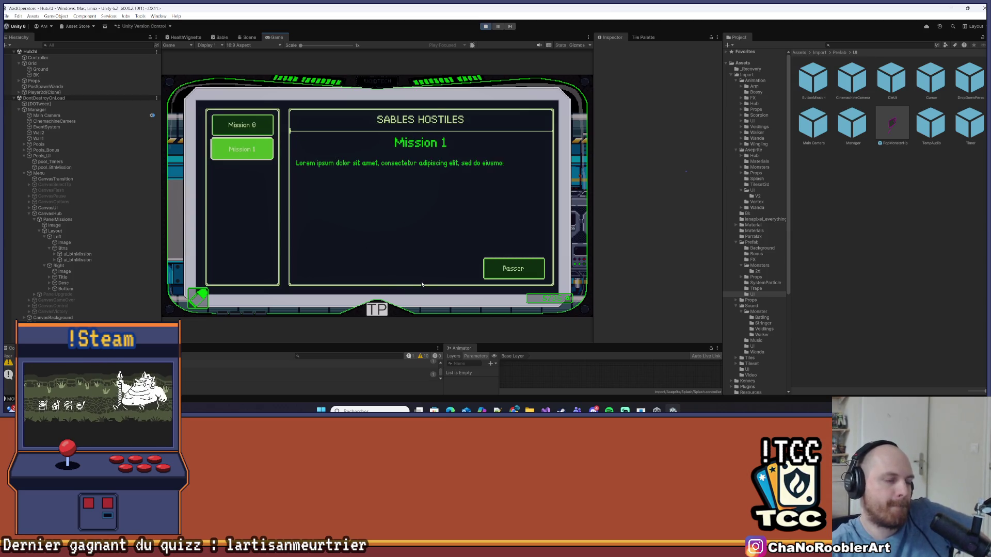
pyautogui.click(483, 264)
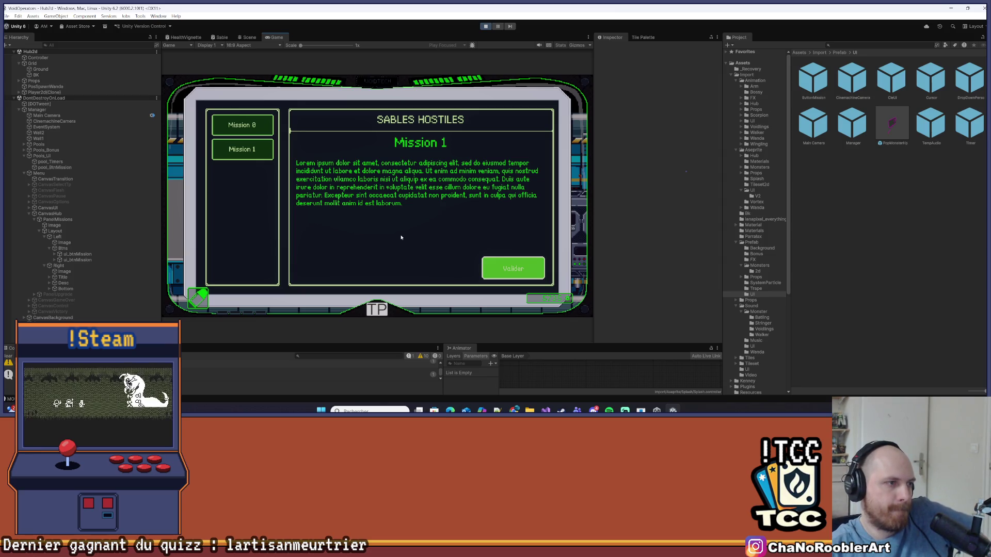
pyautogui.click(248, 126)
pyautogui.click(248, 149)
pyautogui.click(257, 127)
pyautogui.click(248, 149)
pyautogui.click(247, 125)
pyautogui.click(266, 149)
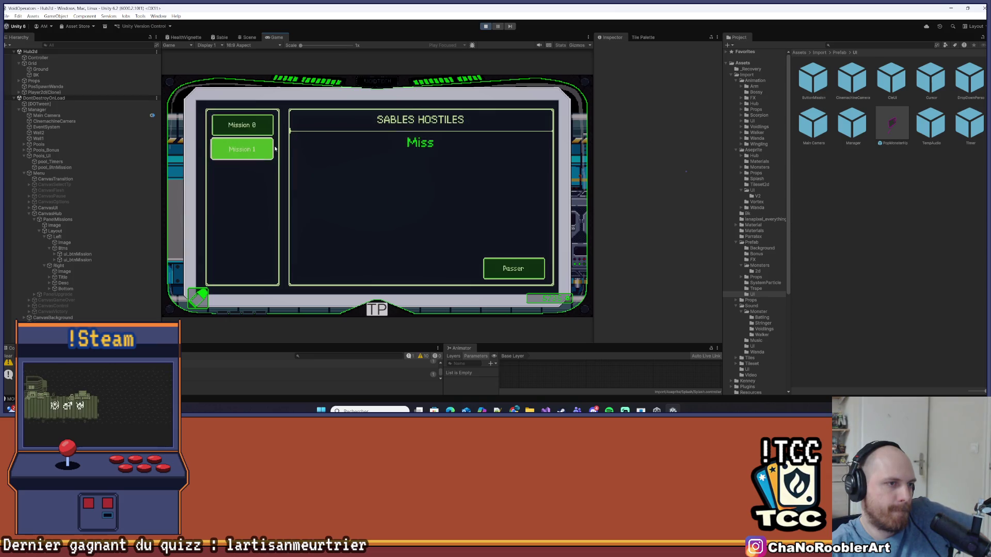
pyautogui.click(542, 261)
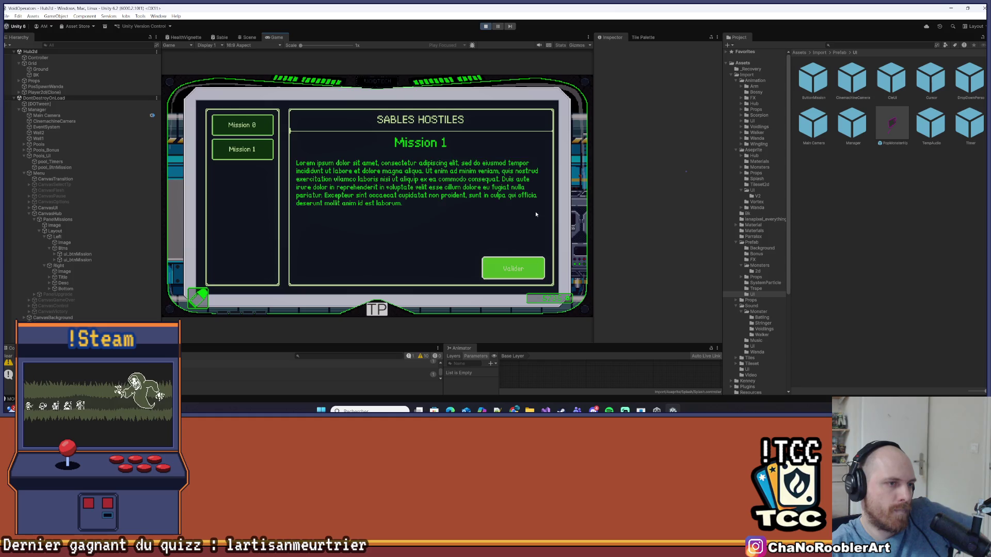
# - Stop Play mode, dismiss the save-changes prompt, and return to Visual Studio
pyautogui.click(485, 26)
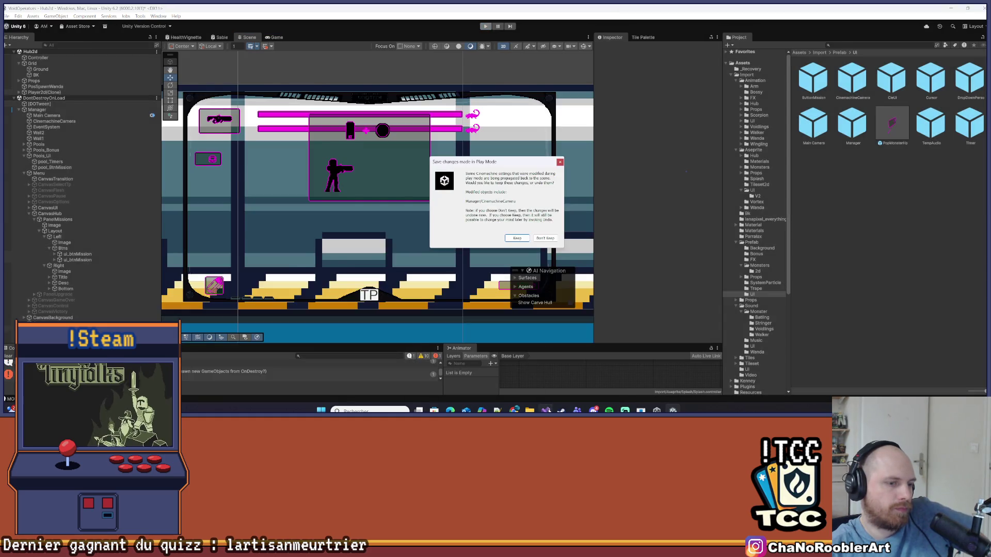
pyautogui.hotkey('alt', 'Tab')
pyautogui.hotkey('alt', 'Tab')
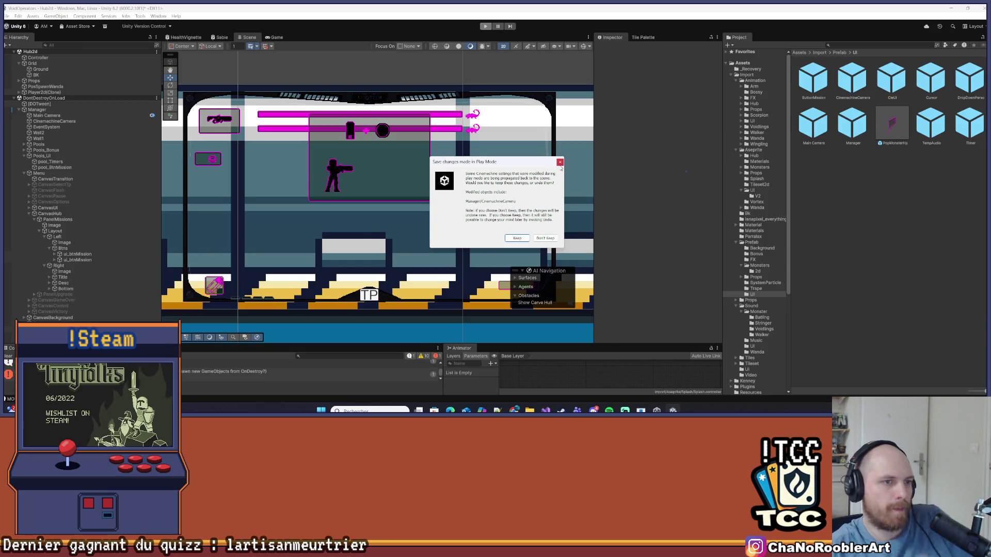
pyautogui.press('Return')
pyautogui.hotkey('alt', 'Tab')
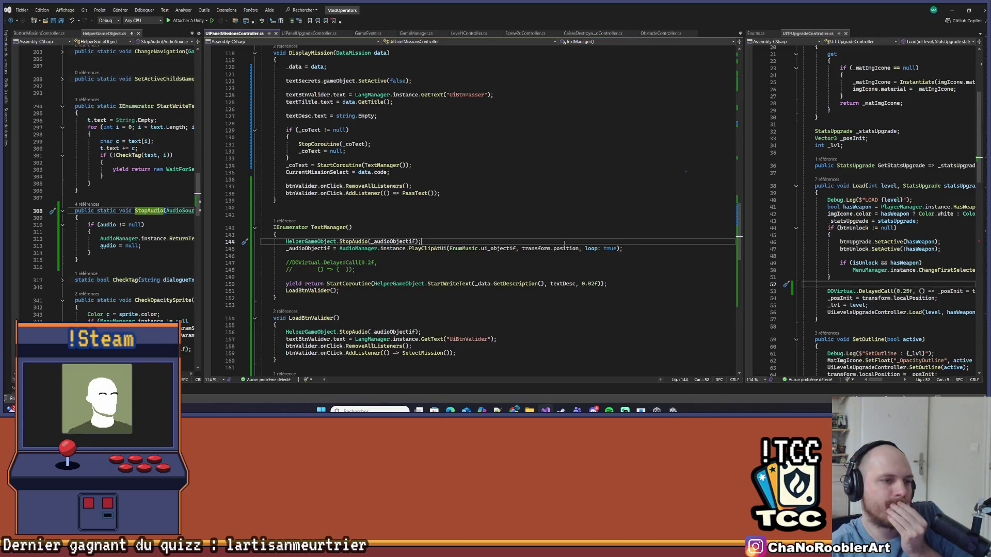
# - Delete the commented-out DOVirtual.DelayedCall lines in TextManager and save the script
pyautogui.scroll(-5, 479, 201)
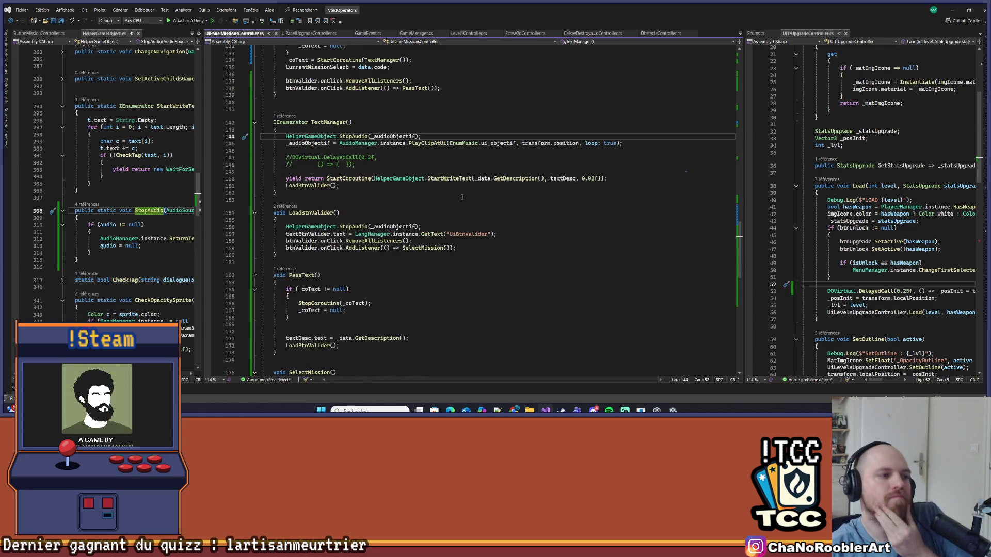
pyautogui.moveTo(265, 176); pyautogui.dragTo(266, 148)
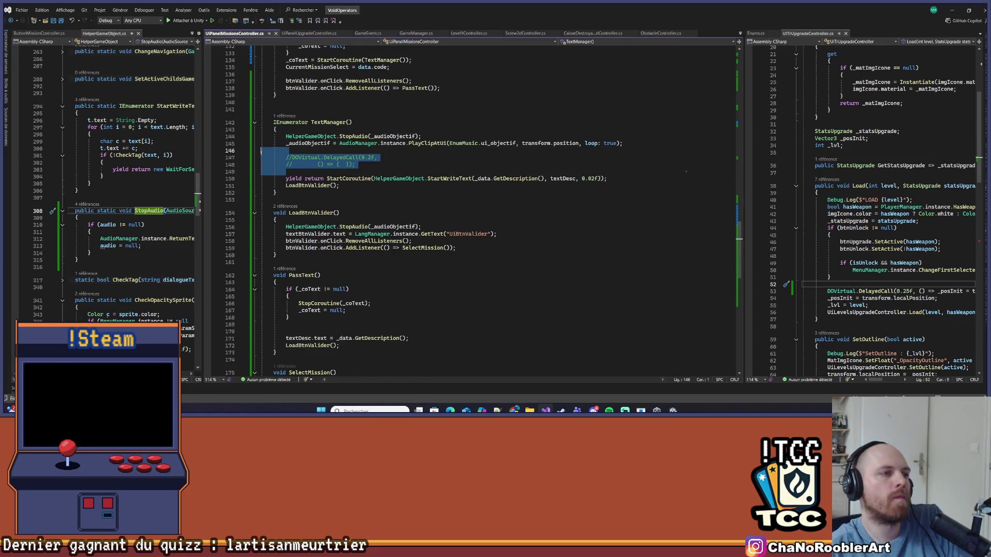
pyautogui.press('Delete')
pyautogui.hotkey('ctrl', 's')
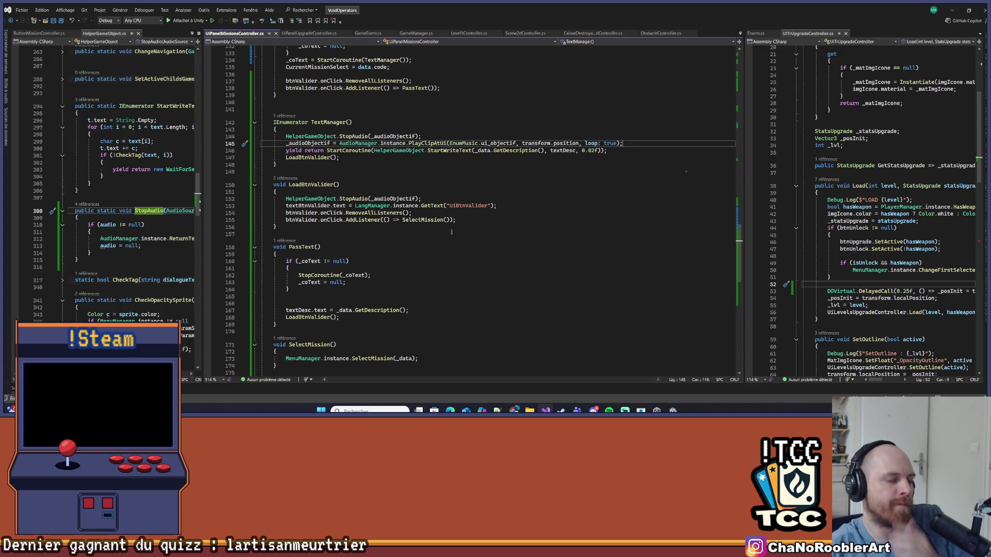
# - Look over the edited script, then switch to Unity to recompile
pyautogui.scroll(-6, 451, 231)
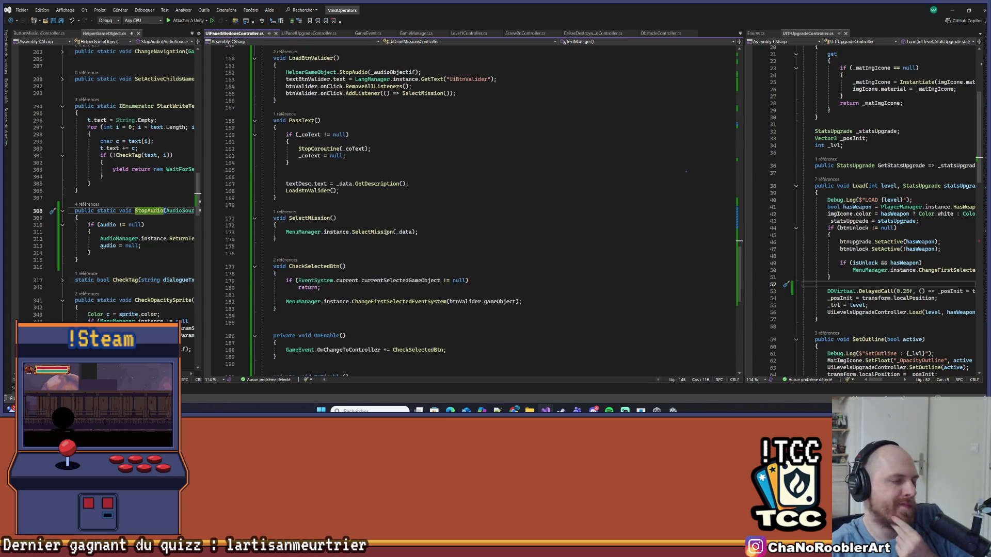
pyautogui.scroll(13, 386, 232)
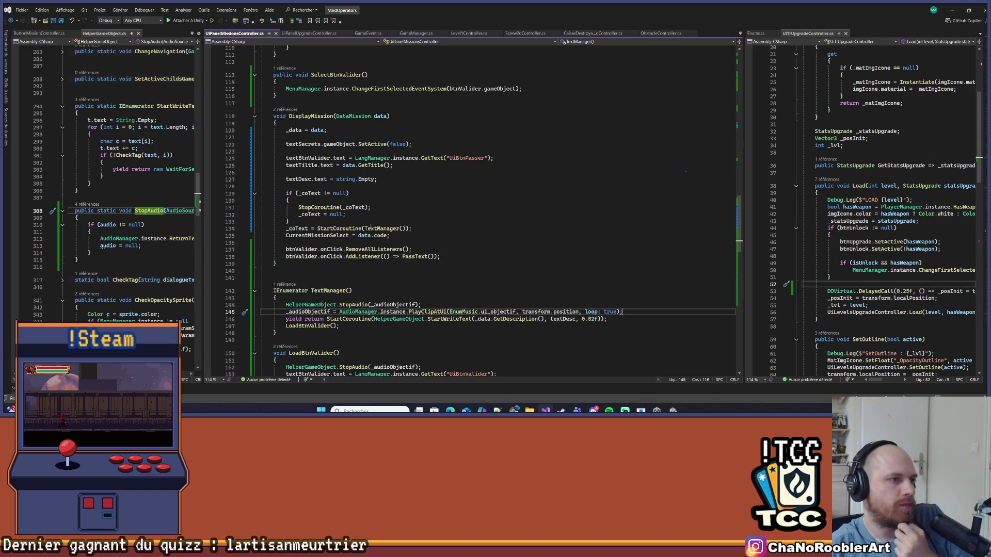
pyautogui.scroll(3, 371, 227)
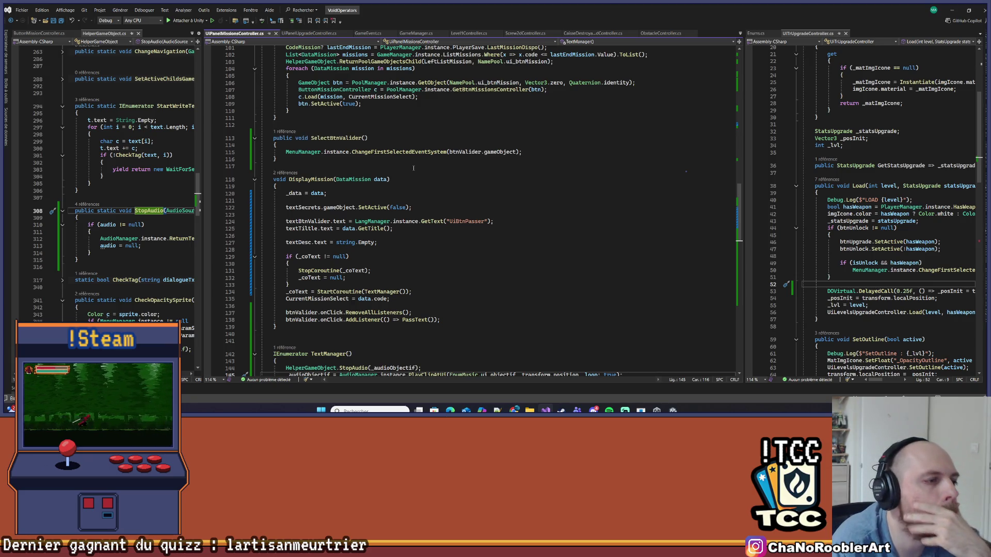
pyautogui.scroll(20, 454, 255)
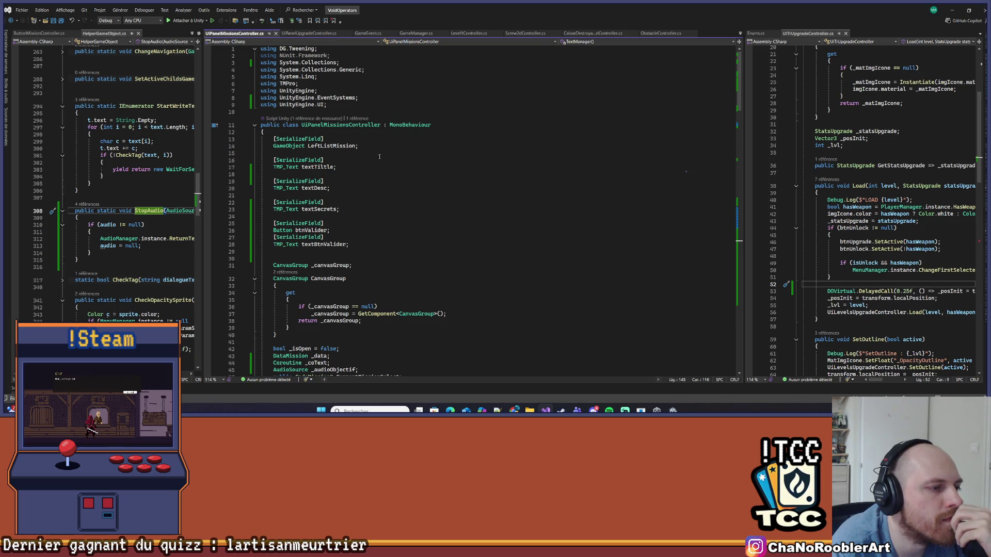
pyautogui.scroll(-3, 377, 176)
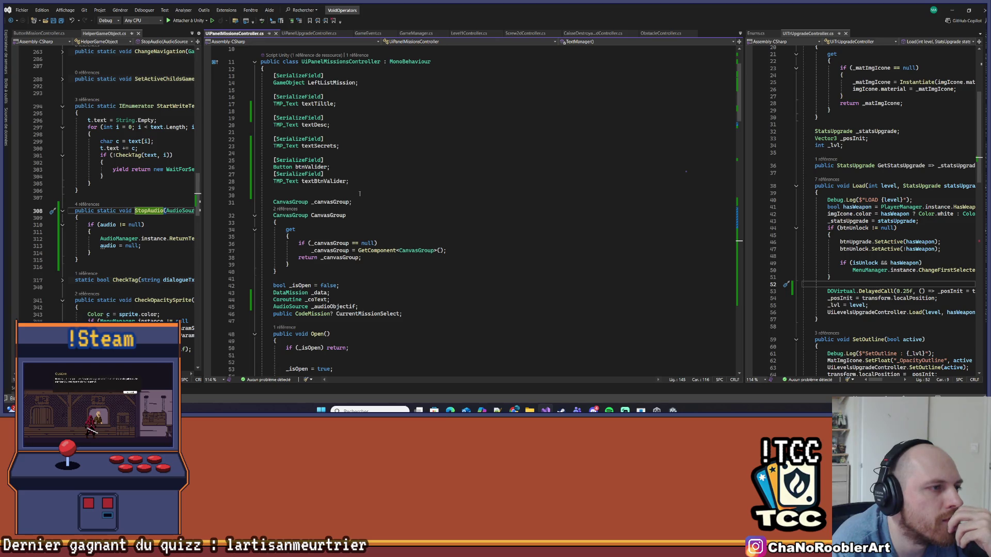
pyautogui.hotkey('alt', 'Tab')
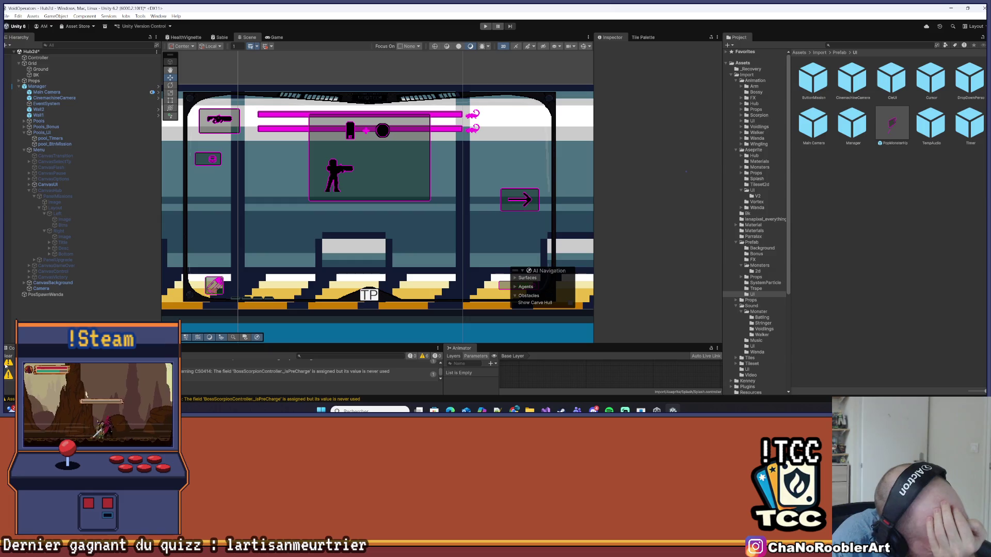
# - Select PanelMissions under CanvasHub and activate it so the mission panel shows
pyautogui.click(8, 356)
pyautogui.click(49, 191)
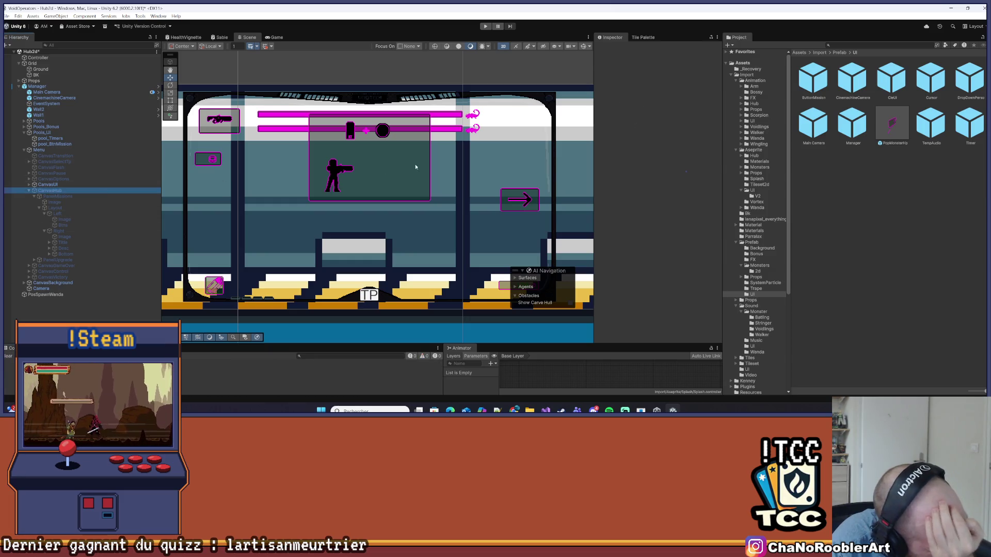
pyautogui.press('Down')
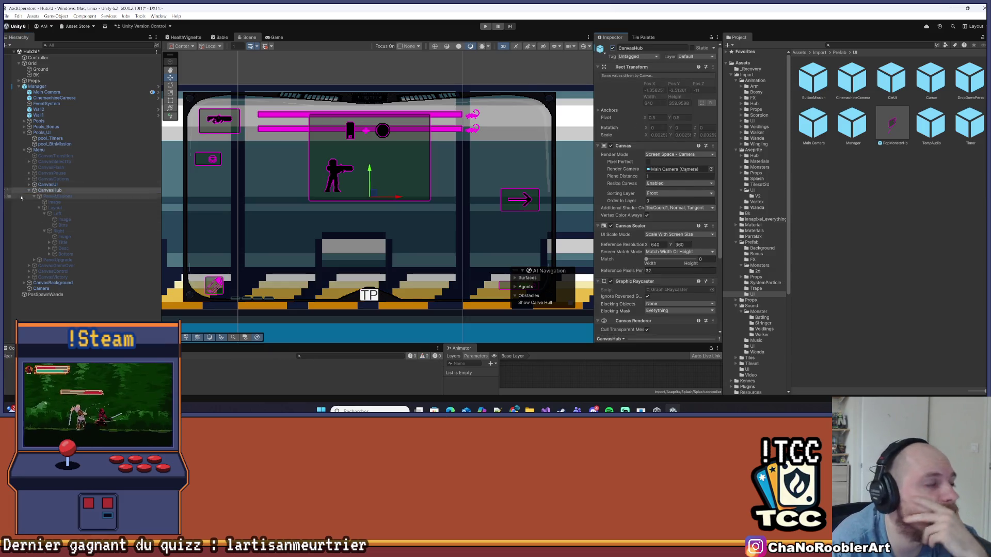
pyautogui.click(613, 48)
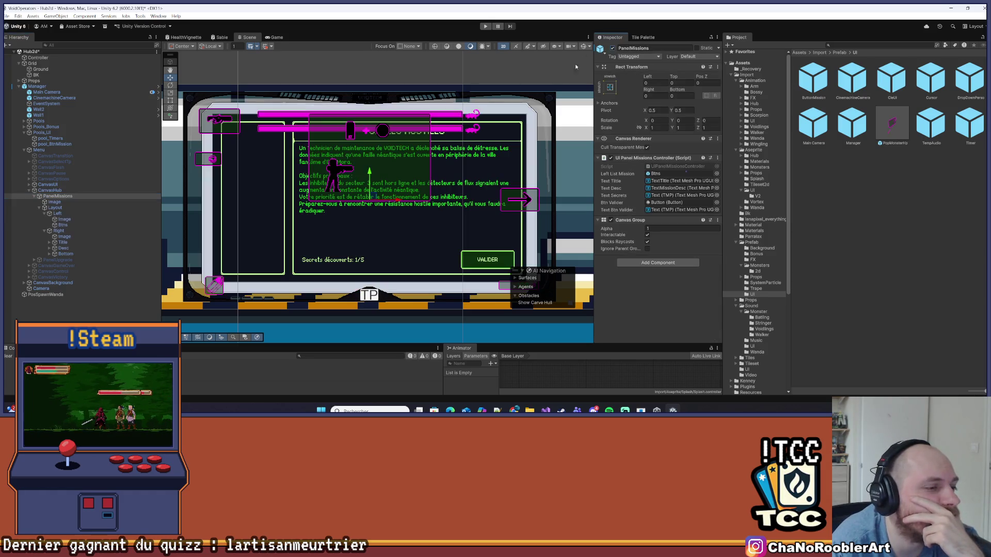
pyautogui.scroll(2, 434, 236)
pyautogui.scroll(-2, 283, 100)
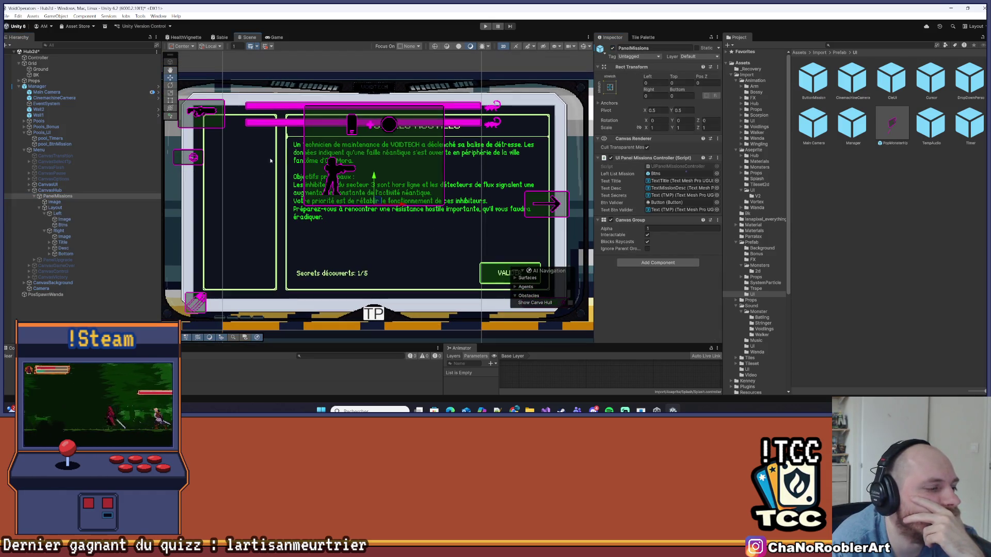
# - Try a slightly larger Scale X on the Right panel, then reset it to 1
pyautogui.click(61, 231)
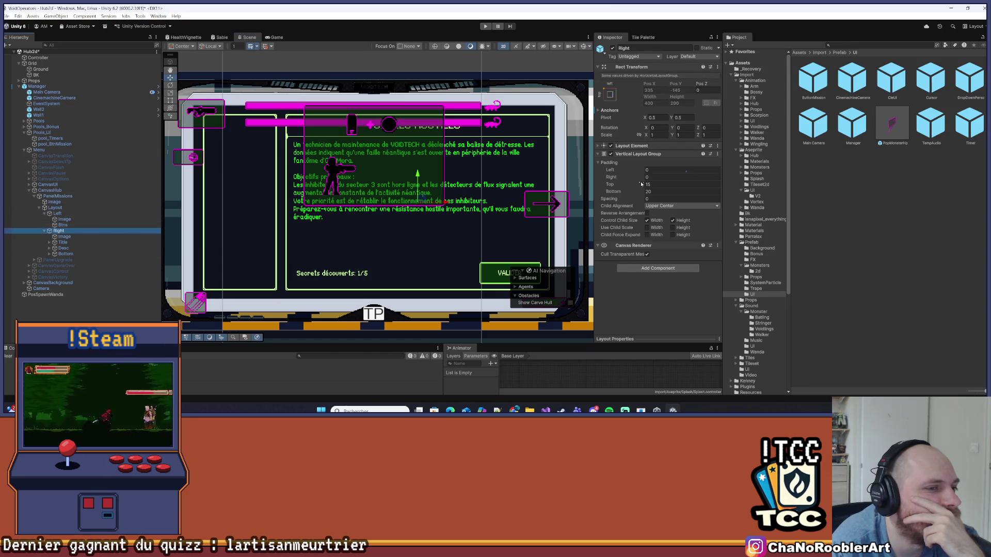
pyautogui.click(651, 134)
pyautogui.write('1.04')
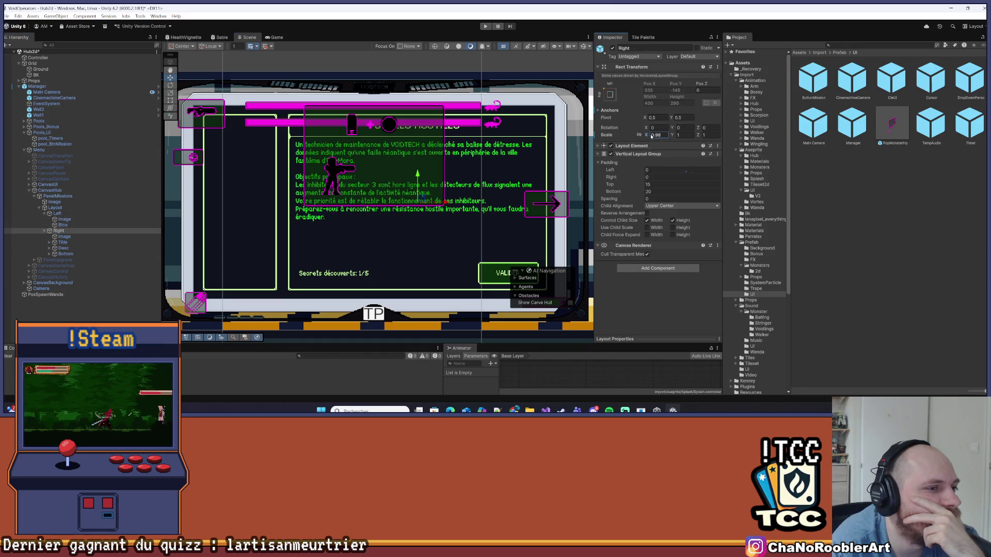
pyautogui.write('1.26')
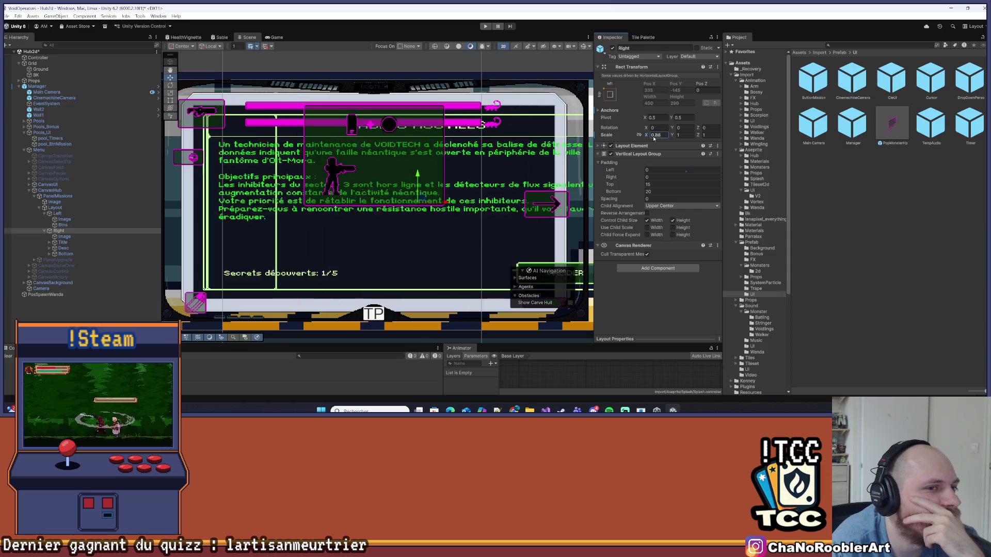
pyautogui.write('1')
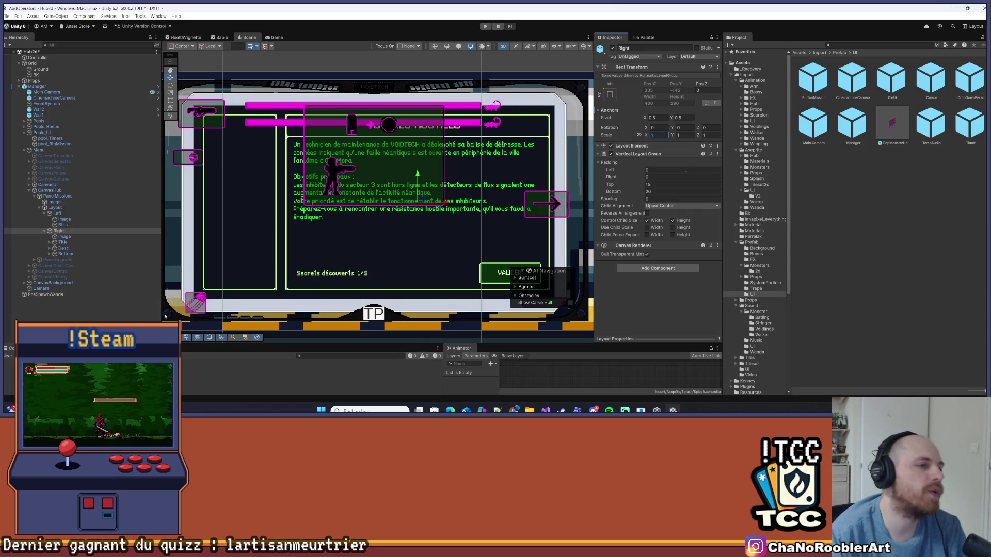
pyautogui.click(98, 231)
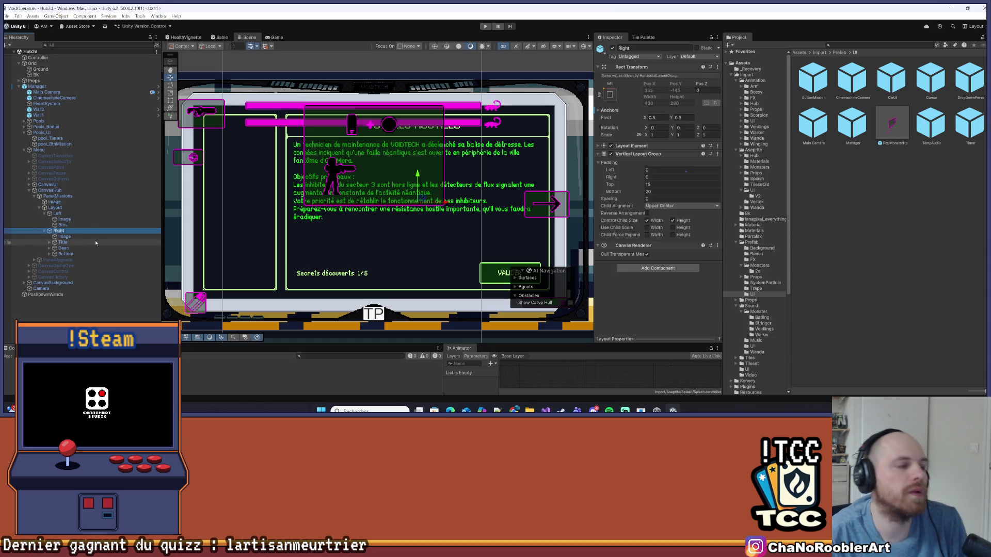
pyautogui.click(561, 410)
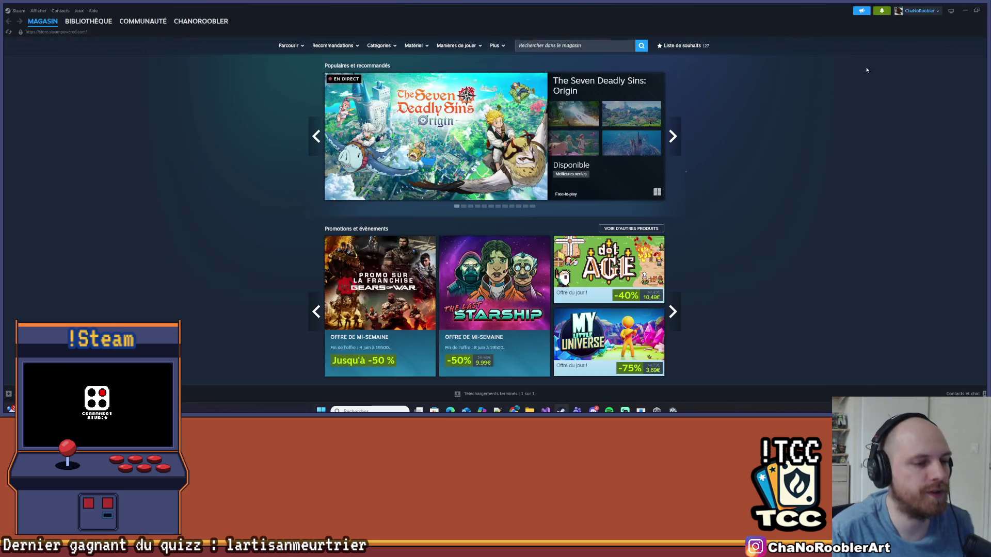
pyautogui.click(657, 410)
# - Add a [SerializeField] attribute line below LeftListMission in UIPanelMissionsController
pyautogui.click(545, 410)
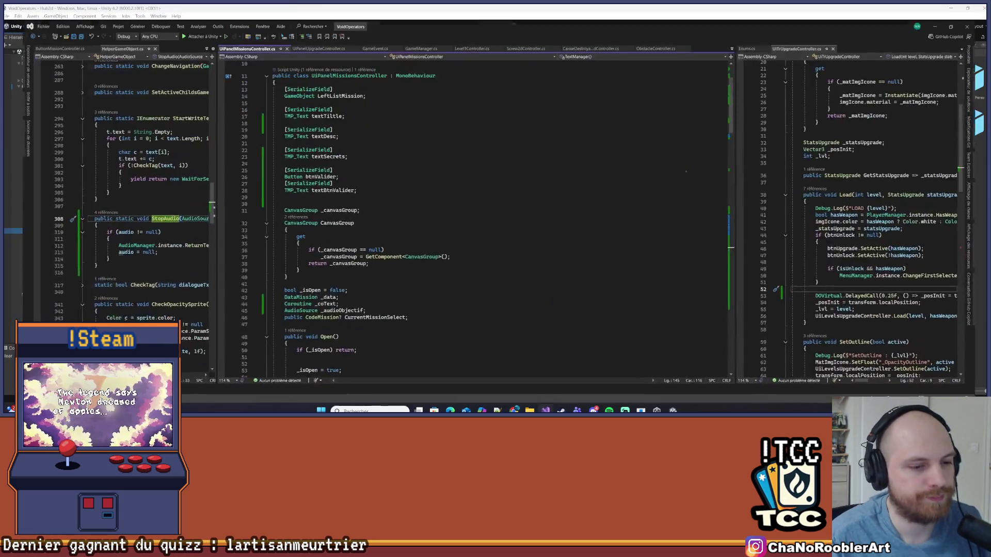
pyautogui.scroll(1, 366, 166)
pyautogui.click(357, 160)
pyautogui.press('Return')
pyautogui.press('Return')
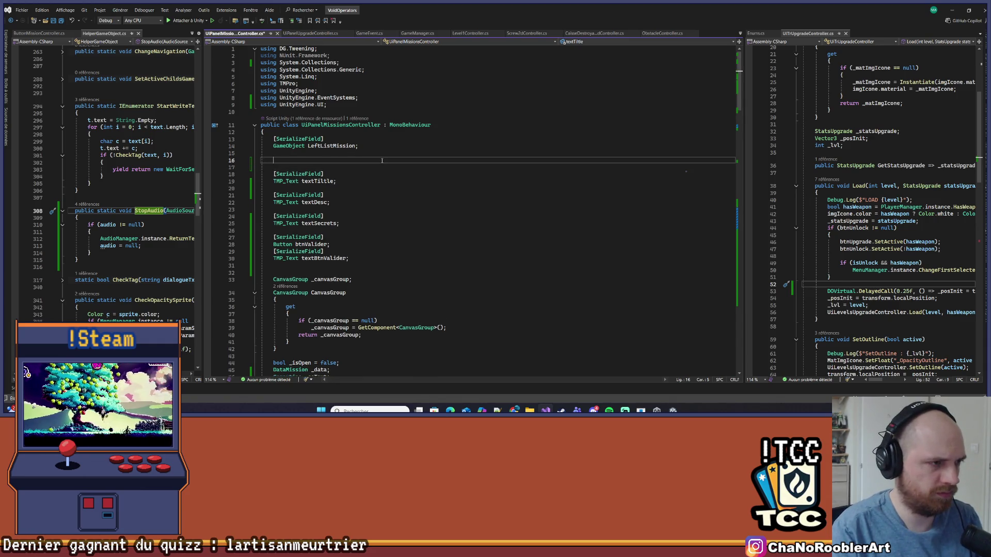
pyautogui.write('[Ser')
pyautogui.press('Tab')
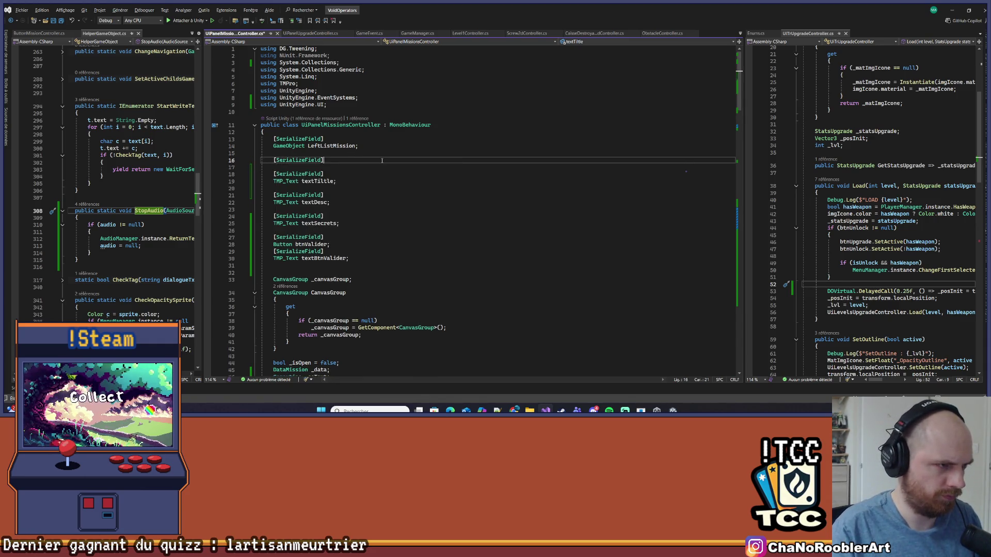
pyautogui.press('Return')
# - Declare the field as GameObject RightPanel; and save the script
pyautogui.write('Fa')
pyautogui.press('BackSpace')
pyautogui.press('BackSpace')
pyautogui.write('Gam')
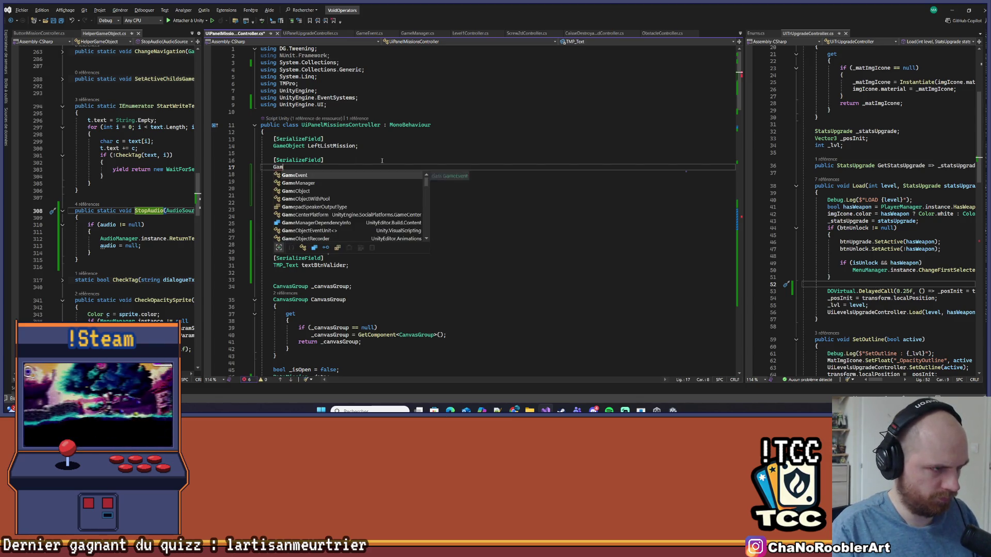
pyautogui.press('space')
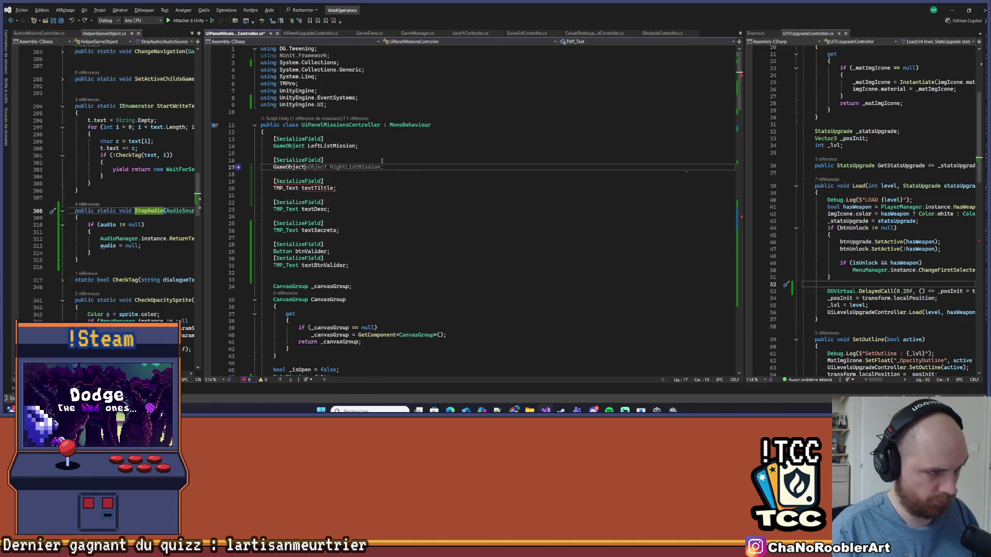
pyautogui.write(' R')
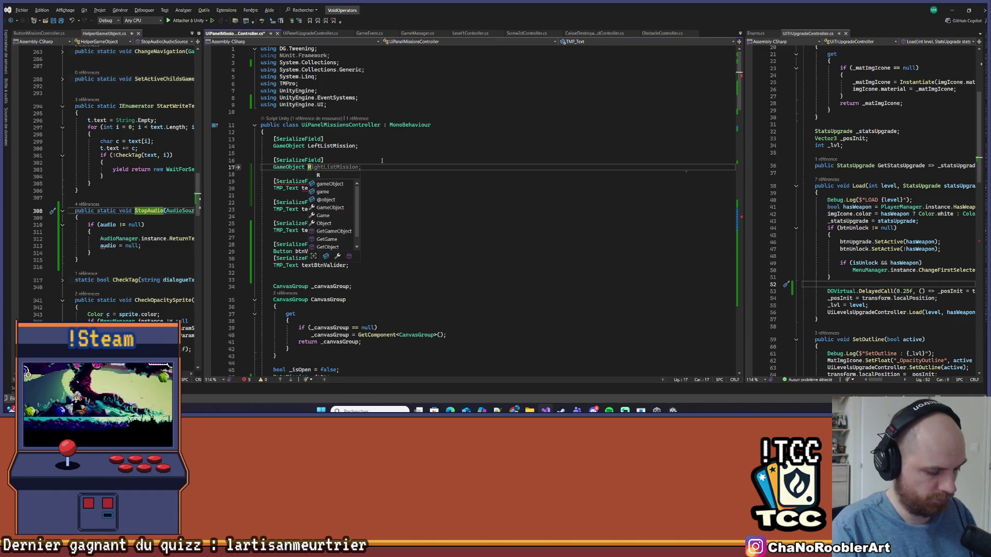
pyautogui.write('ig')
pyautogui.write('; ')
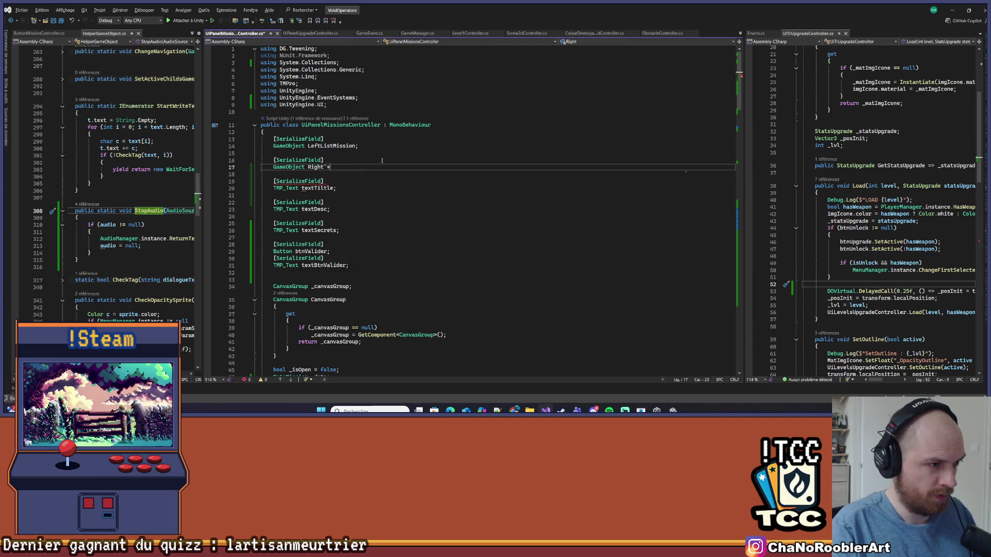
pyautogui.write('anel;')
pyautogui.hotkey('ctrl', 's')
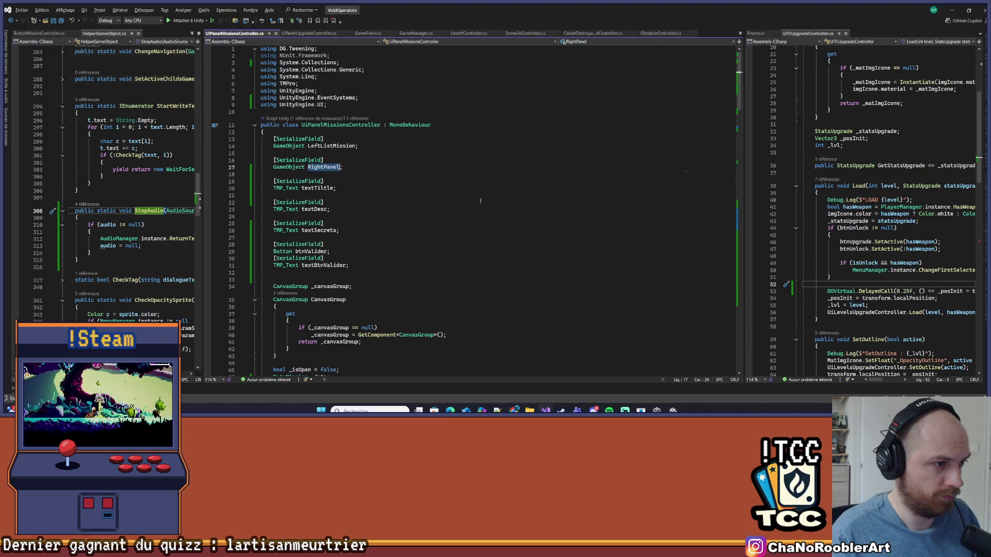
pyautogui.scroll(-20, 424, 176)
pyautogui.scroll(-7, 423, 176)
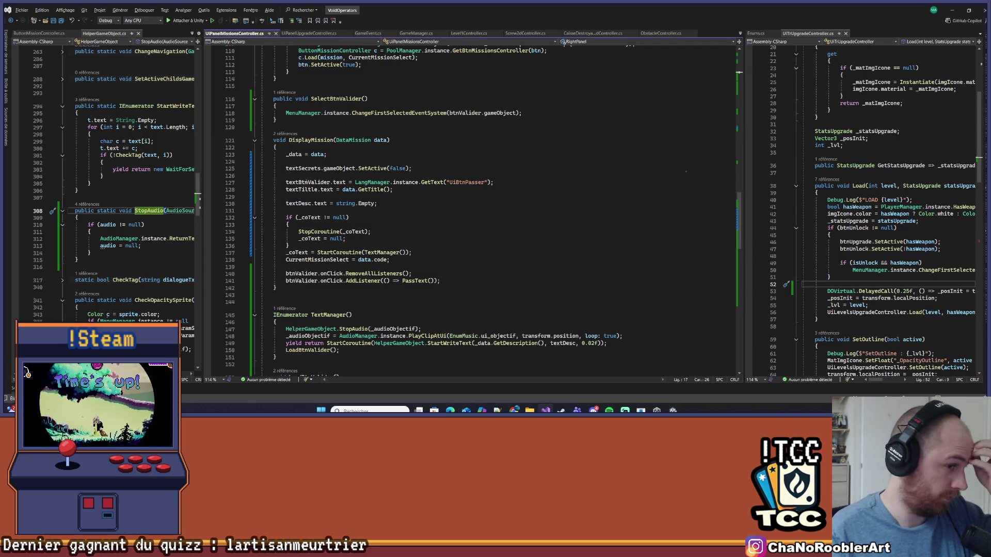
# - Start a UIFeedbackHelper. call at the top of DisplayMission and read FadePanel and PunchScale
pyautogui.click(344, 154)
pyautogui.hotkey('ctrl', 'Return')
pyautogui.hotkey('ctrl', 'Return')
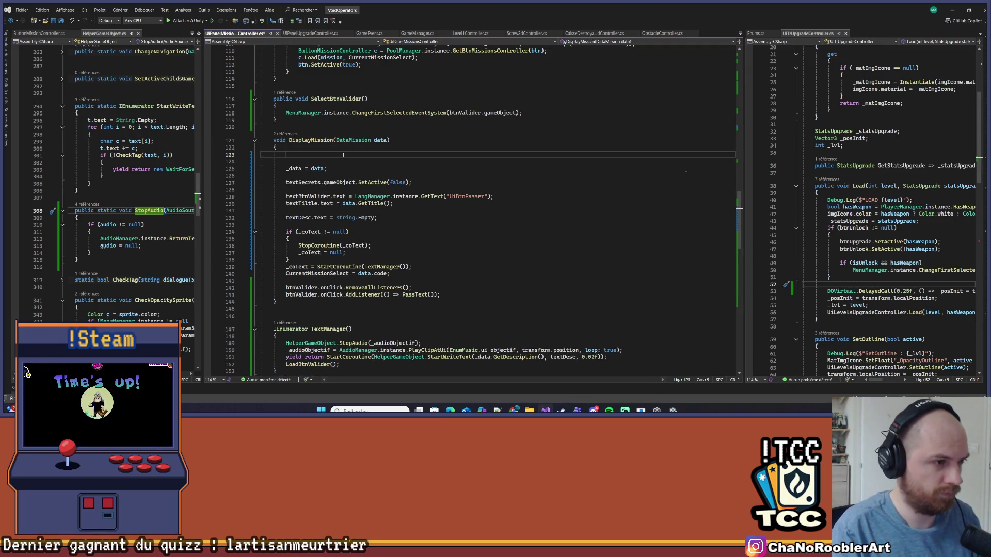
pyautogui.write('UIFeedbackHelper.')
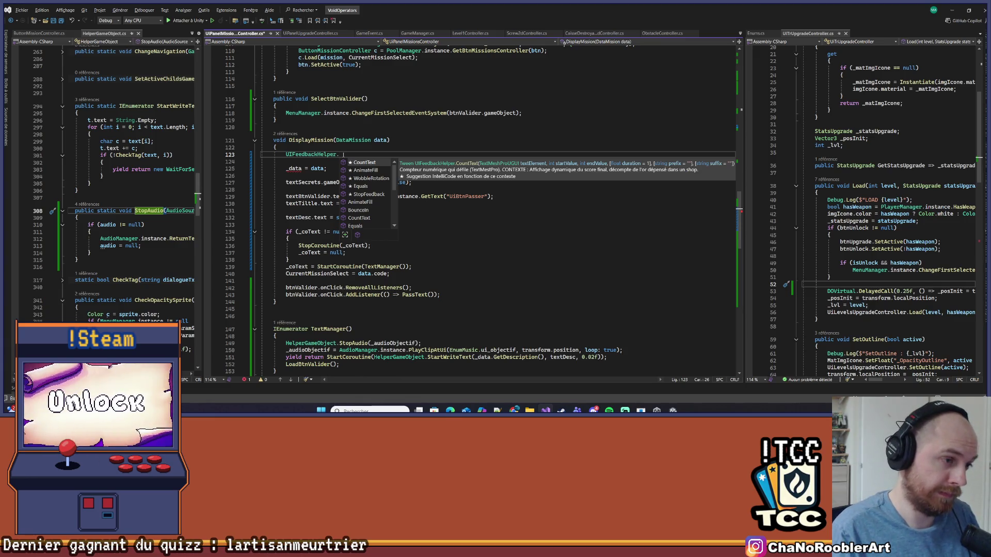
pyautogui.press('Down')
pyautogui.press('Down')
pyautogui.press('Down')
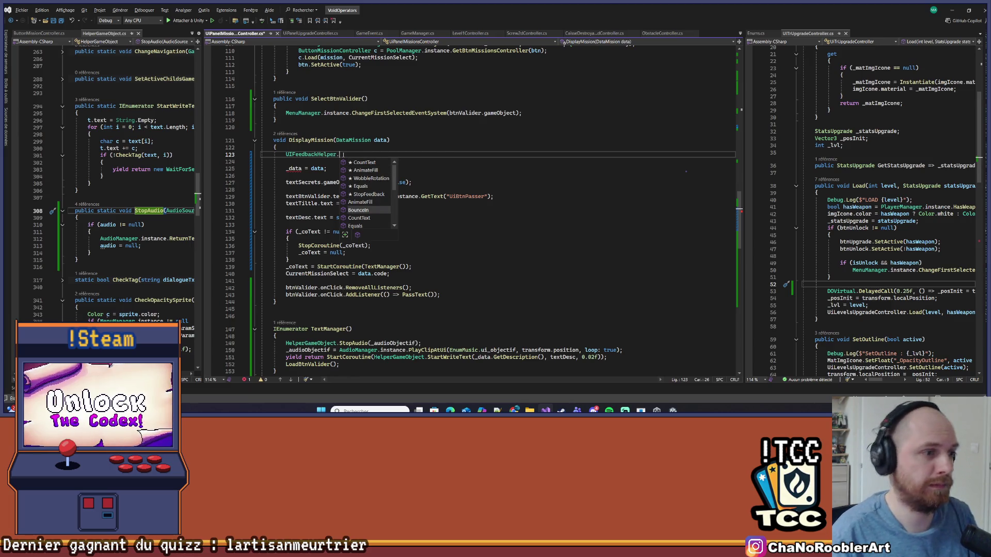
pyautogui.press('Down')
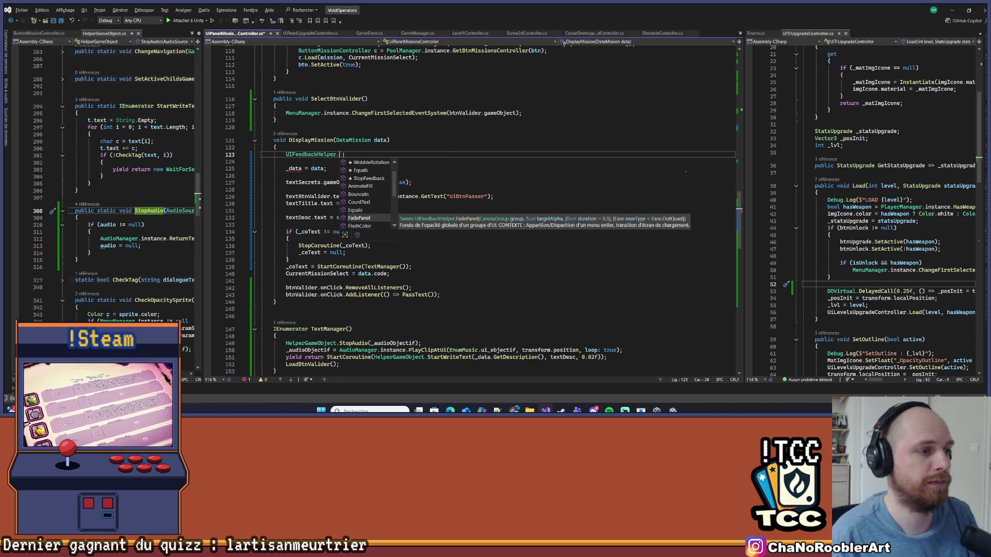
pyautogui.press('Down')
pyautogui.press('Down')
pyautogui.press('Down')
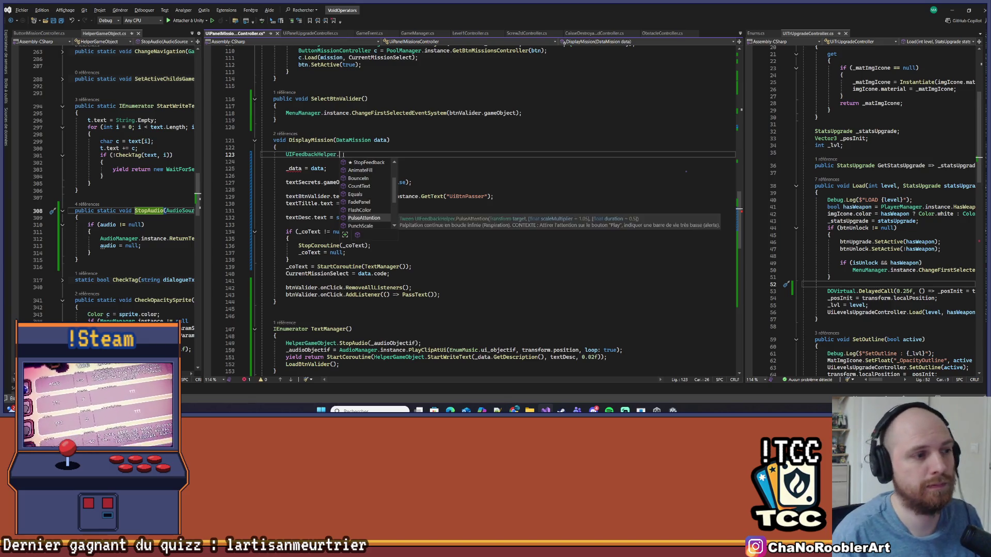
# - Read the StopFeedback and PulseAttention descriptions, then settle on PunchScale
pyautogui.press('Down')
pyautogui.press('Down')
pyautogui.press('Down')
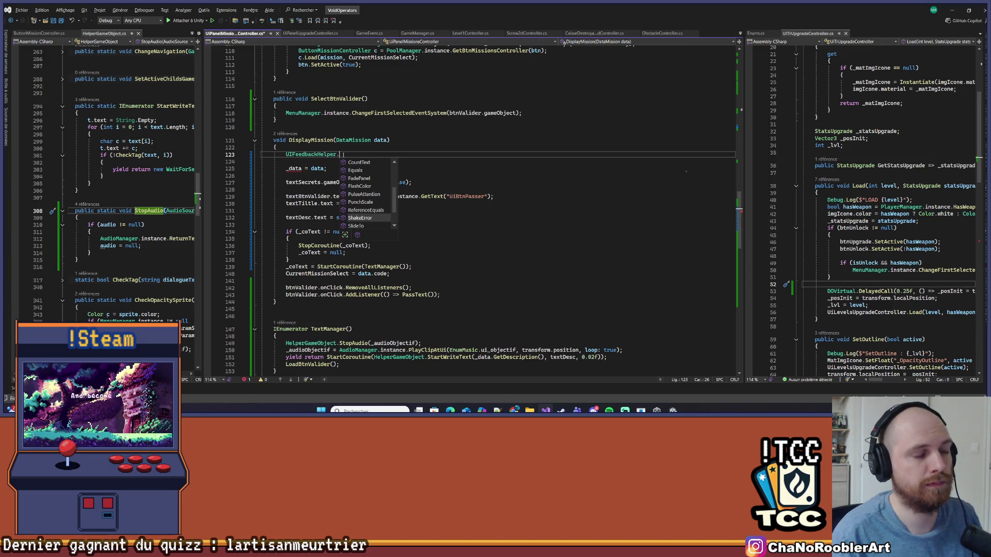
pyautogui.press('Down')
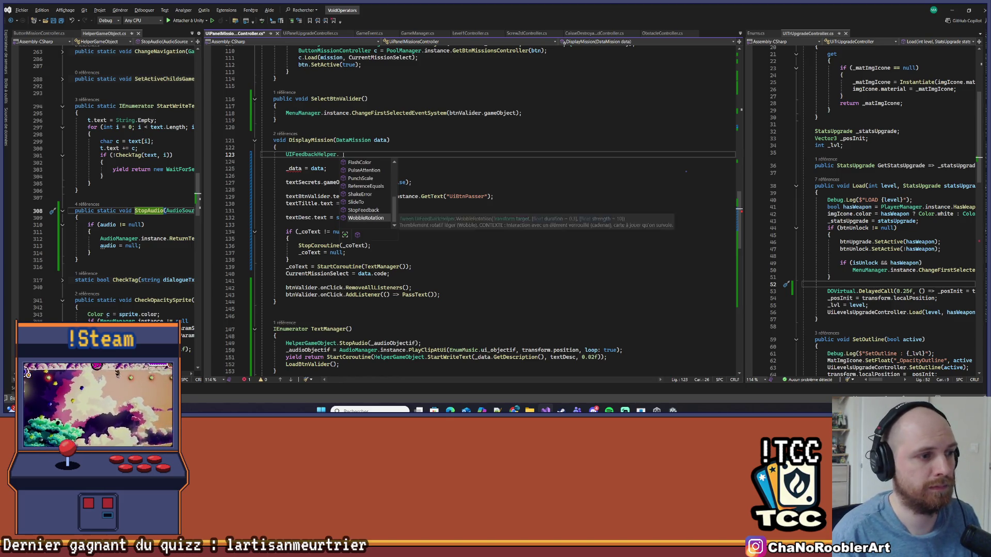
pyautogui.press('Up')
pyautogui.press('Up')
pyautogui.press('Up')
pyautogui.press('Up')
pyautogui.press('Up')
pyautogui.press('Up')
pyautogui.press('Down')
pyautogui.press('Down')
pyautogui.press('Down')
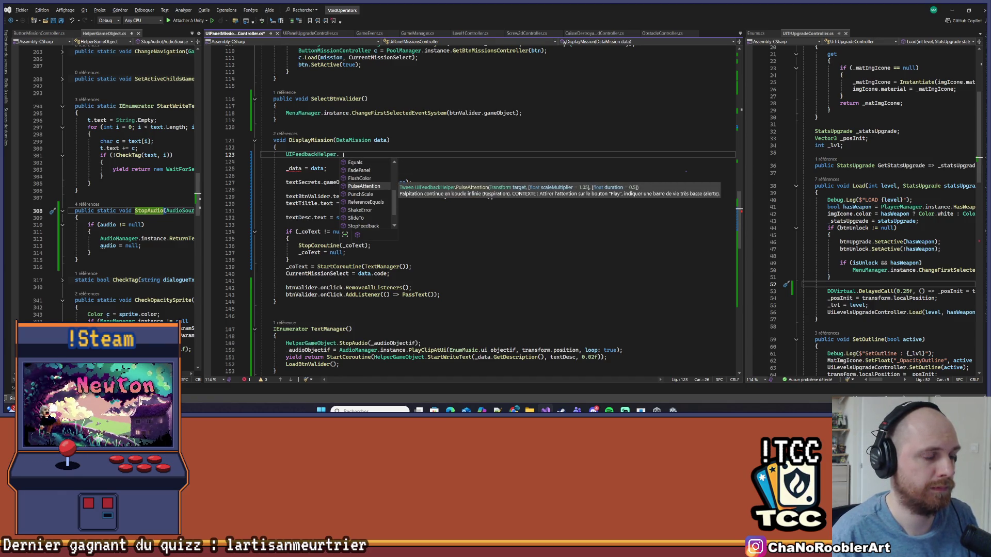
pyautogui.scroll(2, 366, 194)
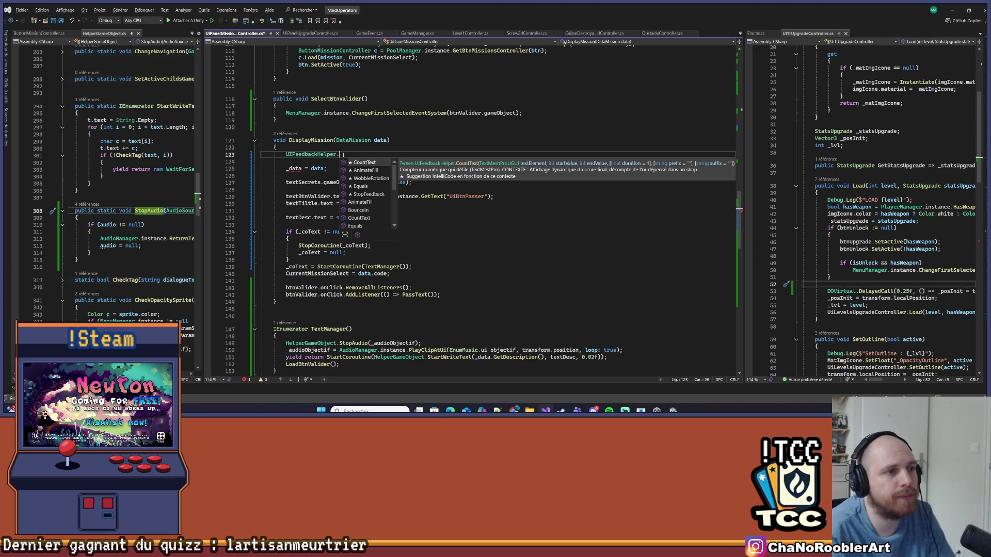
pyautogui.press('Down')
pyautogui.press('Up')
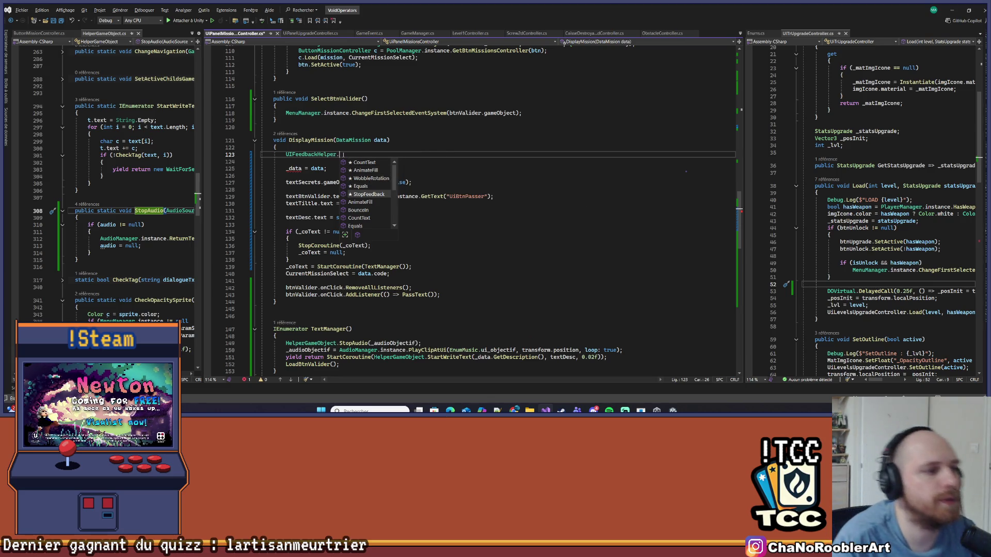
pyautogui.press('Down')
pyautogui.press('Down')
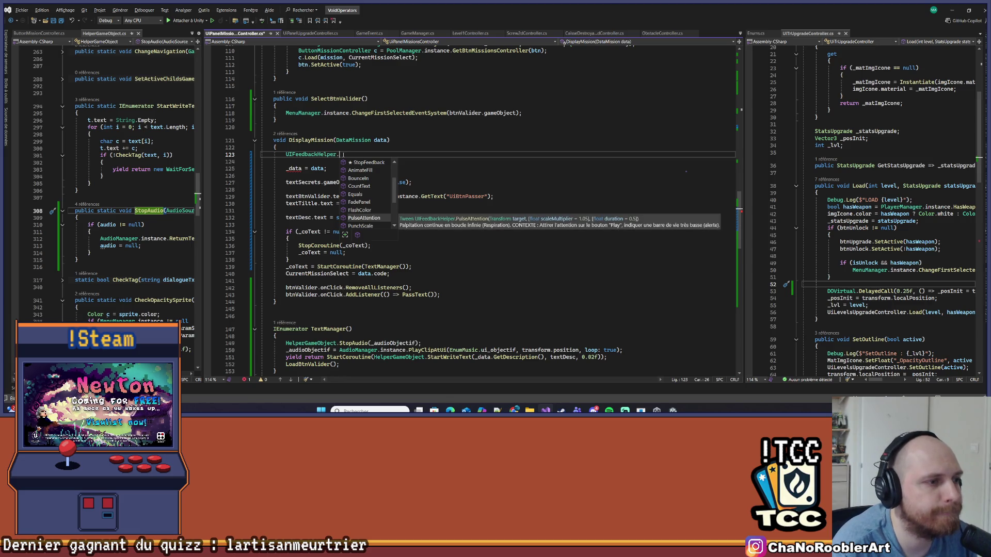
# - Complete the call as PunchScale(RightPanel.transform, new Vector3(0.1f, 0.1f, 0.1f))
pyautogui.press('Tab')
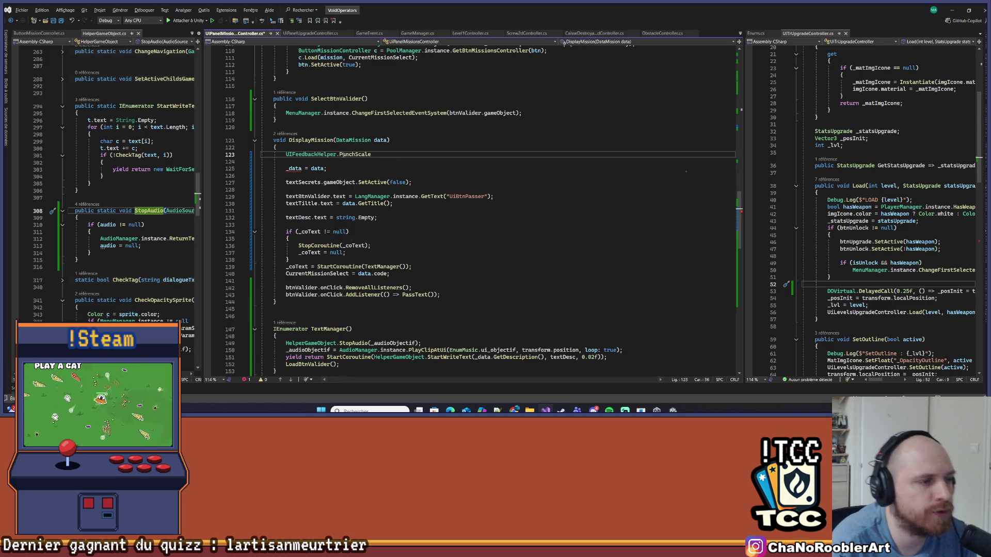
pyautogui.write('RightPanel.transform,')
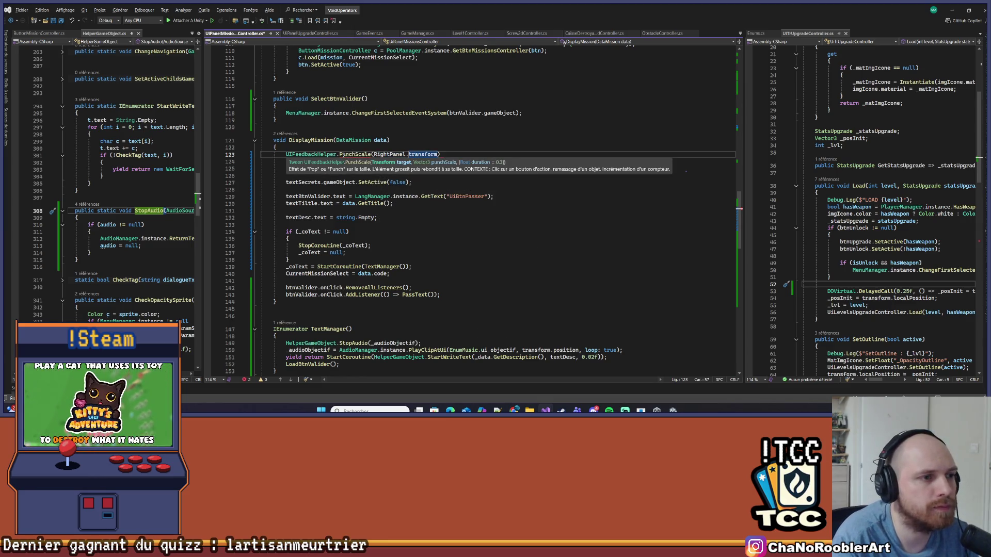
pyautogui.write(' new ')
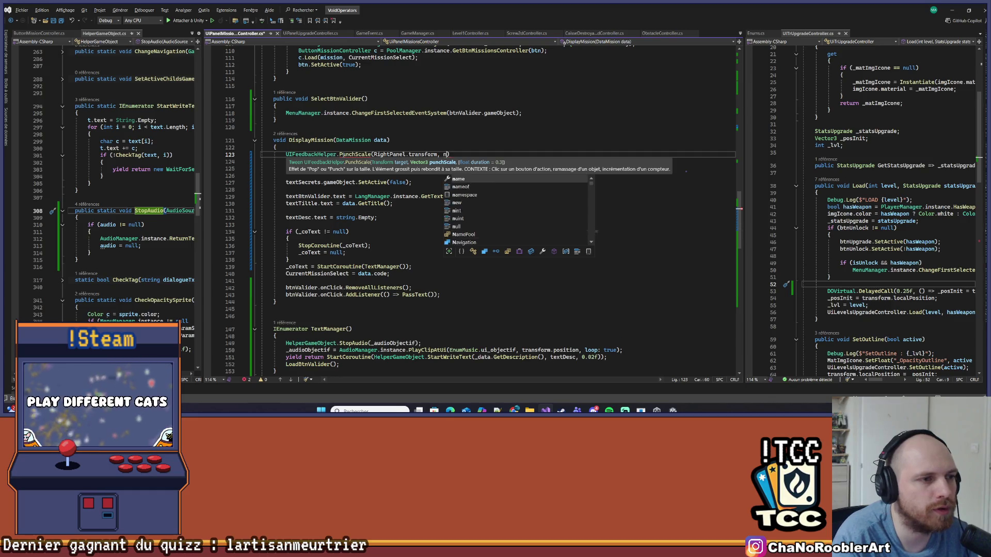
pyautogui.write('Vector3(')
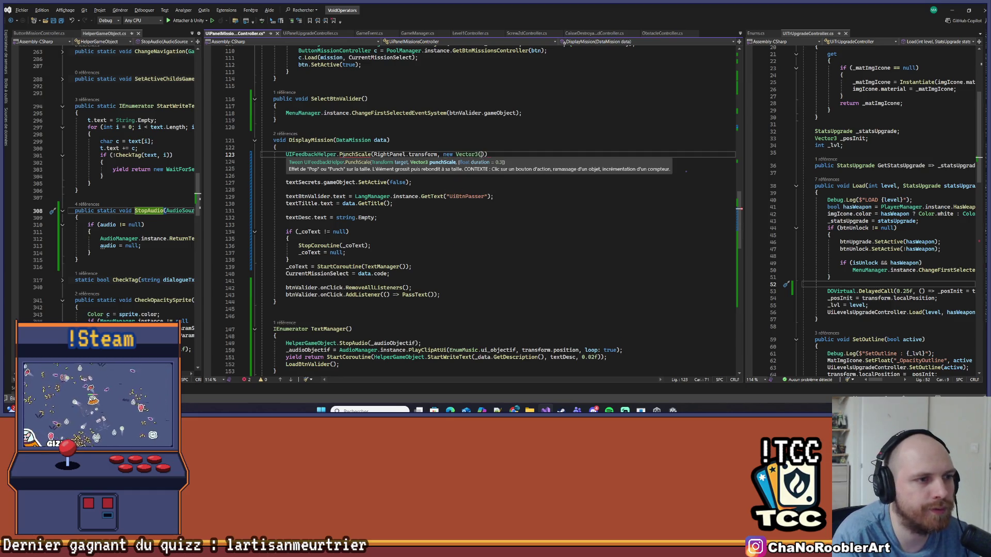
pyautogui.write('0.1f,')
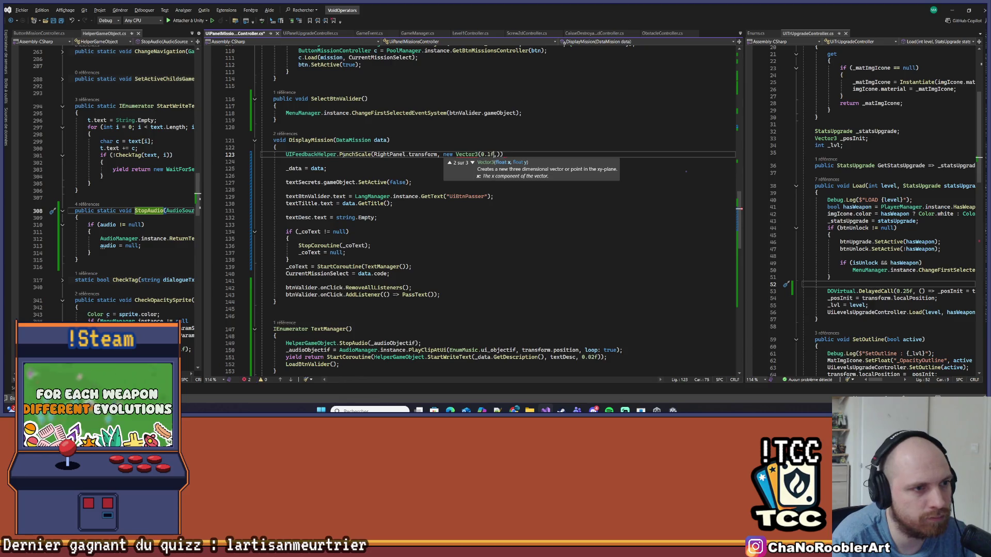
pyautogui.hotkey('shift', 'Left')
pyautogui.hotkey('shift', 'Left')
pyautogui.press('Right')
pyautogui.press('Right')
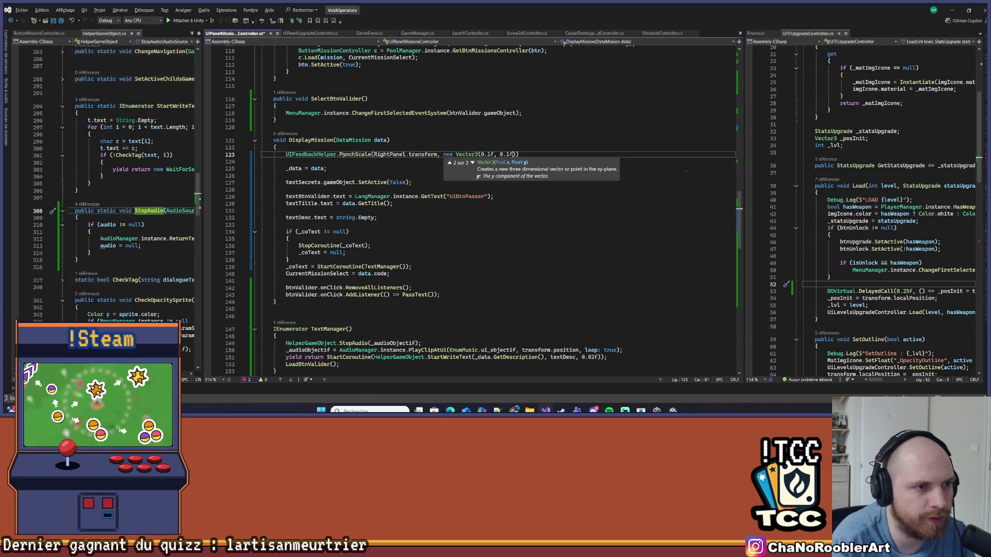
pyautogui.write(')')
pyautogui.press('Left')
pyautogui.write(', 0.1f')
pyautogui.press('Right')
pyautogui.write(',')
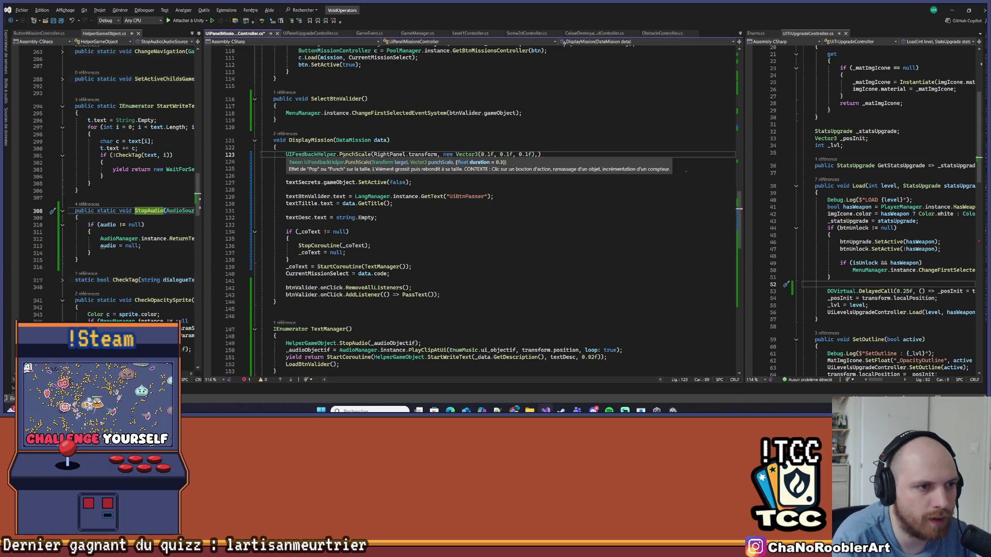
pyautogui.press('BackSpace')
pyautogui.press('Right')
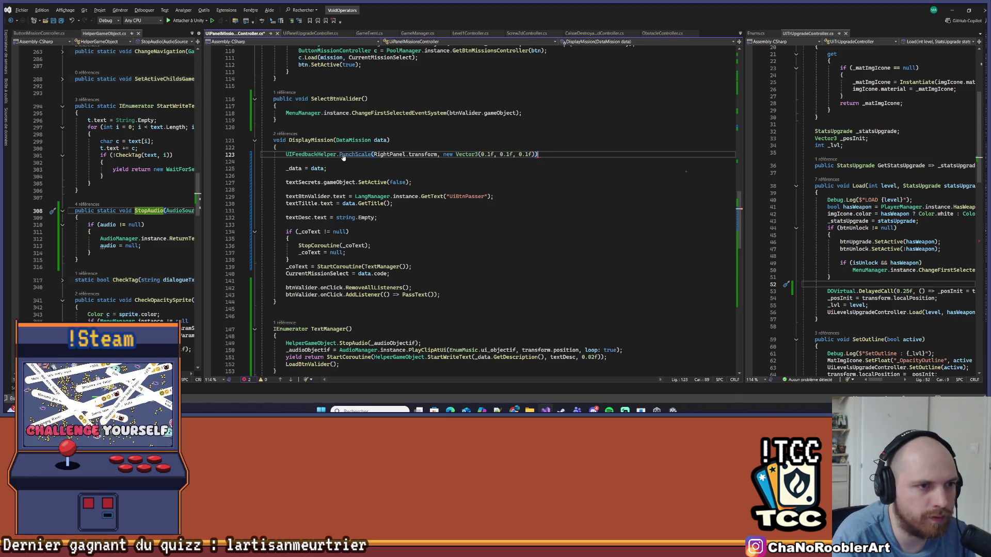
pyautogui.write(';')
# - Check PunchScale's definition with F12, come back, and save the script
pyautogui.click(486, 196)
pyautogui.click(498, 184)
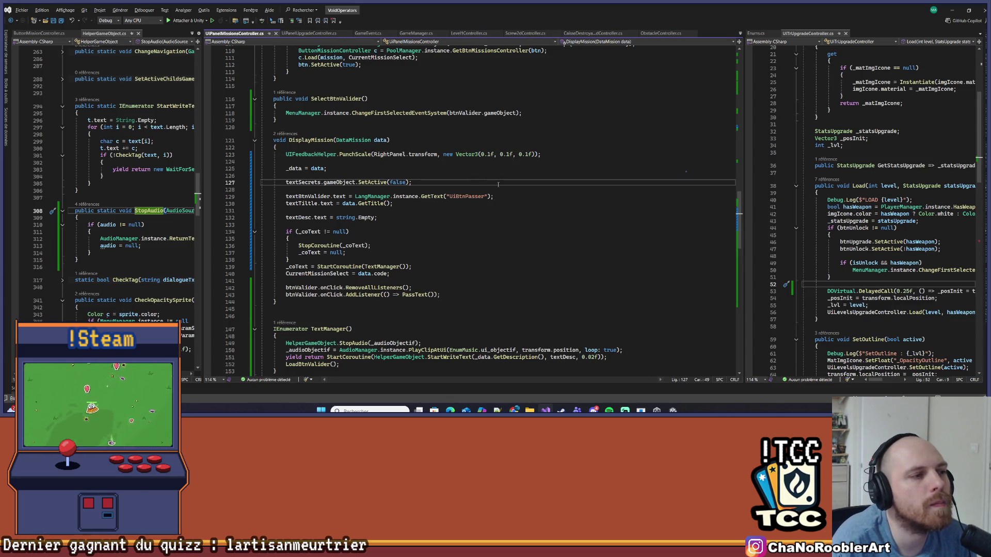
pyautogui.click(352, 154)
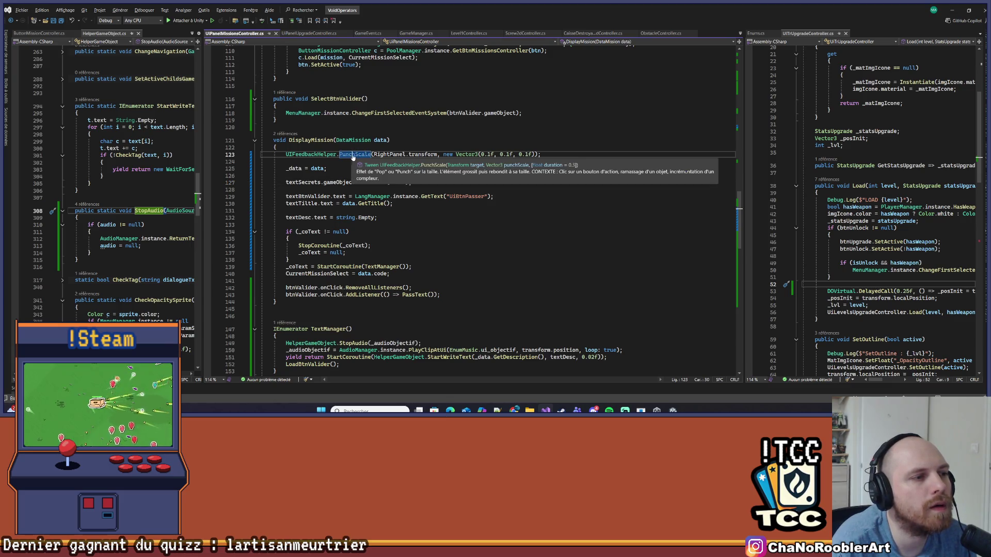
pyautogui.press('F12')
pyautogui.hotkey('ctrl', '-')
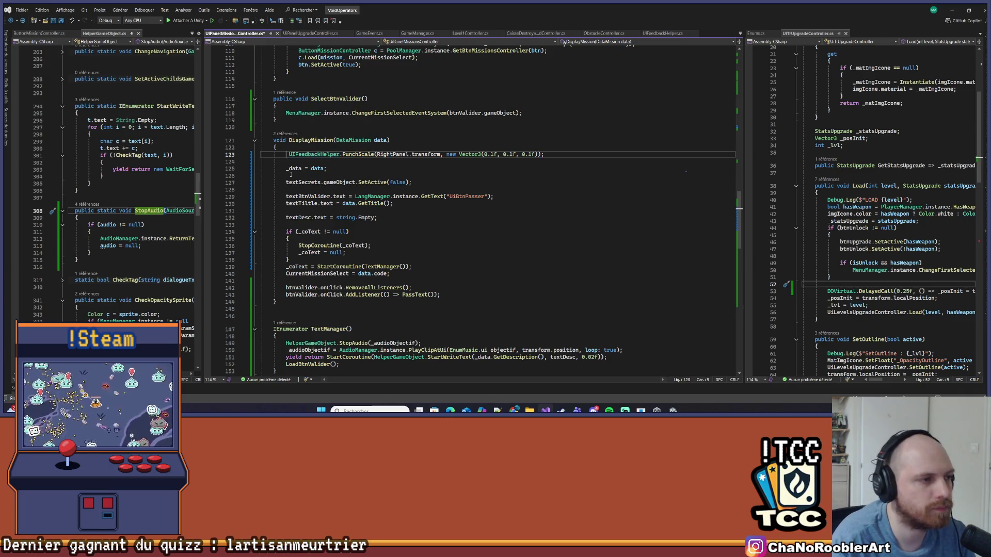
pyautogui.hotkey('ctrl', 's')
pyautogui.click(303, 126)
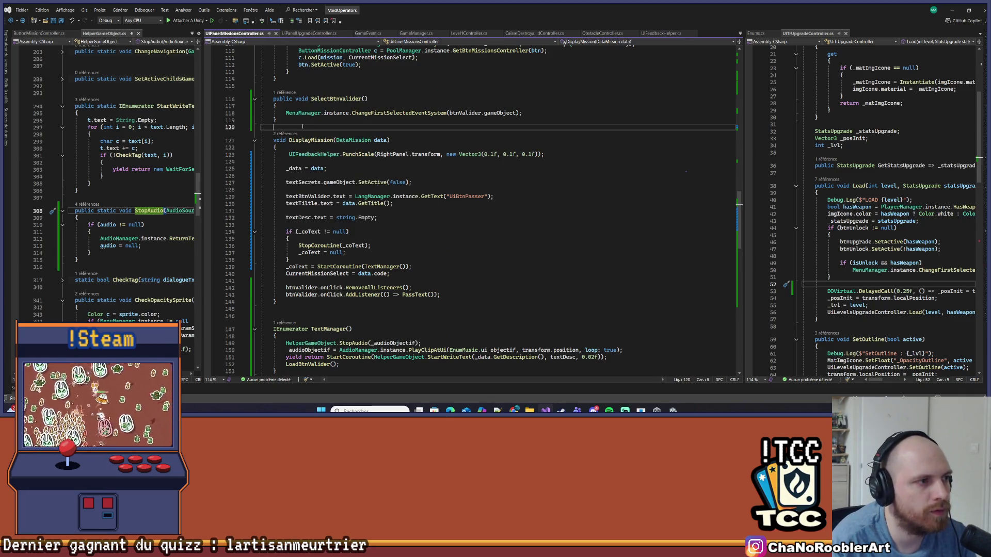
# - Declare a Tween _tweenPunchScale field, assign the punch to it, and call StopFeedback on it
pyautogui.press('Return')
pyautogui.write('Tween _twe')
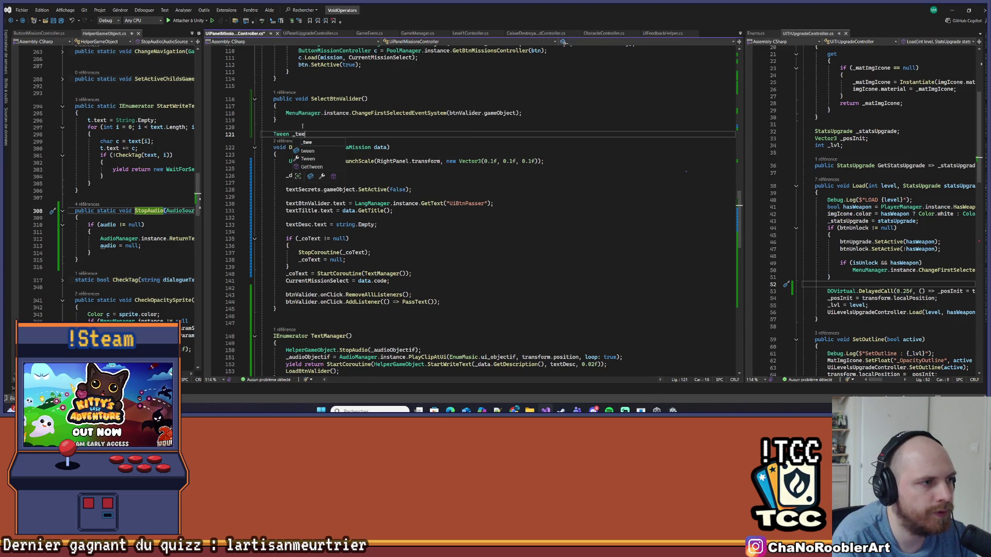
pyautogui.write(';')
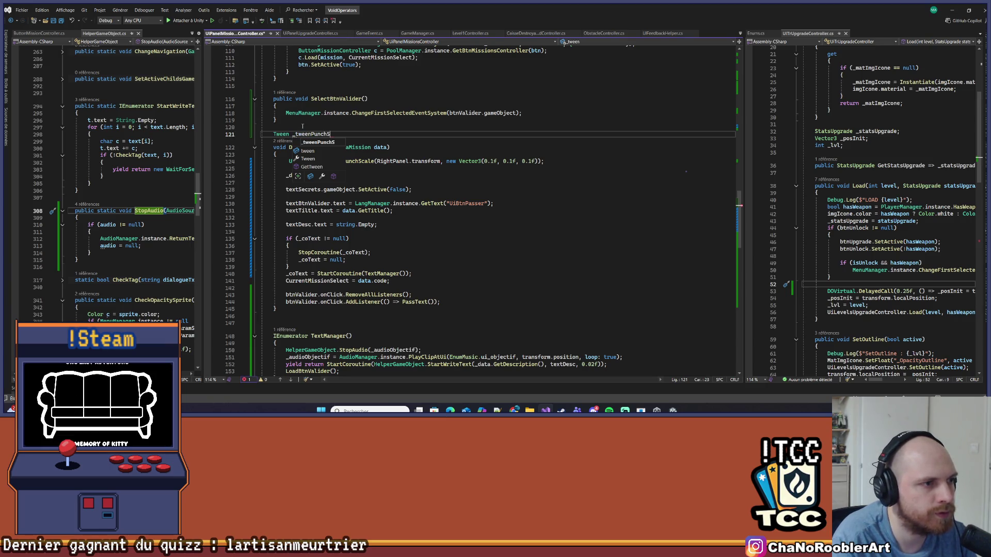
pyautogui.write(';')
pyautogui.doubleClick(318, 135)
pyautogui.hotkey('ctrl', 'c')
pyautogui.click(289, 161)
pyautogui.hotkey('ctrl', 'v')
pyautogui.write('=')
pyautogui.hotkey('ctrl', 'Return')
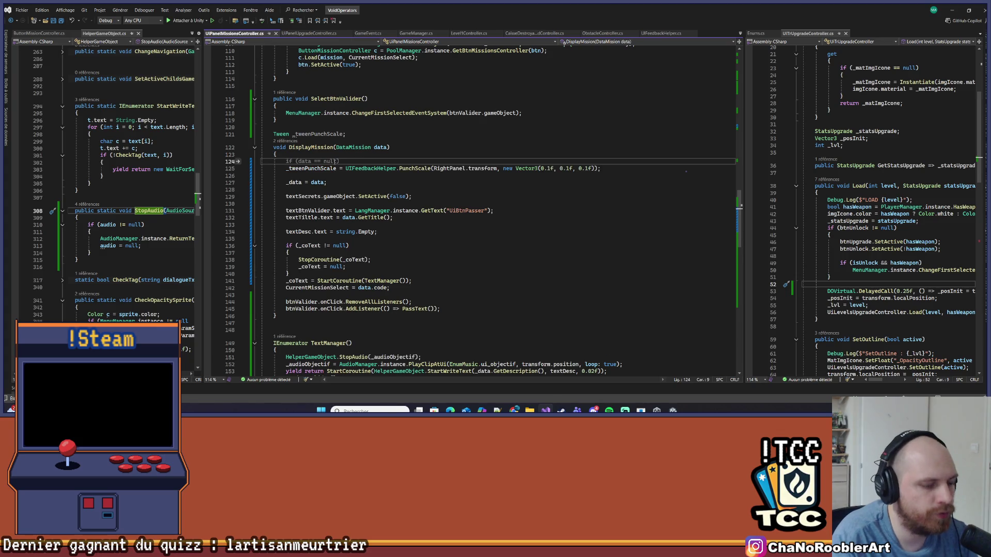
pyautogui.write('UIFeedbackHelper.')
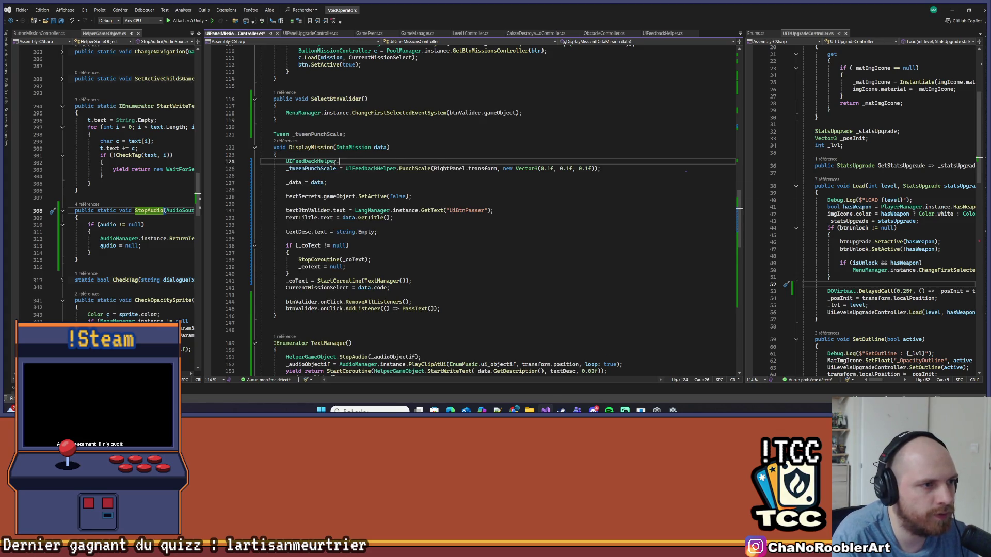
pyautogui.write('StopFeedback(')
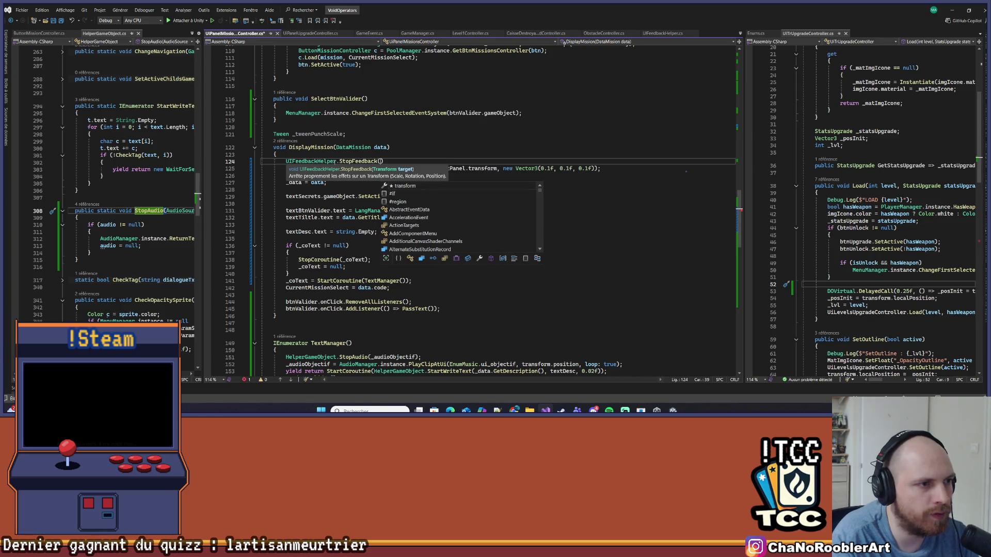
pyautogui.write('_tweenPunchScale')
# - Pass RightPanel.transform to StopFeedback instead, after checking its definition
pyautogui.hotkey('ctrl', 'BackSpace')
pyautogui.press('Up')
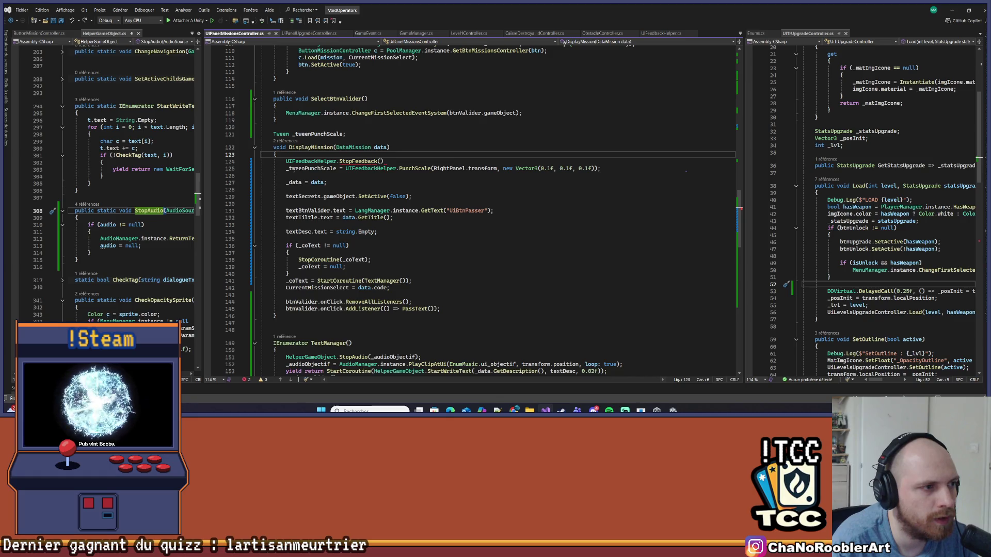
pyautogui.click(291, 169)
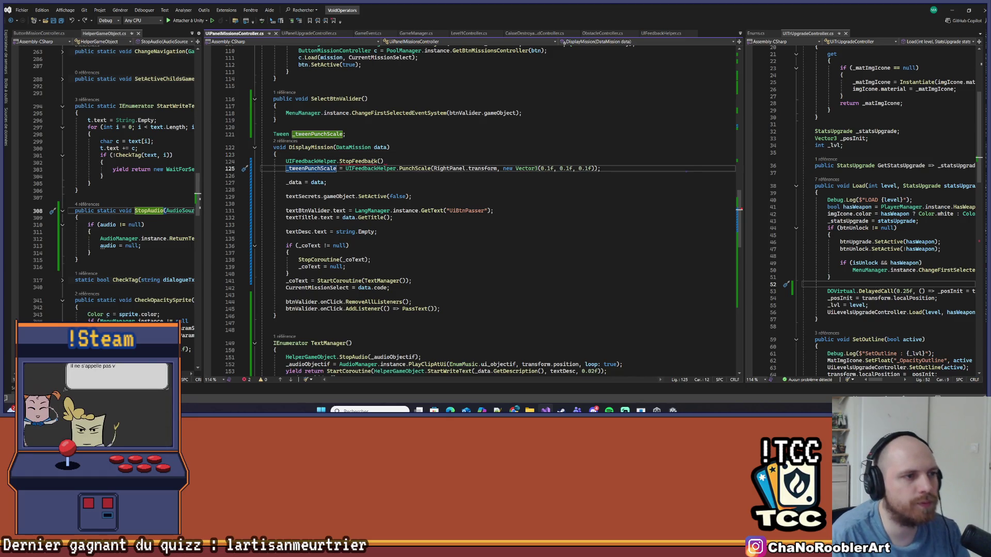
pyautogui.keyDown('ctrl'); pyautogui.click(372, 162); pyautogui.keyUp('ctrl')
pyautogui.moveTo(285, 225); pyautogui.dragTo(424, 234)
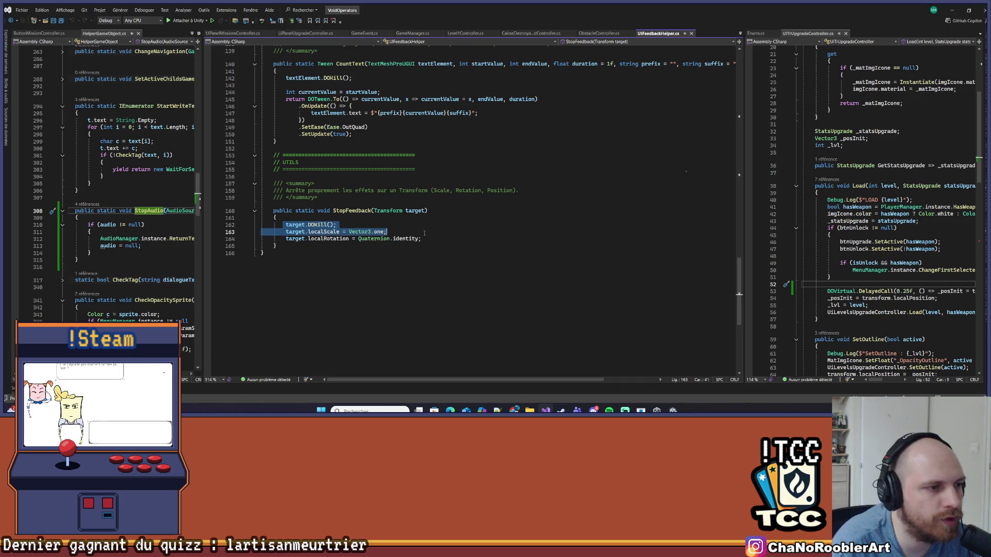
pyautogui.hotkey('ctrl', '-')
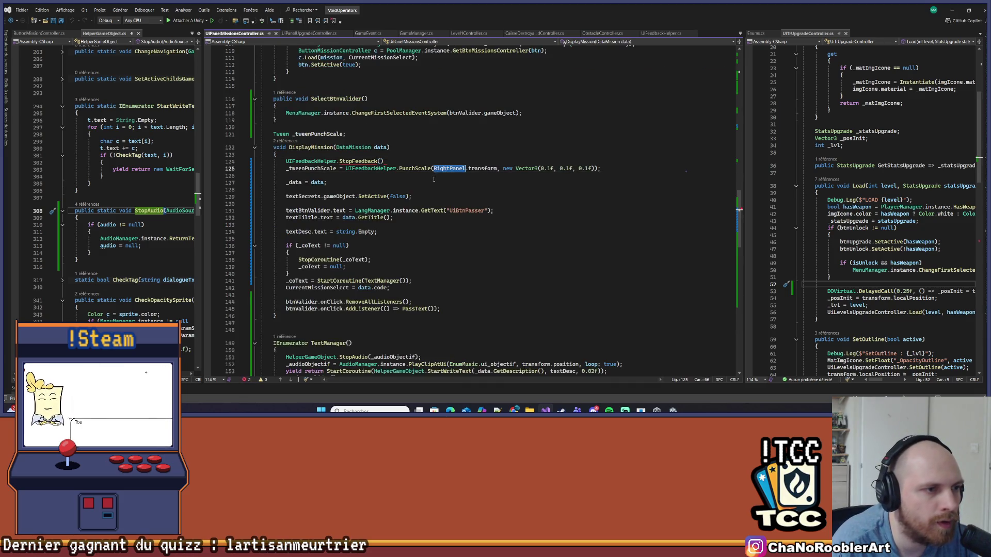
pyautogui.click(385, 160)
pyautogui.write('.transform);')
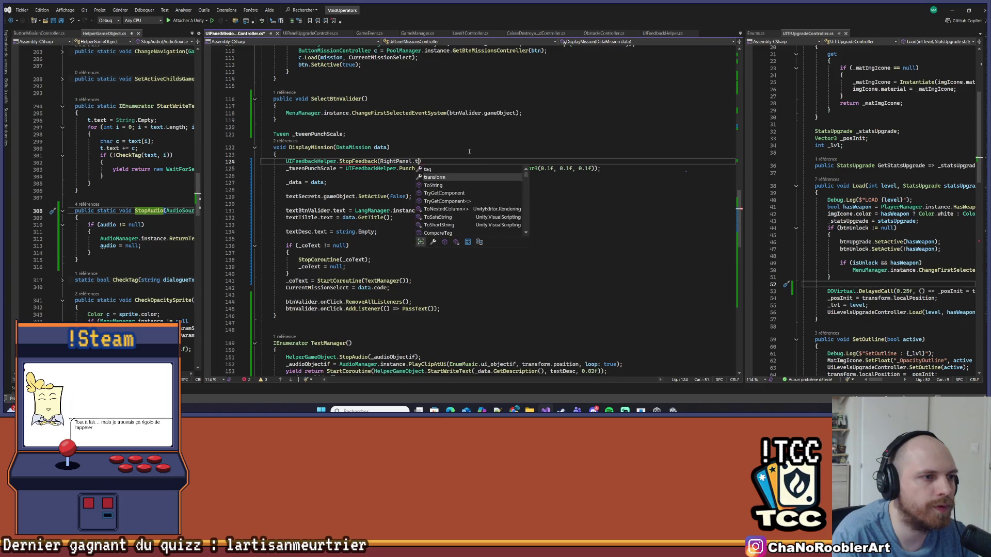
# - Remove the _tweenPunchScale assignment and Tween field, then switch to Unity to compile
pyautogui.press('Down')
pyautogui.press('Home')
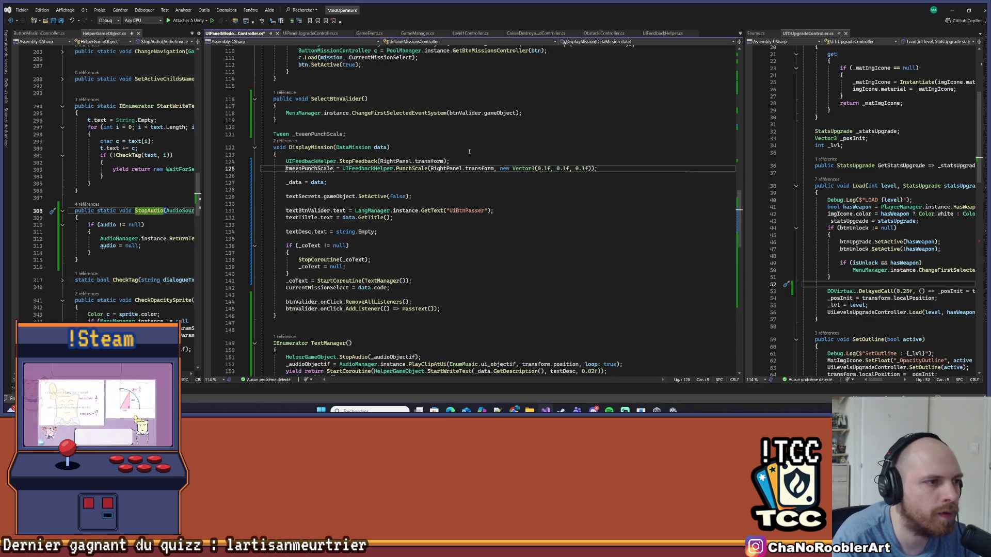
pyautogui.hotkey('ctrl', 'Delete')
pyautogui.press('Up')
pyautogui.press('Up')
pyautogui.press('Up')
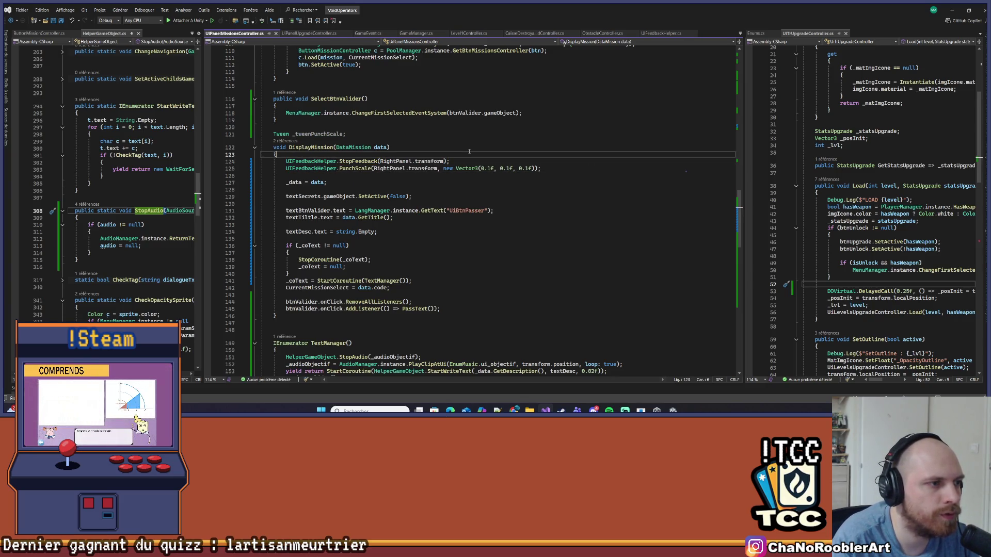
pyautogui.press('End')
pyautogui.hotkey('shift', 'Home')
pyautogui.press('BackSpace')
pyautogui.press('BackSpace')
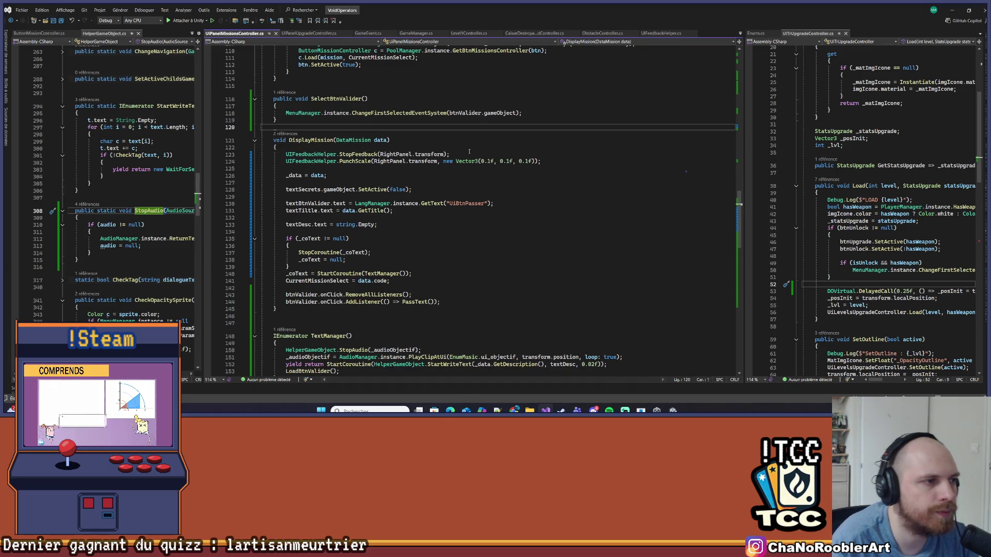
pyautogui.click(500, 138)
pyautogui.click(726, 98)
pyautogui.press('Down')
pyautogui.press('Down')
pyautogui.press('Down')
pyautogui.click(952, 11)
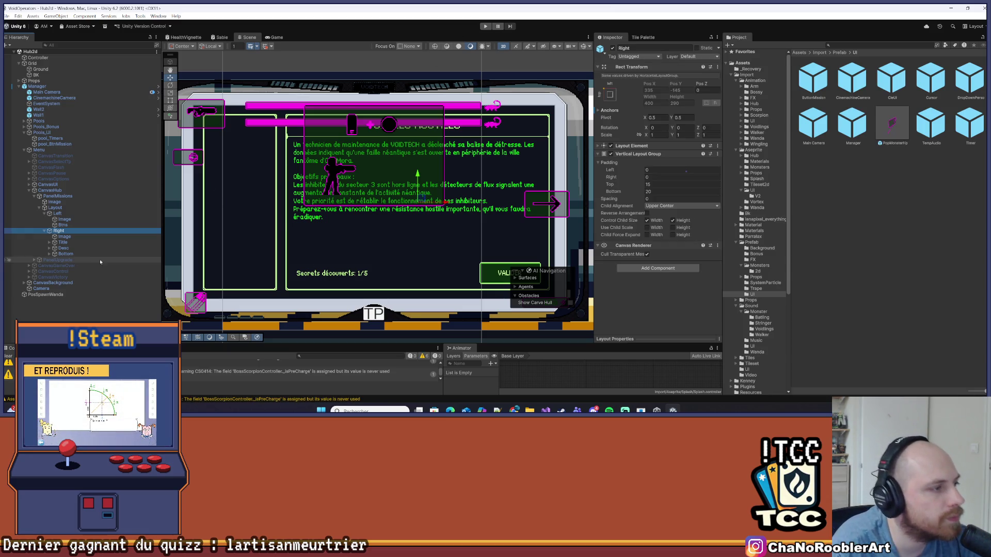
# - Assign the Right object to PanelMissions' Right Panel field in the Inspector
pyautogui.click(50, 191)
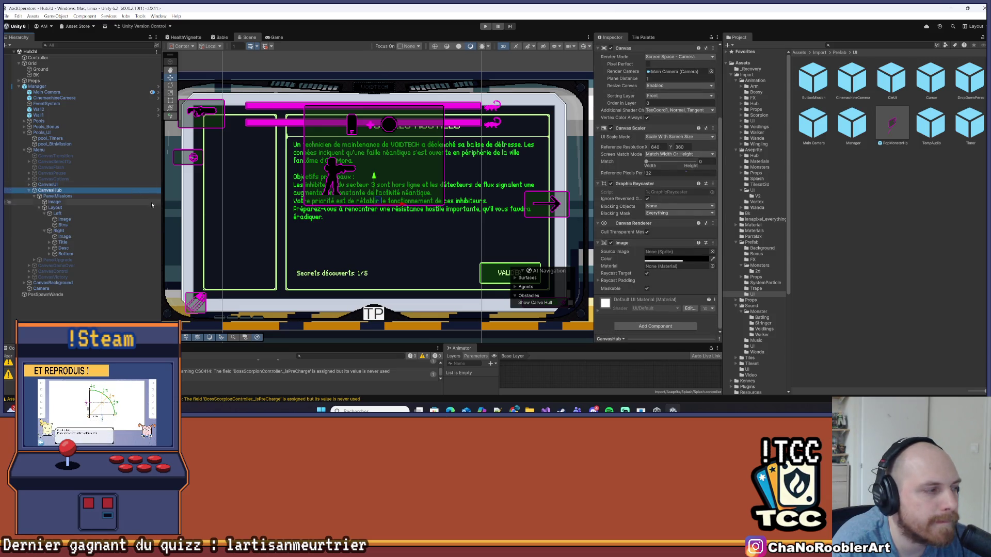
pyautogui.click(55, 196)
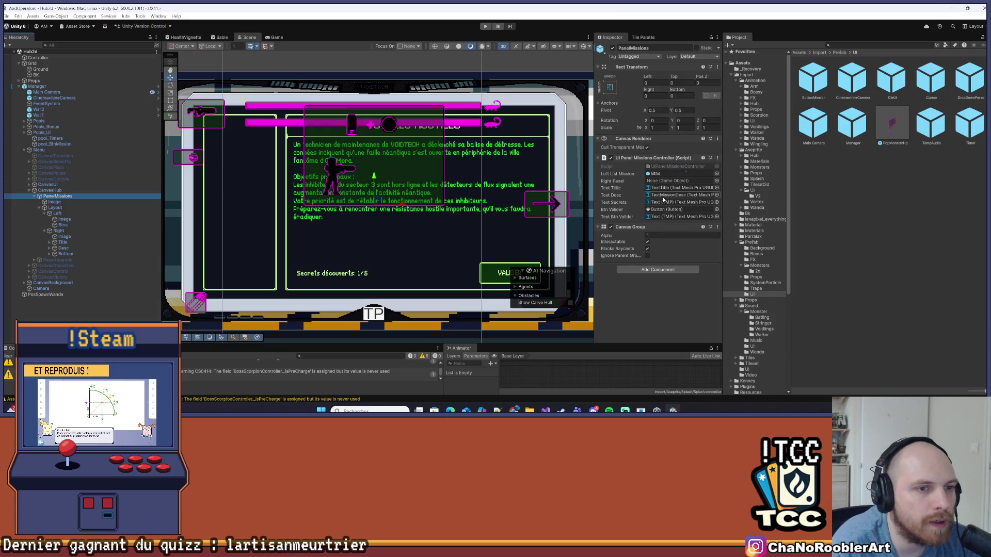
pyautogui.click(71, 185)
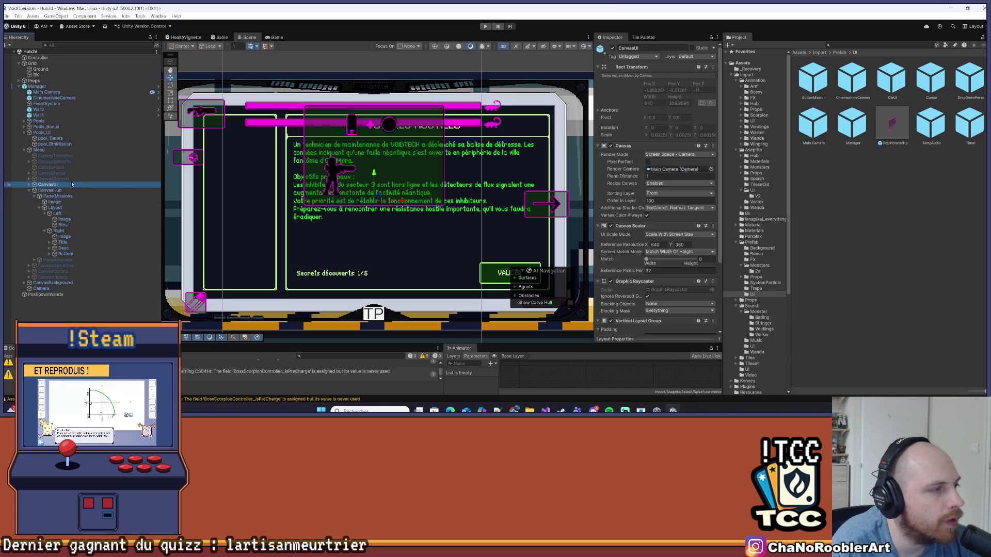
pyautogui.click(153, 150)
pyautogui.scroll(-10, 666, 227)
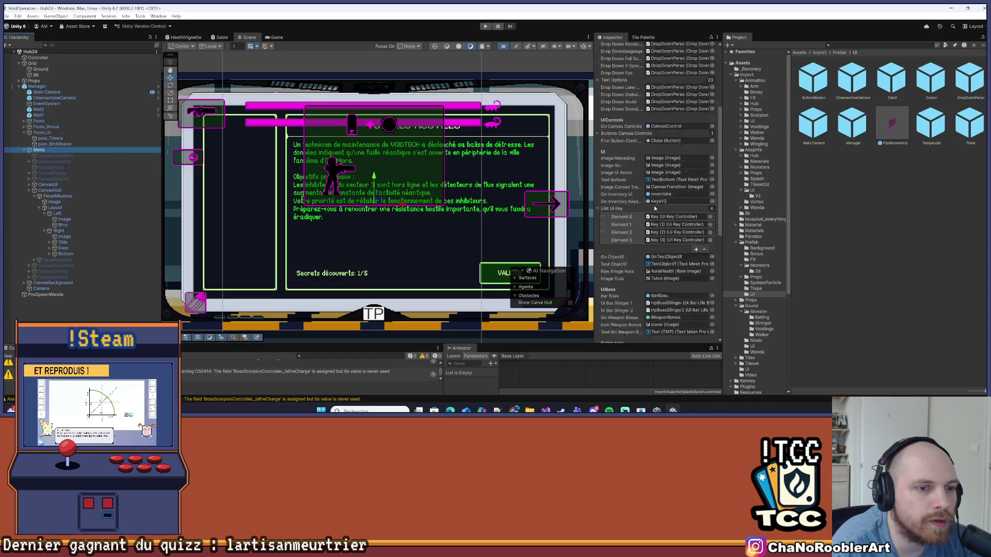
pyautogui.scroll(10, 666, 228)
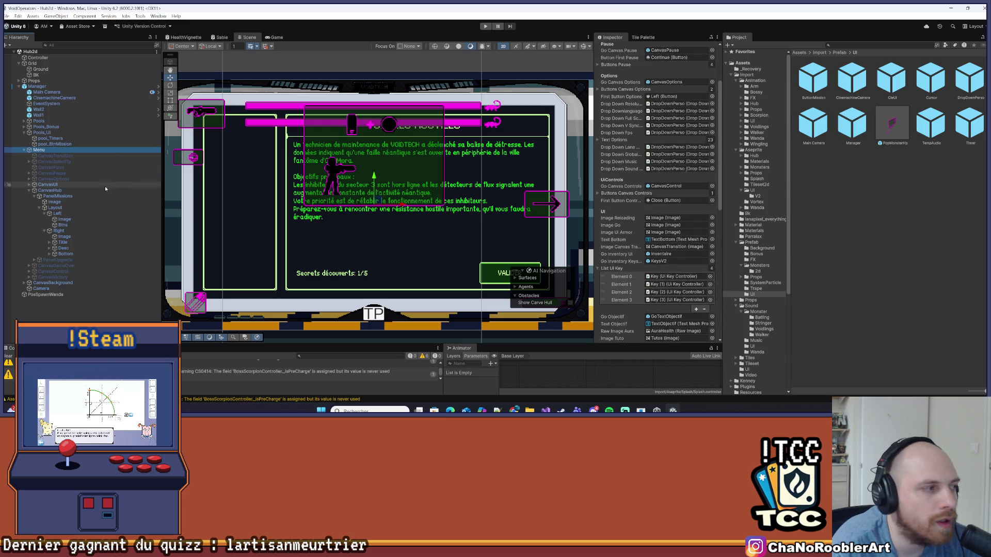
pyautogui.click(64, 197)
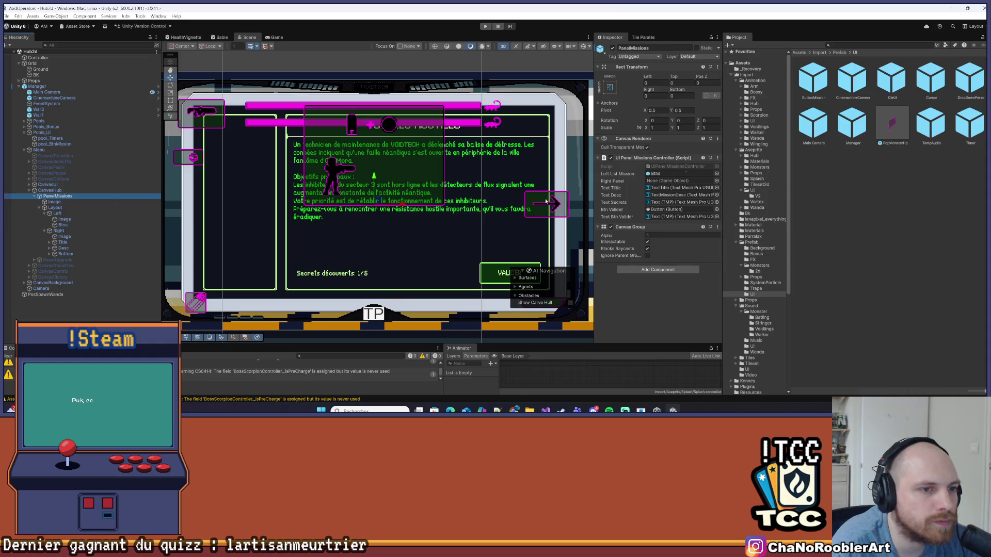
pyautogui.moveTo(105, 226); pyautogui.dragTo(657, 197)
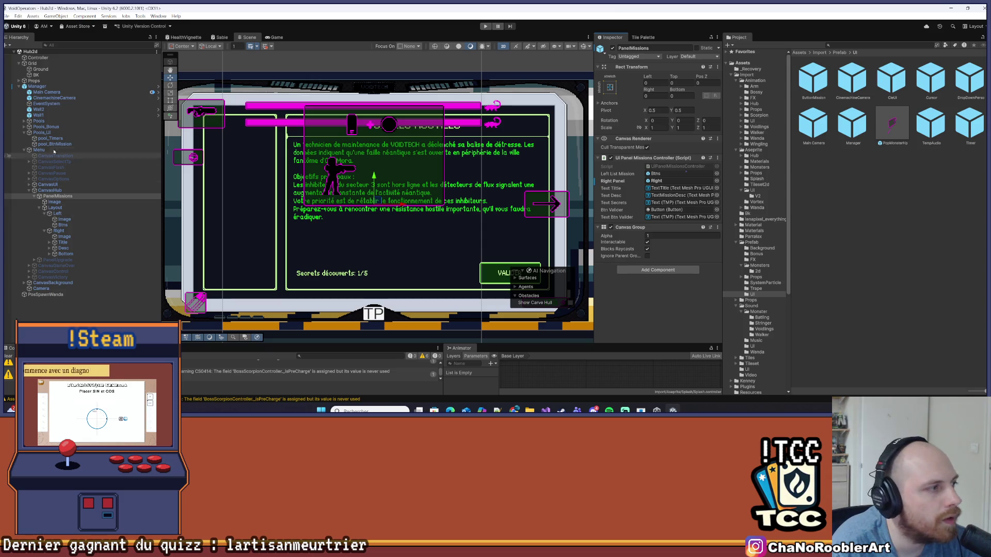
# - Deactivate PanelMissions, select CanvasHub and enter Play mode with Ctrl+P
pyautogui.click(38, 86)
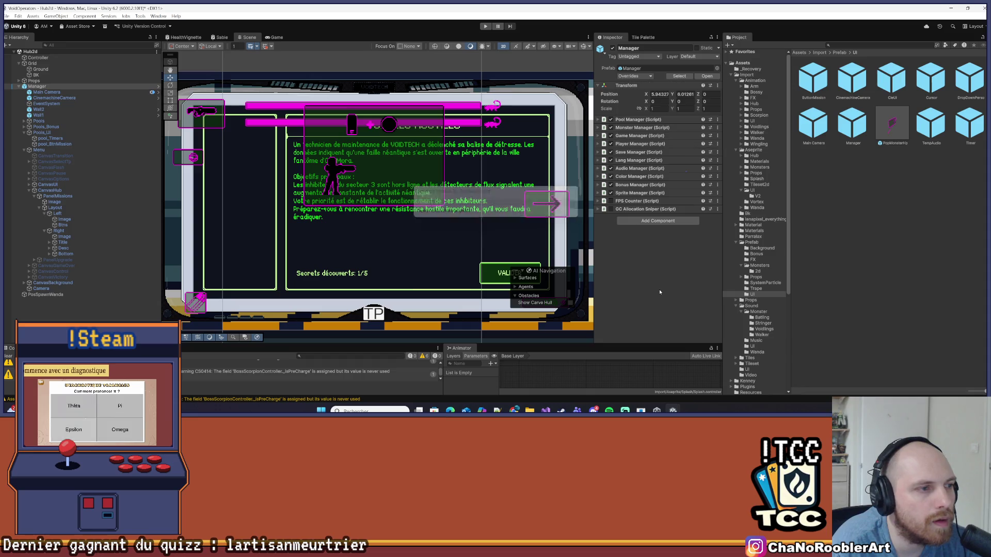
pyautogui.click(67, 193)
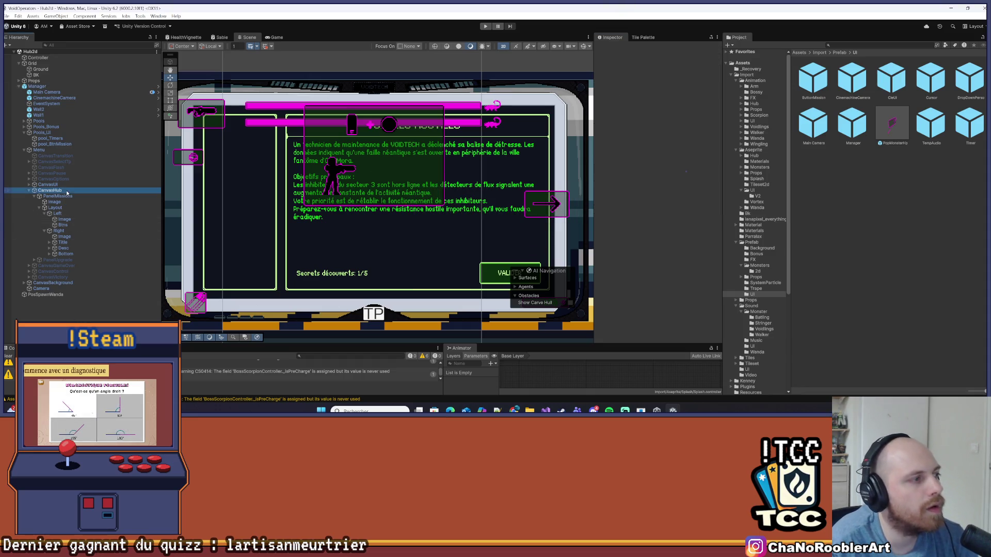
pyautogui.click(57, 196)
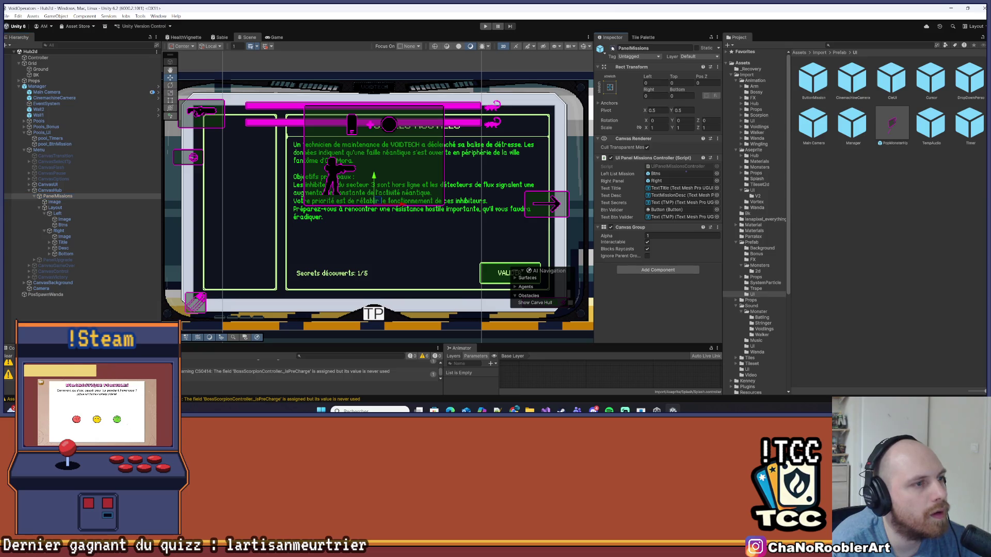
pyautogui.click(613, 48)
pyautogui.click(37, 197)
pyautogui.click(50, 190)
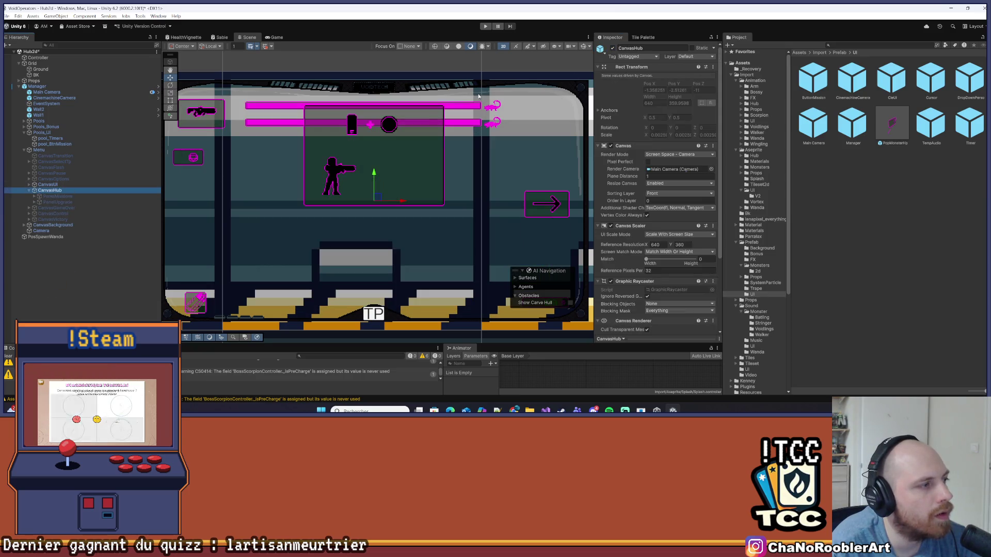
pyautogui.hotkey('ctrl', 'p')
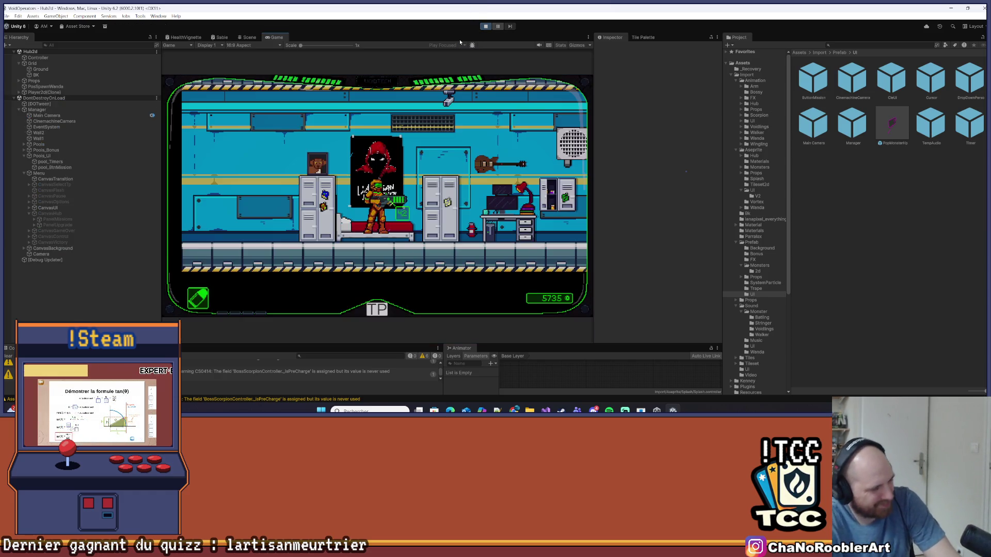
# - Run the character right to the terminal and interact to open the mission panel
pyautogui.press('d')
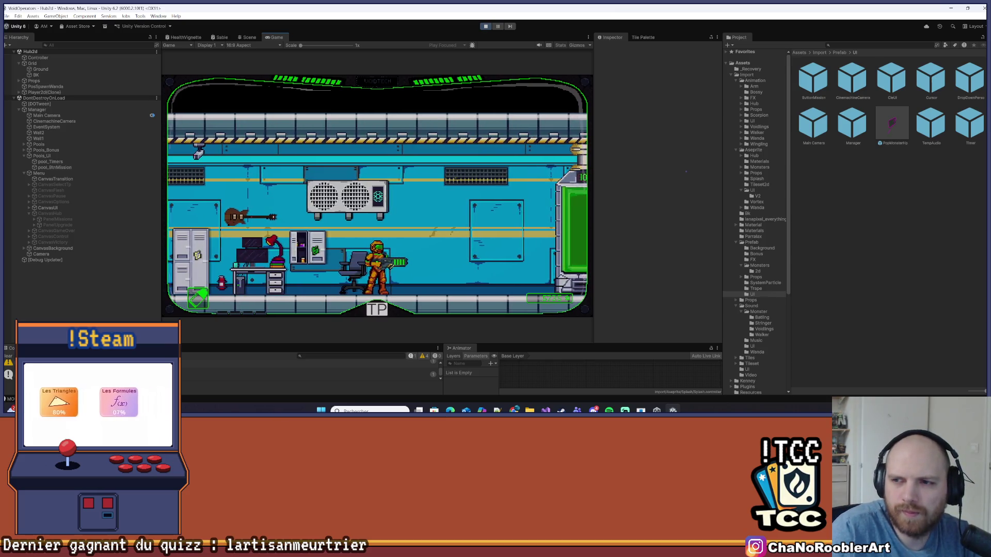
pyautogui.press('d')
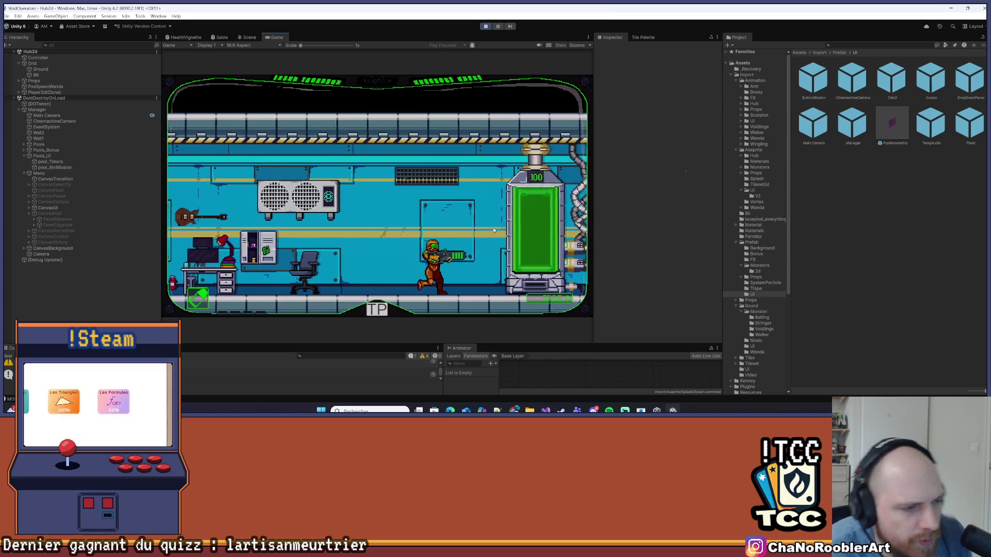
pyautogui.press('d')
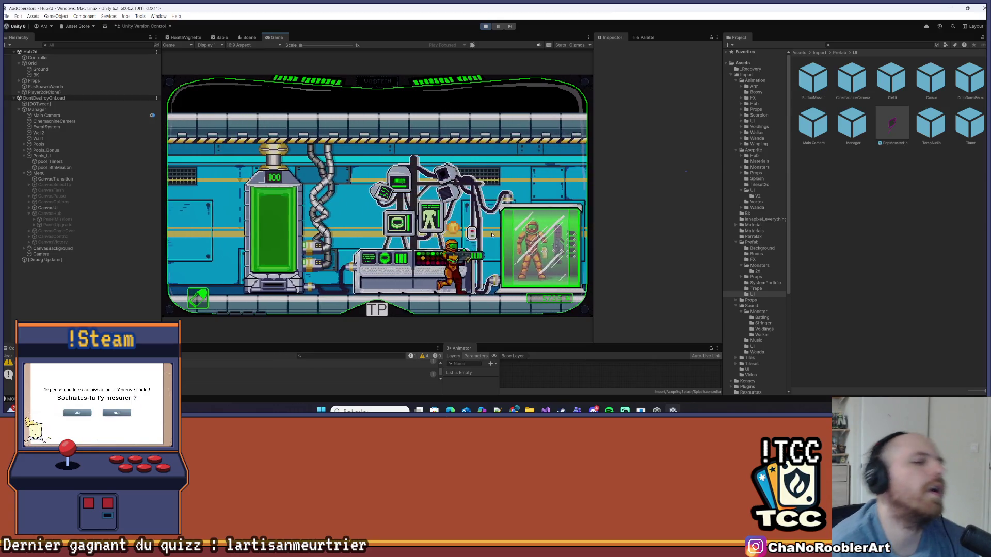
pyautogui.press('d')
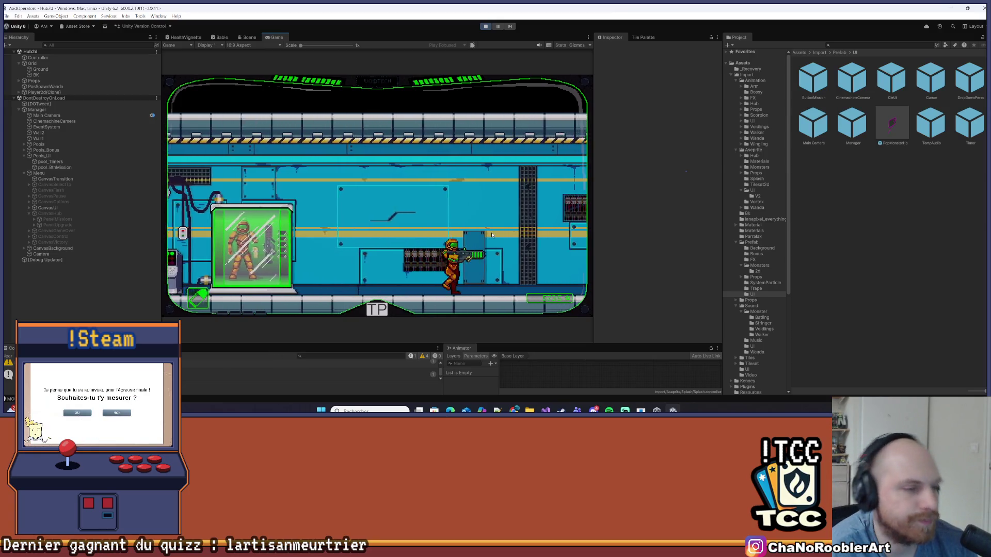
pyautogui.press('d')
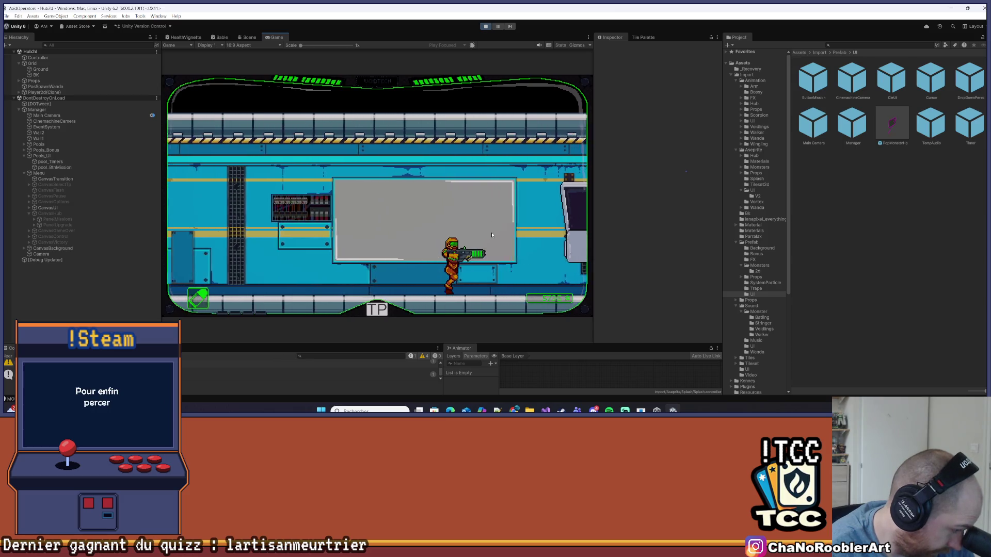
pyautogui.press('d')
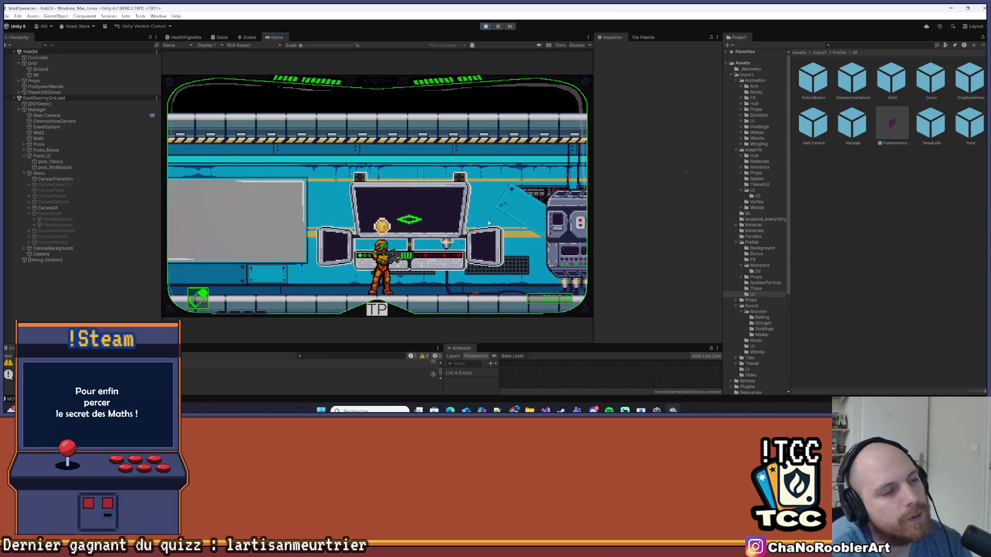
pyautogui.press('e')
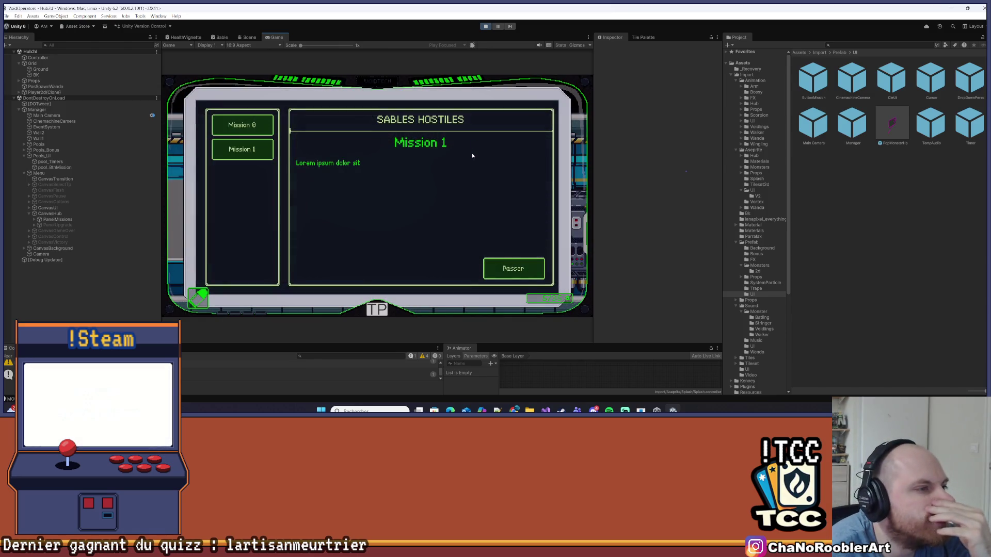
# - Switch repeatedly between Mission 0 and Mission 1, then stop play mode and return to Visual Studio
pyautogui.click(249, 150)
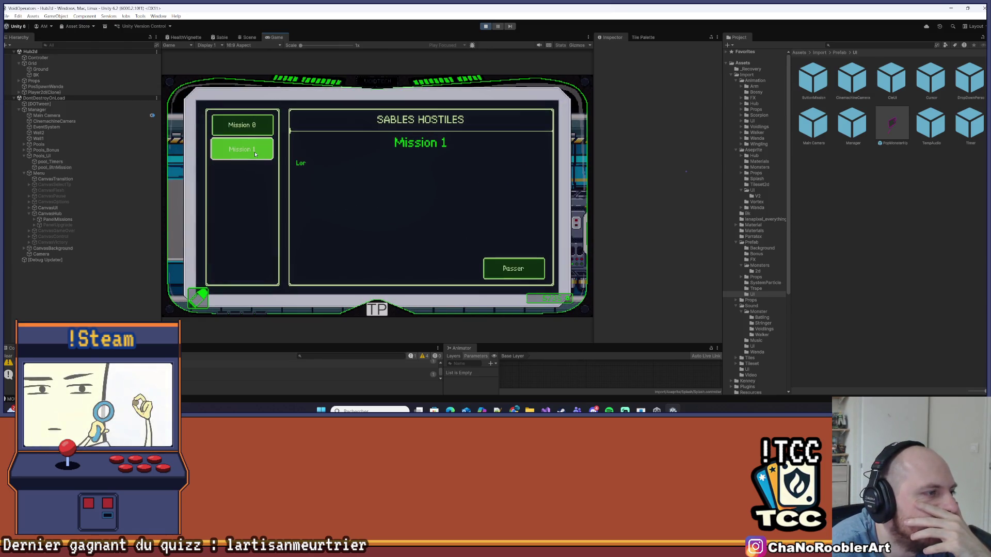
pyautogui.click(245, 126)
pyautogui.click(253, 148)
pyautogui.click(250, 126)
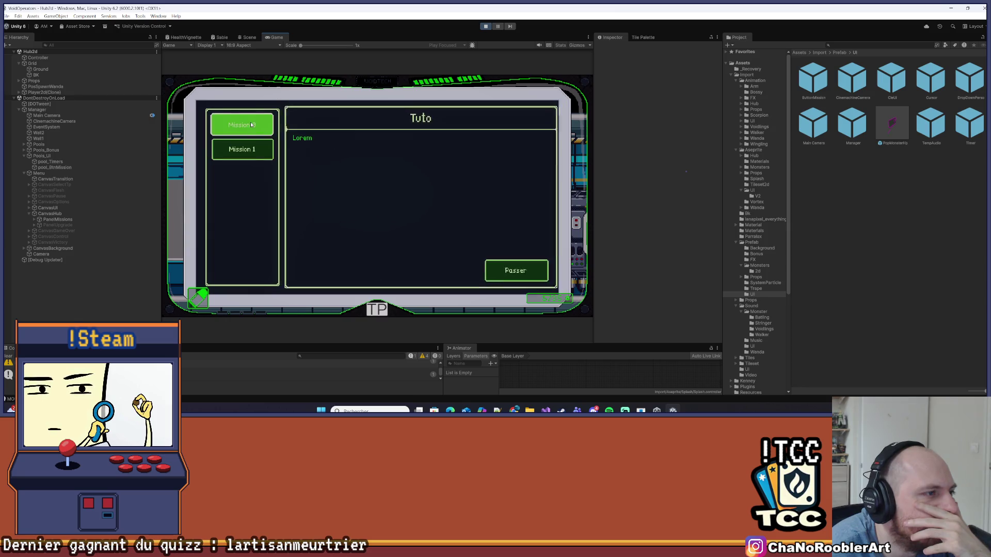
pyautogui.click(243, 149)
pyautogui.click(249, 124)
pyautogui.click(248, 149)
pyautogui.click(250, 126)
pyautogui.click(249, 149)
pyautogui.click(249, 125)
pyautogui.click(249, 147)
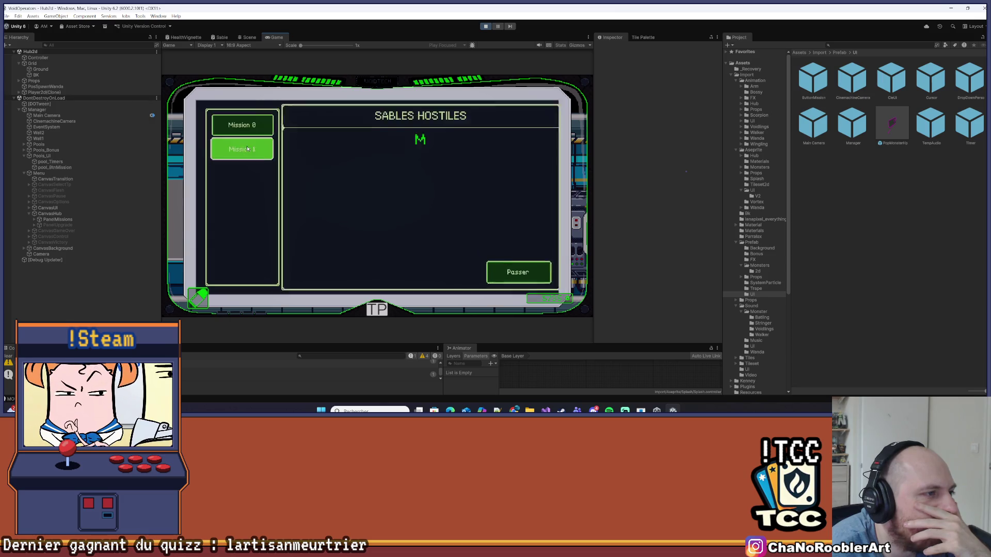
pyautogui.click(249, 148)
pyautogui.click(485, 26)
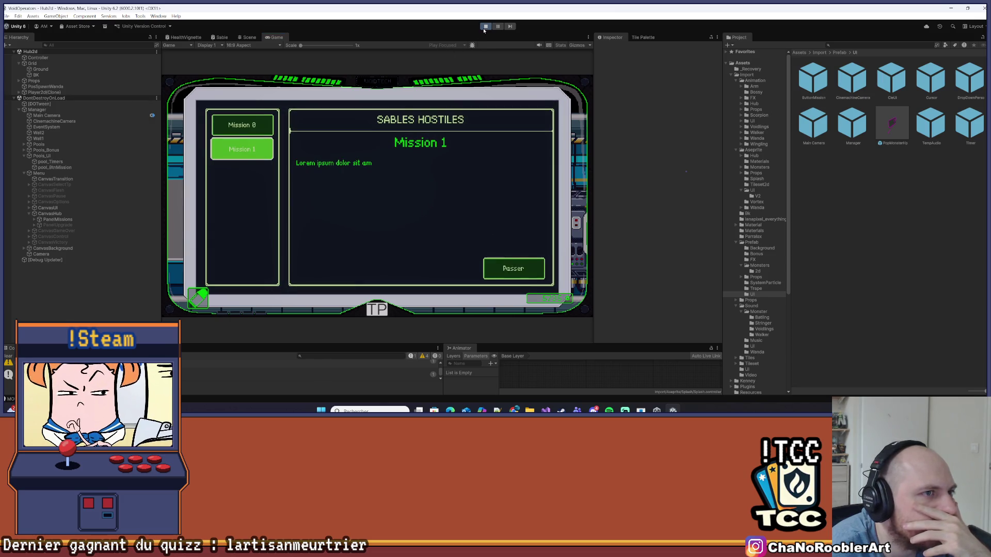
pyautogui.click(547, 410)
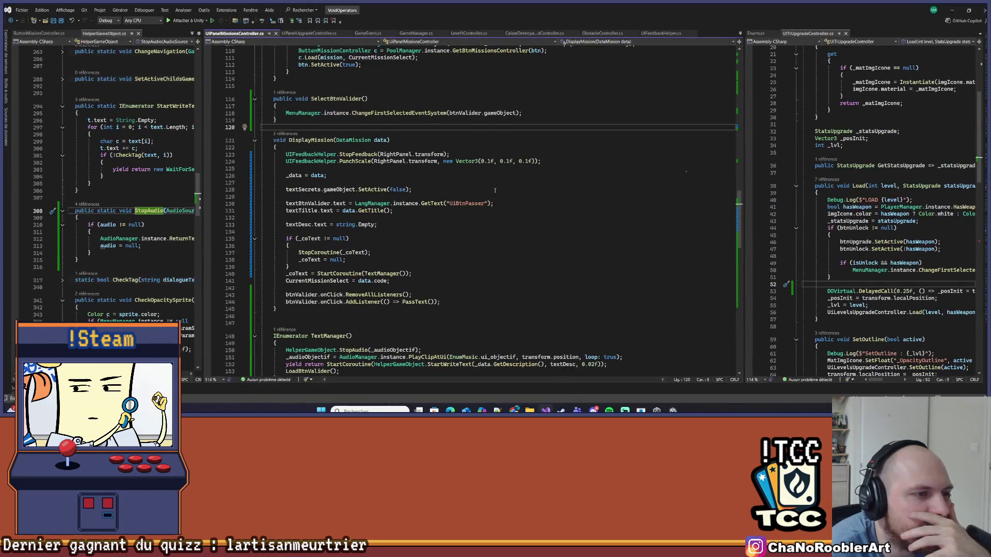
# - Change line 124's PunchScale to (0.05f, 0.05f, 0.05f) and switch back to Unity
pyautogui.click(489, 161)
pyautogui.press('BackSpace')
pyautogui.write('05')
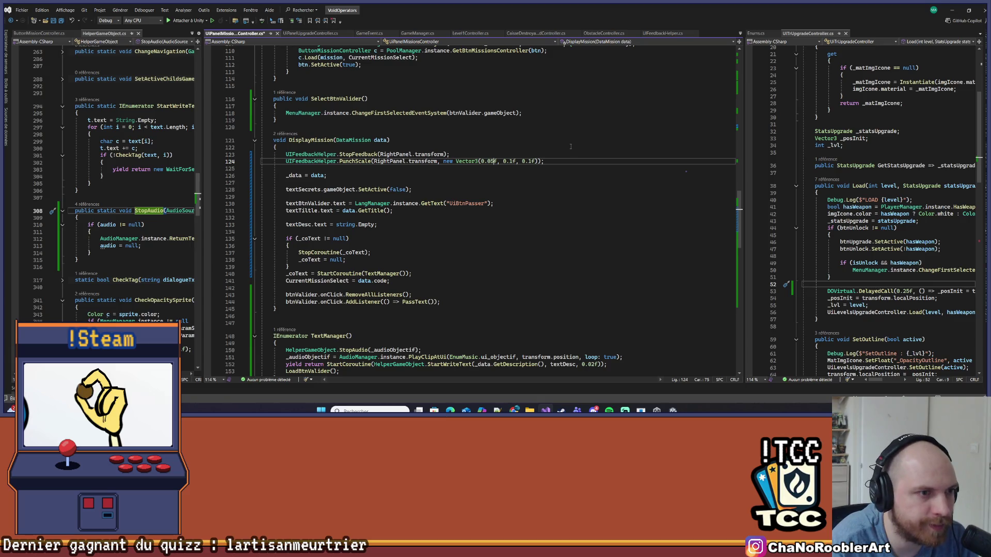
pyautogui.click(482, 162)
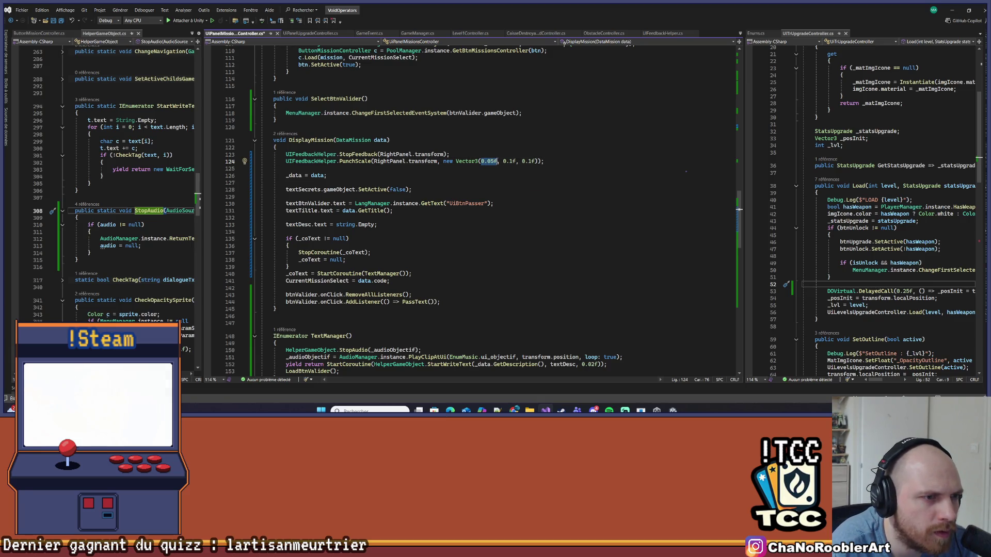
pyautogui.doubleClick(509, 161)
pyautogui.write('0.05f, ')
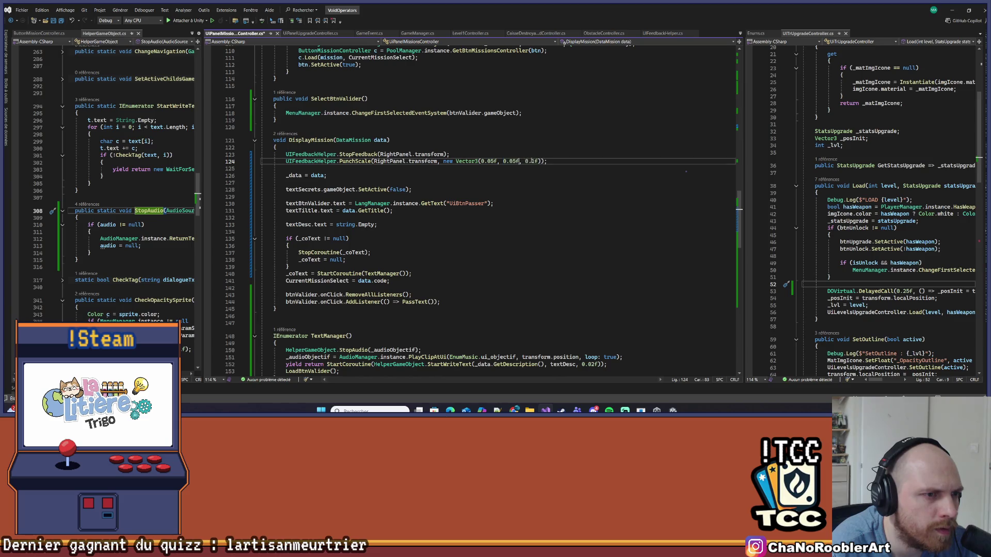
pyautogui.write('0.05')
pyautogui.click(590, 176)
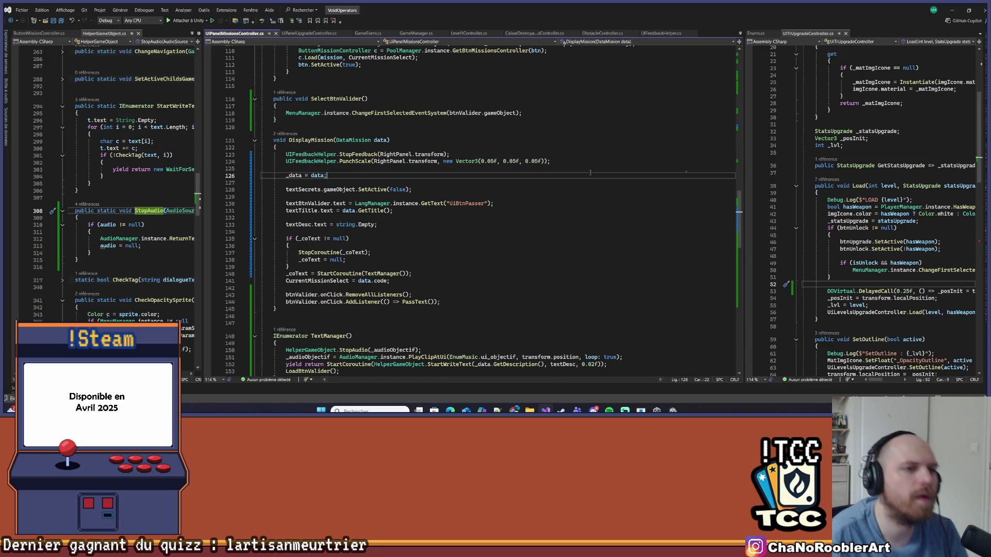
pyautogui.click(950, 8)
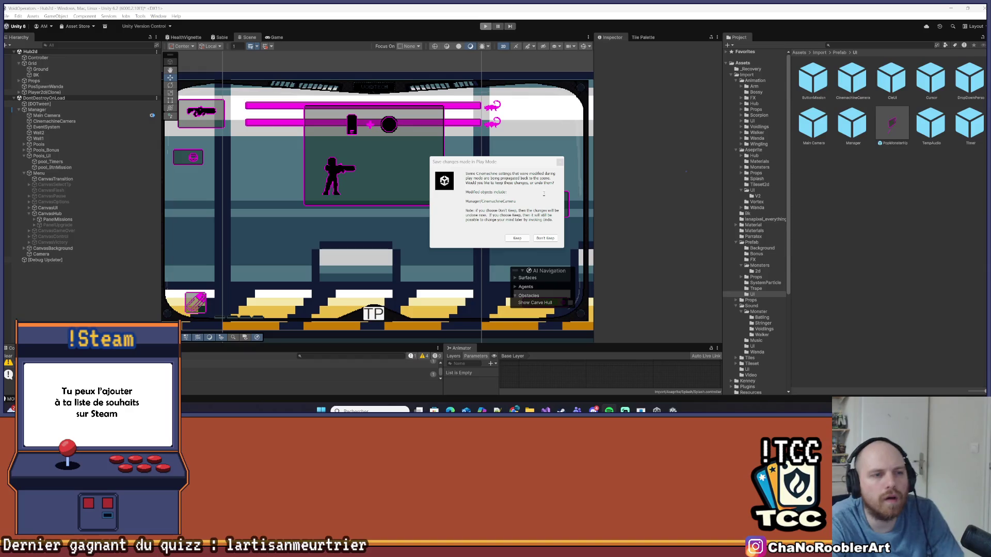
# - Dismiss the save play-mode changes prompt and start Play mode again
pyautogui.click(560, 162)
pyautogui.click(485, 26)
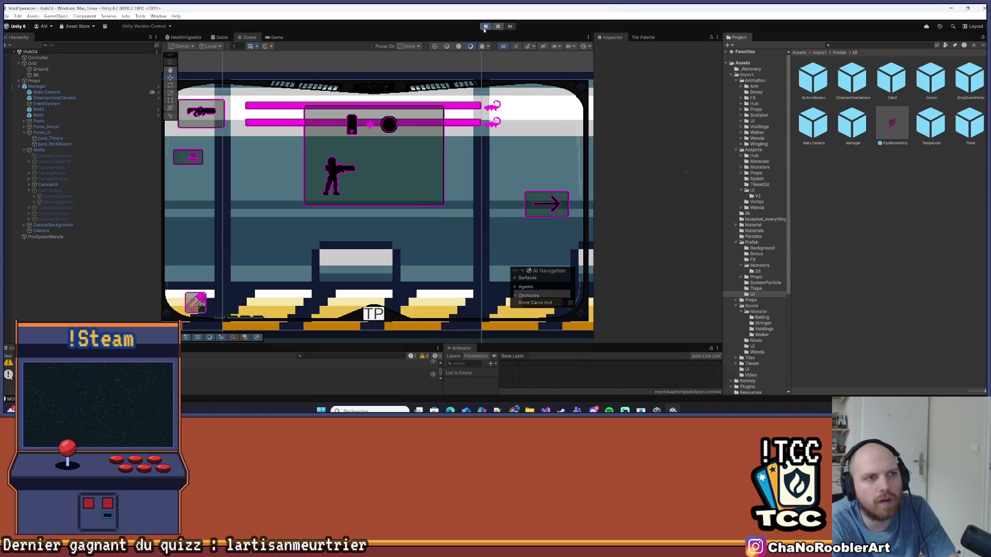
pyautogui.moveTo(419, 410)
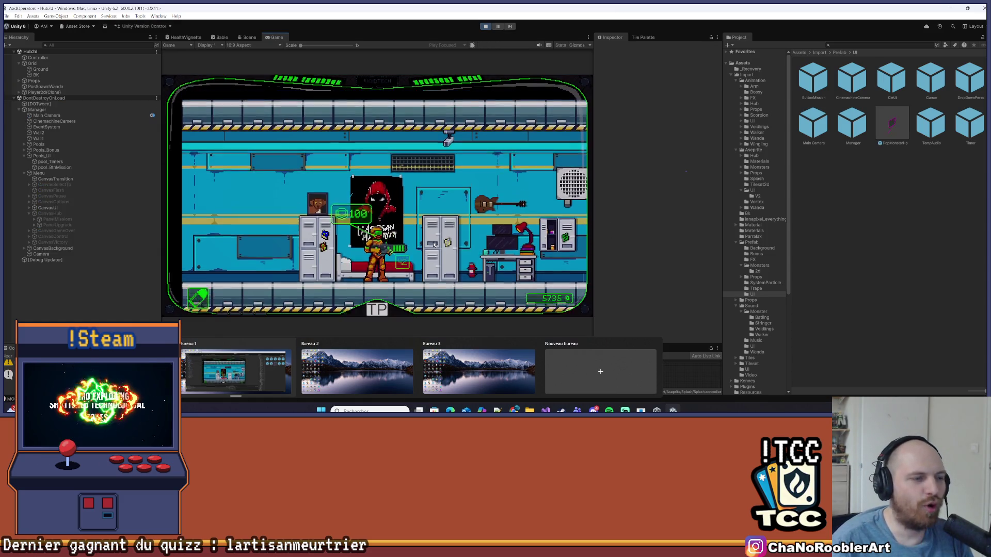
# - Run the character right to the terminal, open the mission panel and select Mission 0
pyautogui.press('d')
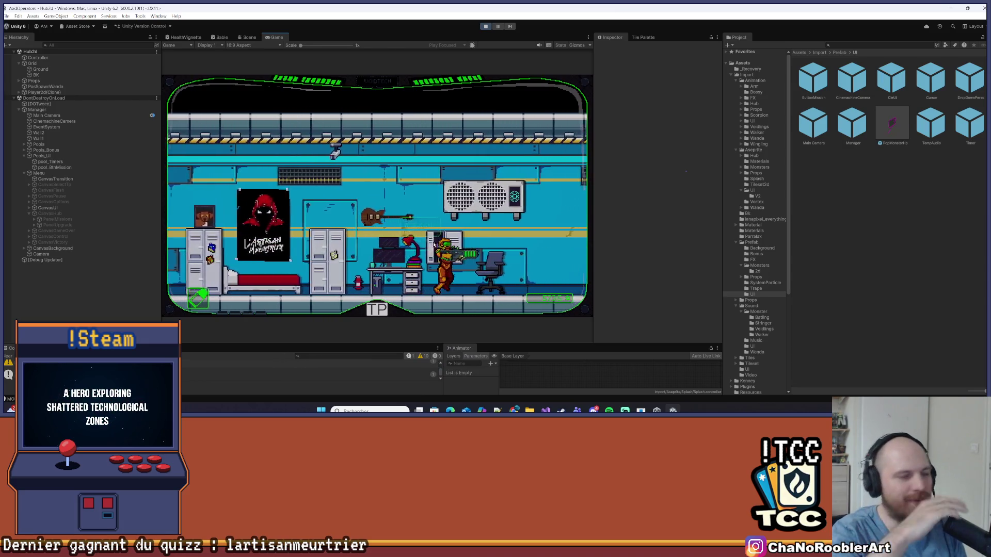
pyautogui.press('d')
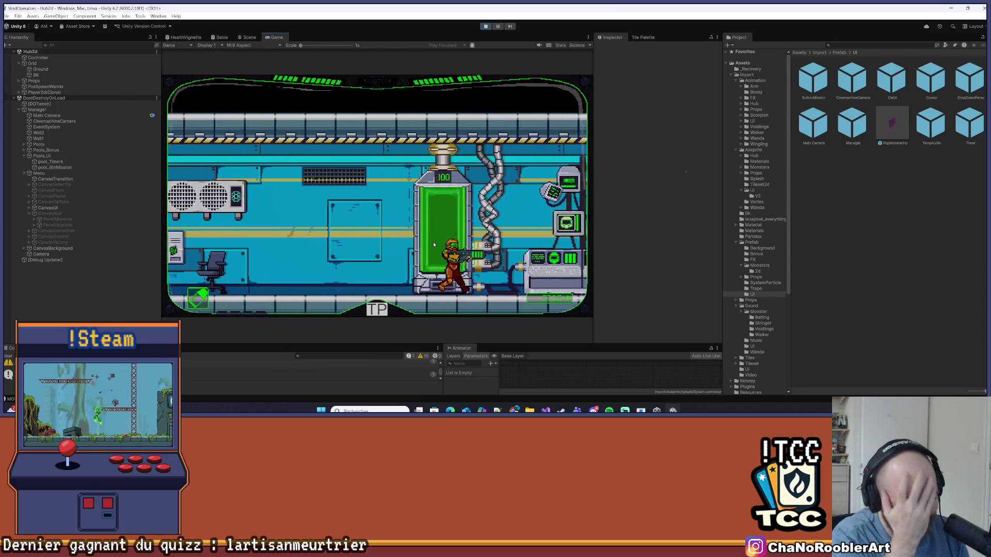
pyautogui.press('d')
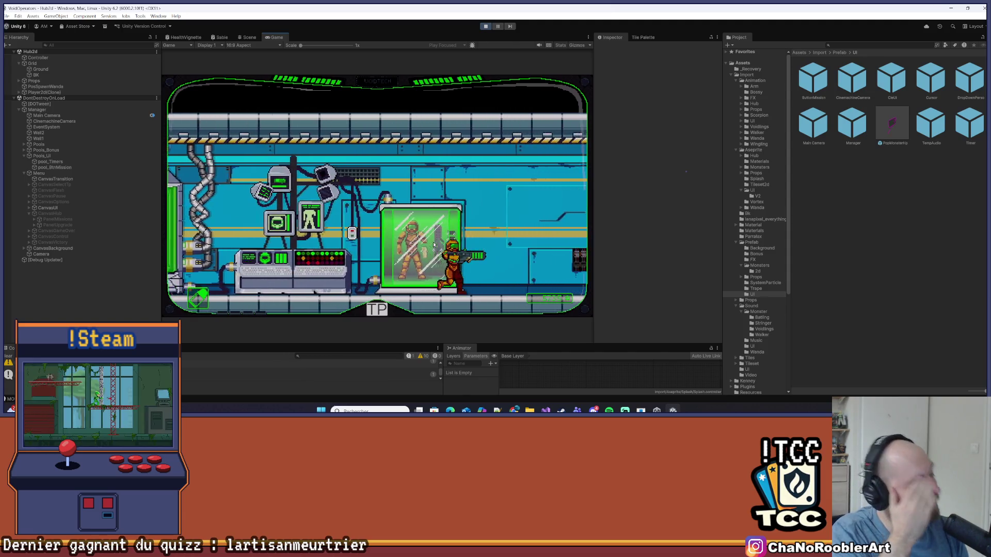
pyautogui.press('d')
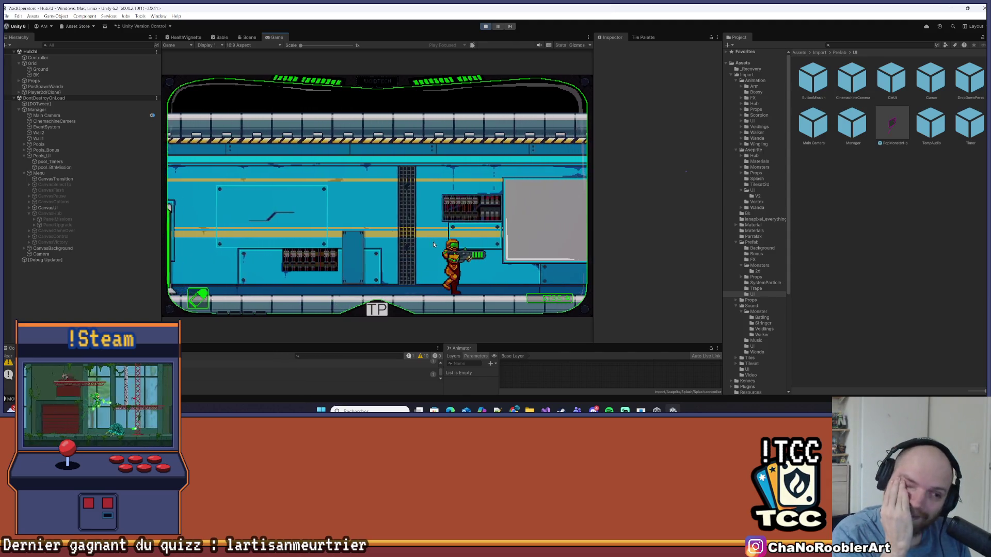
pyautogui.press('d')
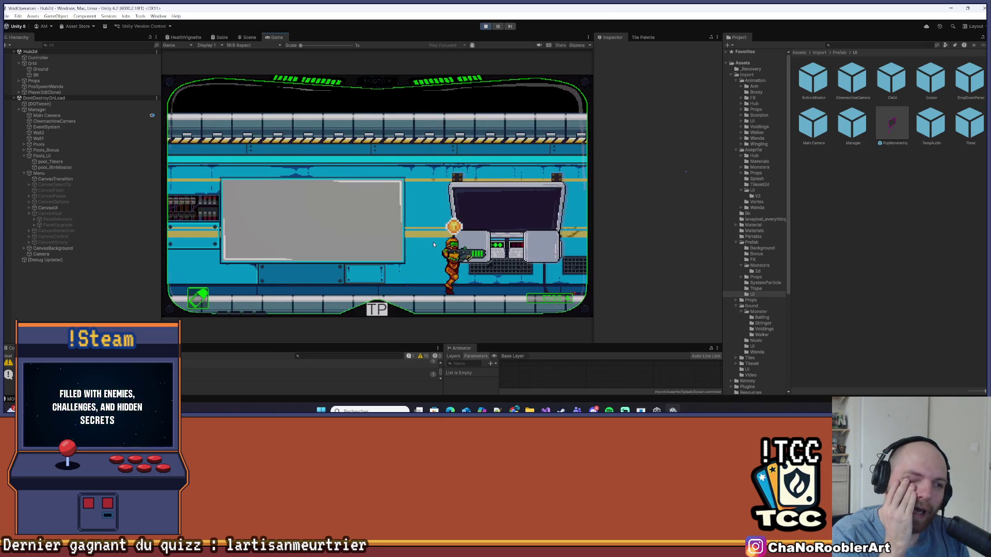
pyautogui.press('e')
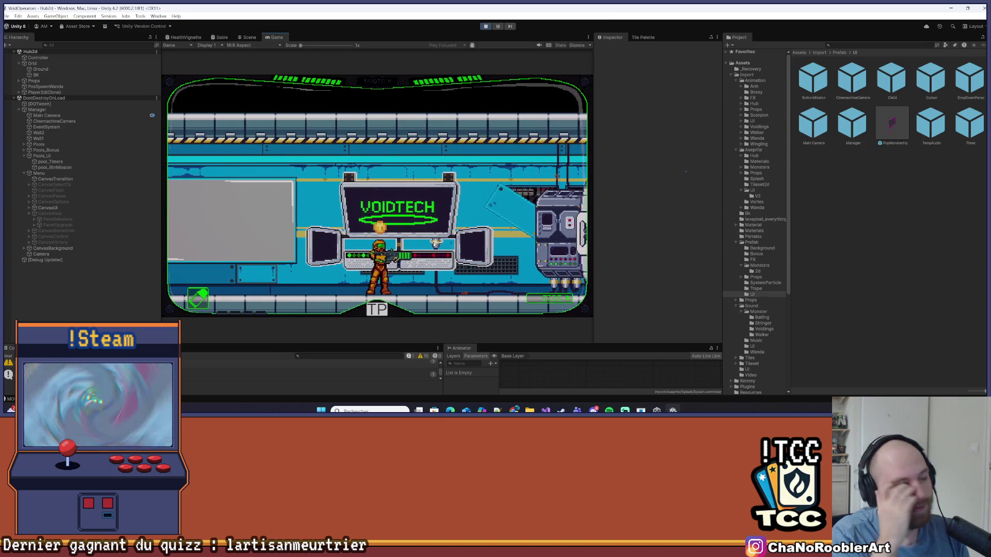
pyautogui.press('Up')
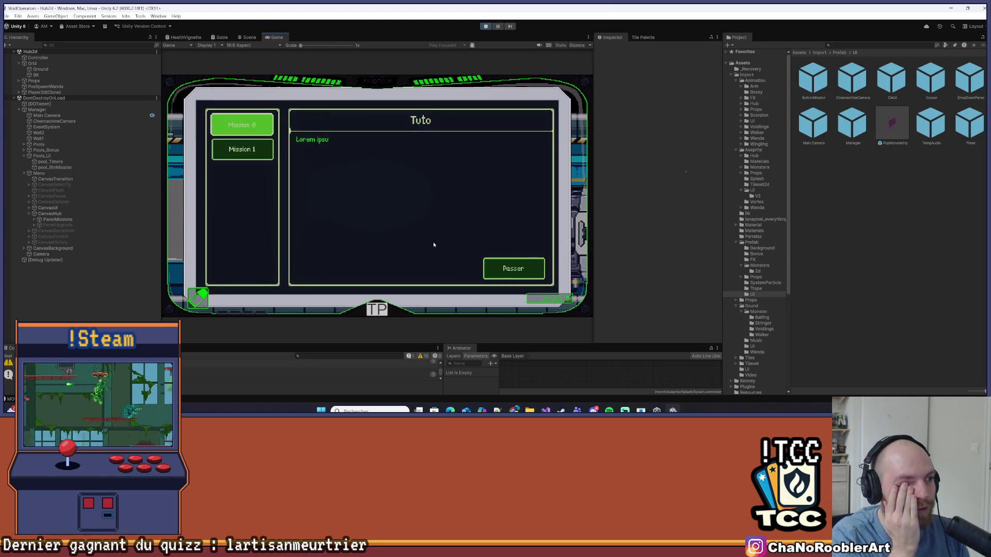
# - Toggle between Mission 0 and Mission 1 with the Up/Down arrow keys to watch the softer punch
pyautogui.press('Down')
pyautogui.press('Up')
pyautogui.press('Down')
pyautogui.press('Up')
pyautogui.press('Down')
pyautogui.press('Up')
pyautogui.press('Down')
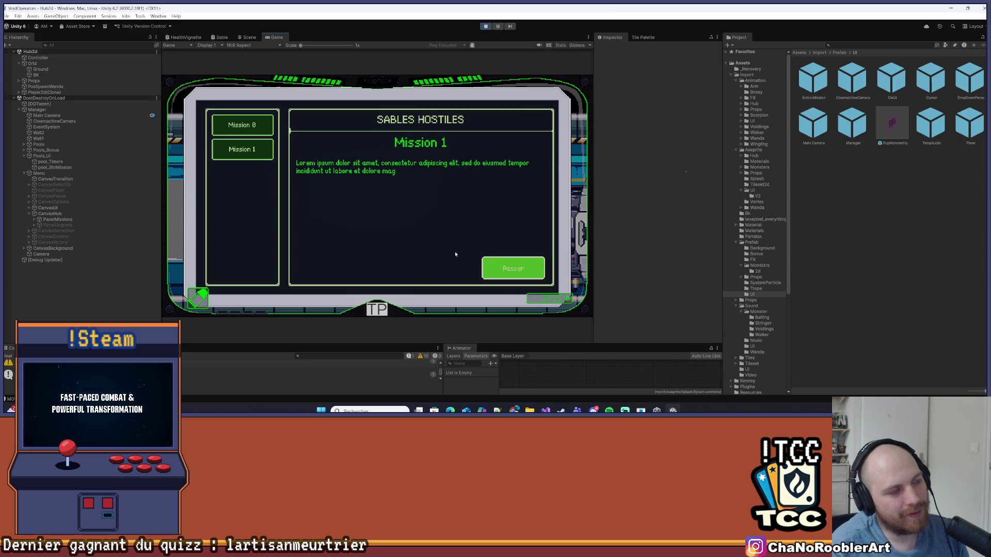
# - Click the Mission 1 and Mission 0 buttons, skipping ahead to the full description once
pyautogui.click(250, 145)
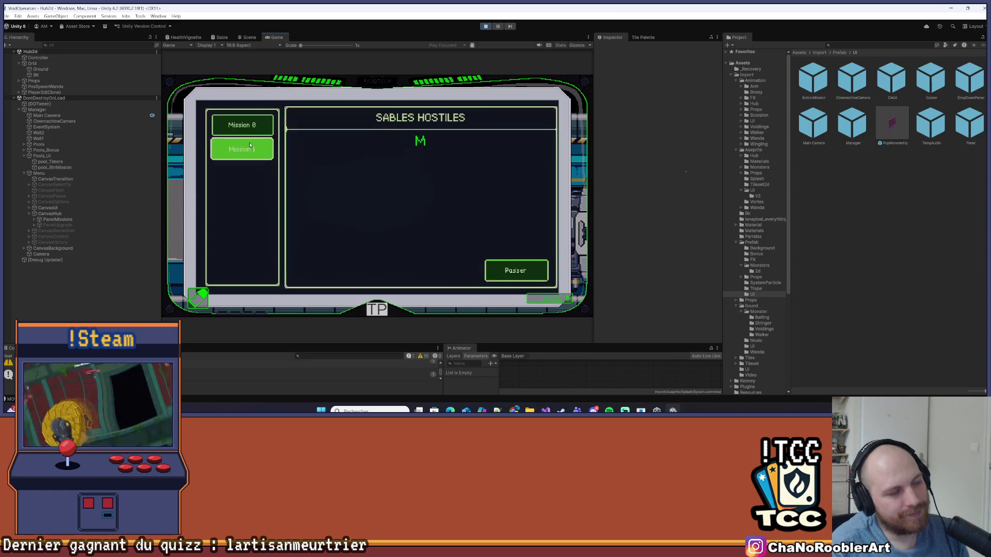
pyautogui.click(498, 265)
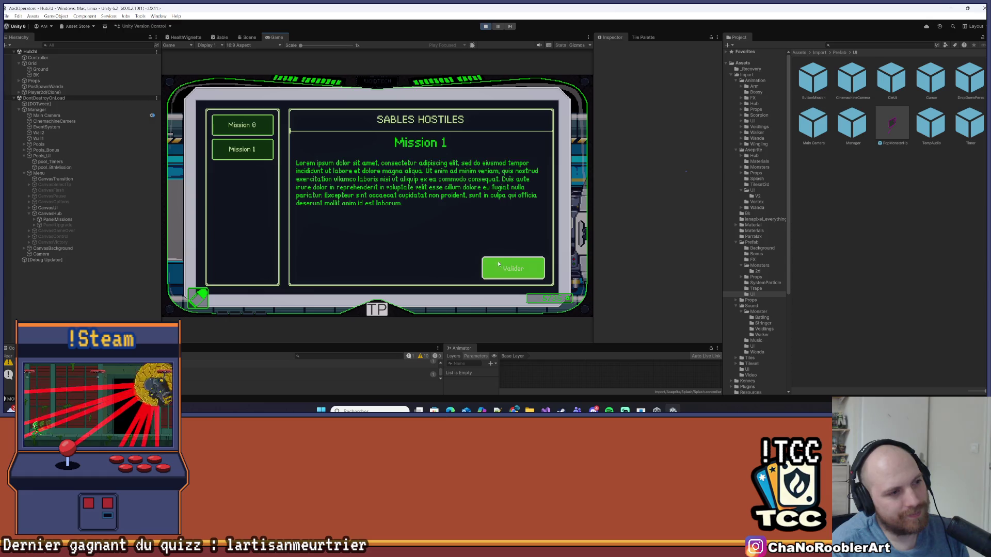
pyautogui.click(245, 133)
pyautogui.click(250, 144)
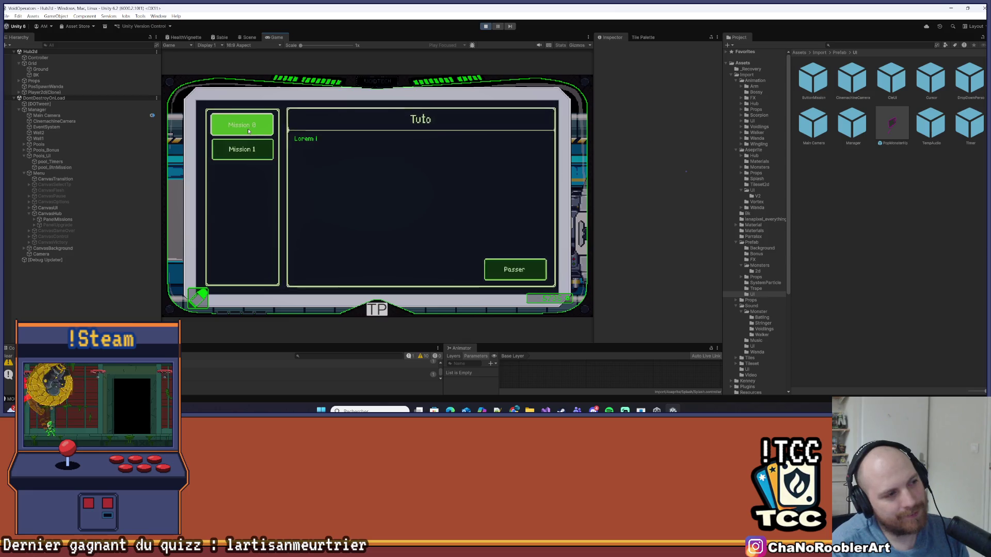
pyautogui.click(251, 133)
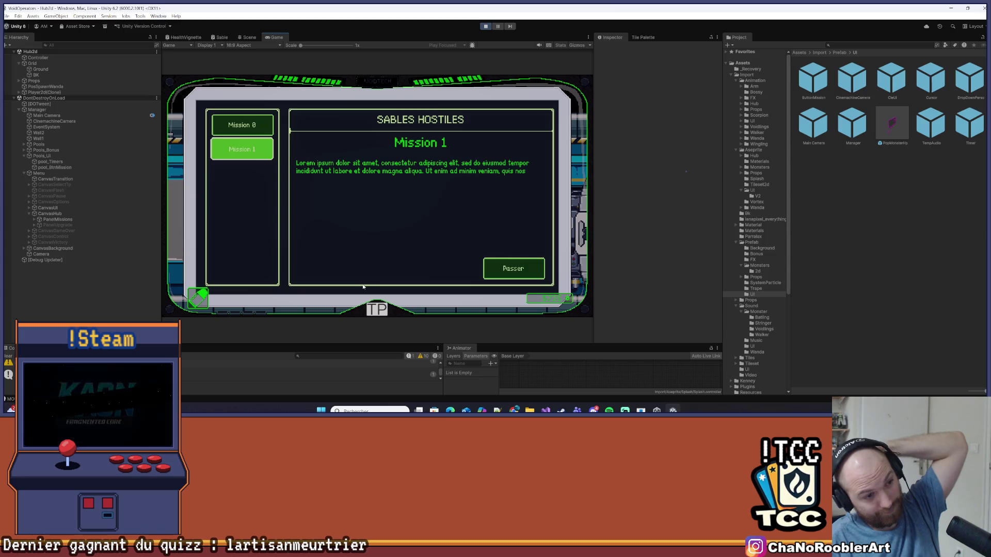
# - Switch between the missions again with the arrow keys, ending on Mission 1
pyautogui.press('Up')
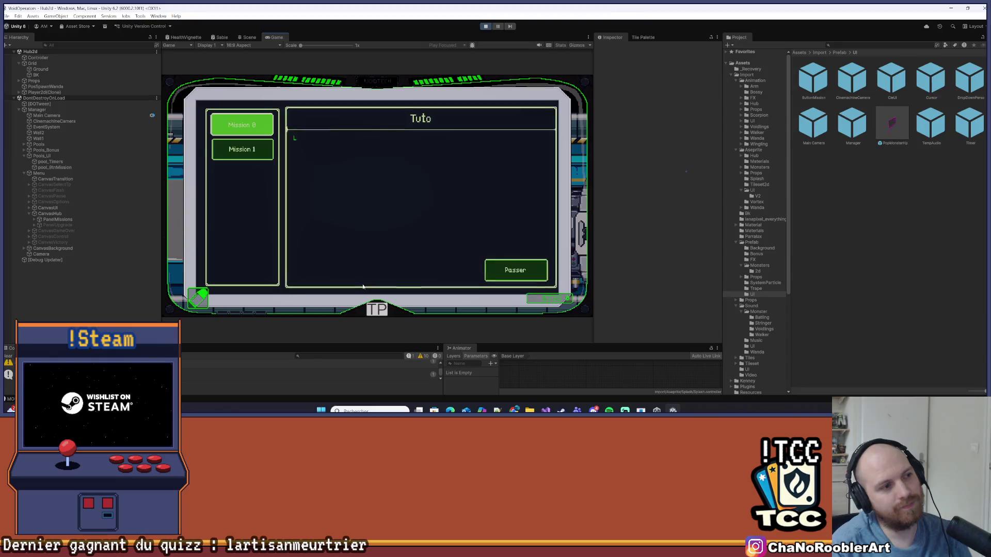
pyautogui.press('Down')
pyautogui.press('Up')
pyautogui.press('Down')
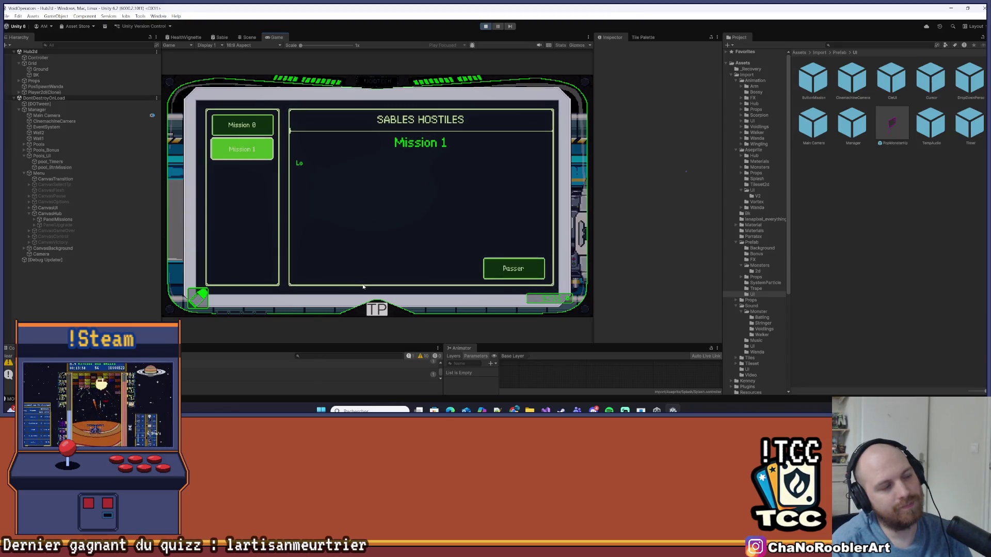
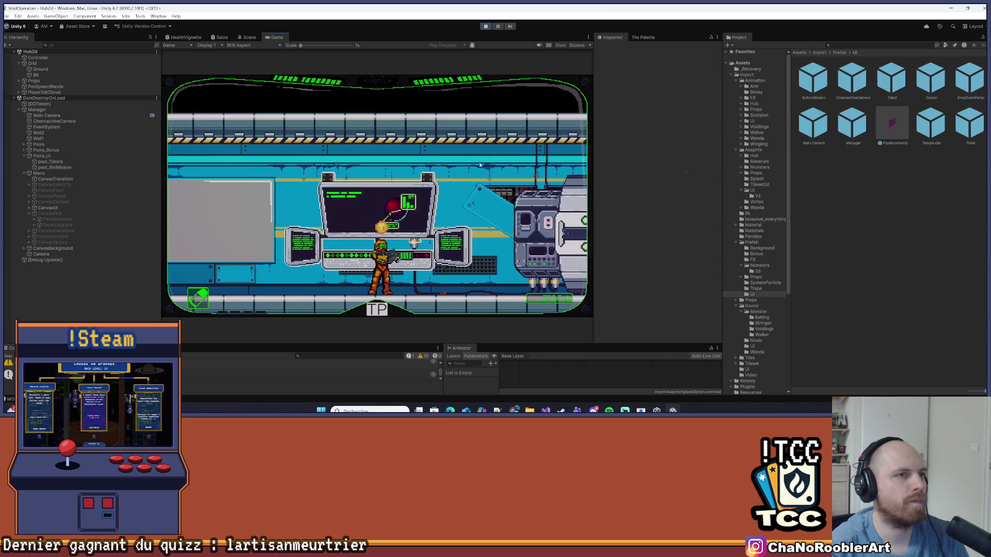
# - Stop the game and paste the two UIFeedbackHelper lines into PassText
pyautogui.hotkey('ctrl', 'p')
pyautogui.click(547, 410)
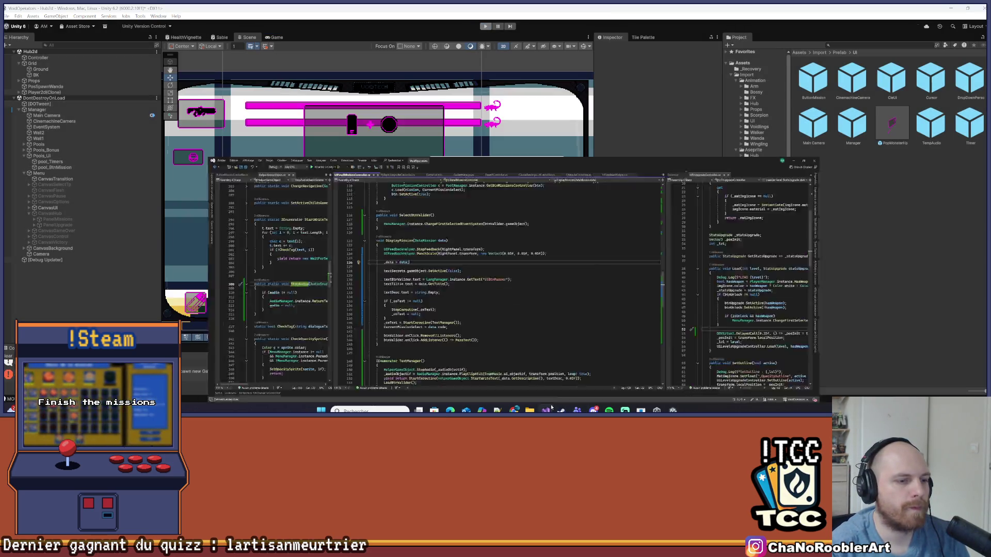
pyautogui.moveTo(286, 154); pyautogui.dragTo(553, 161)
pyautogui.hotkey('ctrl', 'c')
pyautogui.scroll(-10, 580, 197)
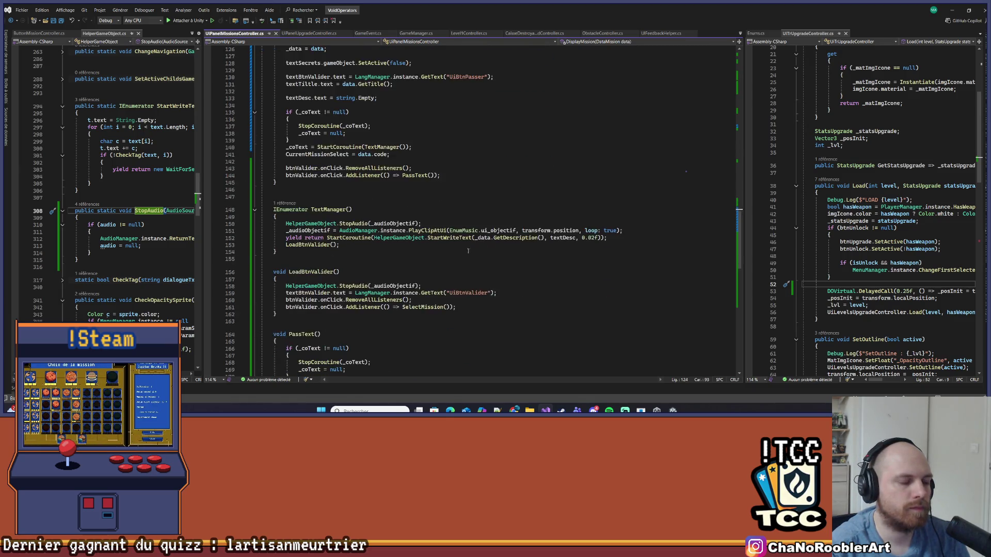
pyautogui.click(316, 251)
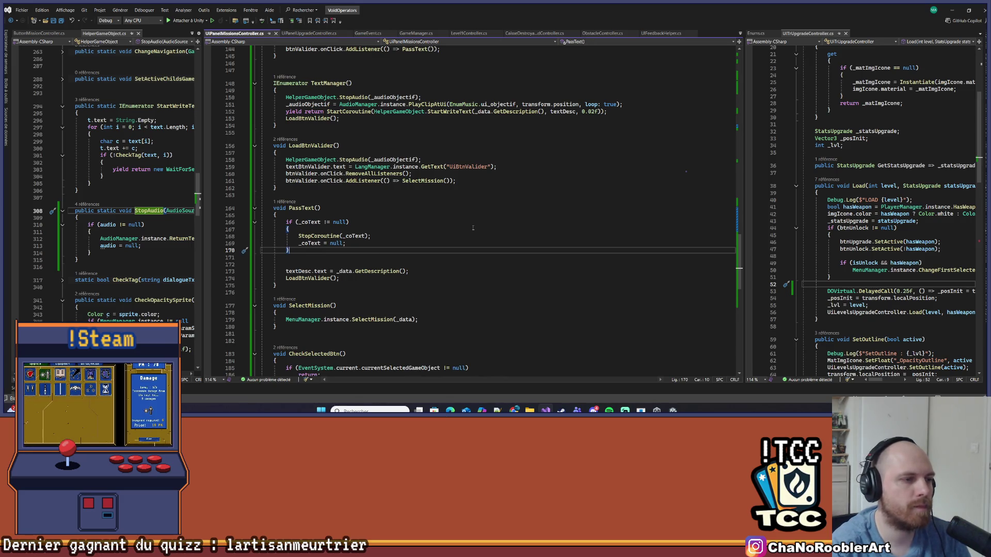
pyautogui.press('Return')
pyautogui.press('Return')
pyautogui.hotkey('ctrl', 'v')
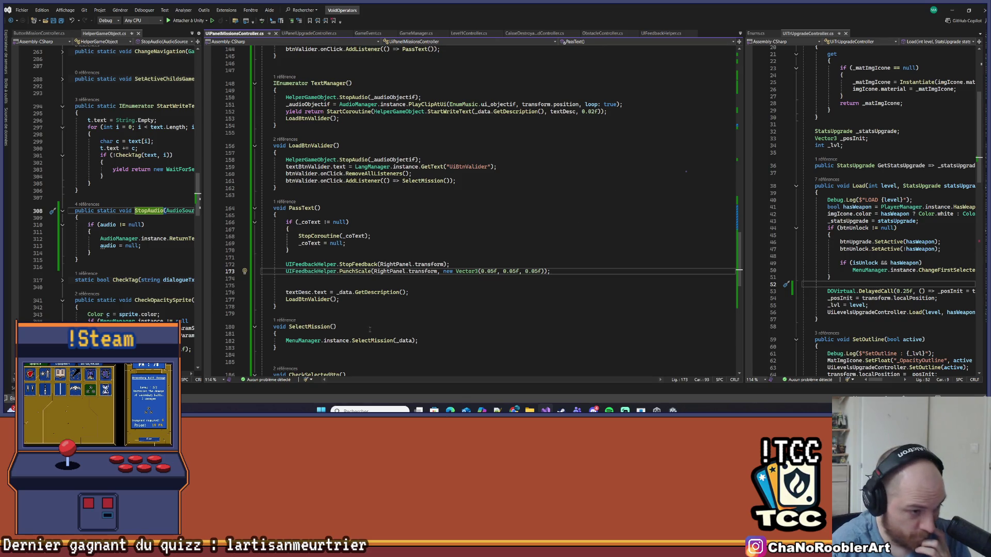
# - Replace the PunchScale call with WobbleRotation and save the script
pyautogui.click(336, 292)
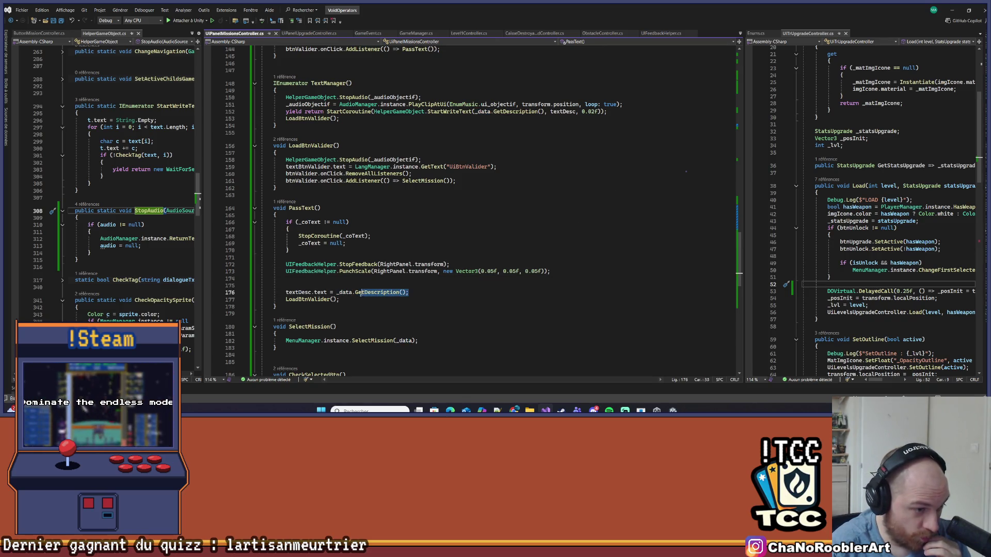
pyautogui.press('Up')
pyautogui.press('Up')
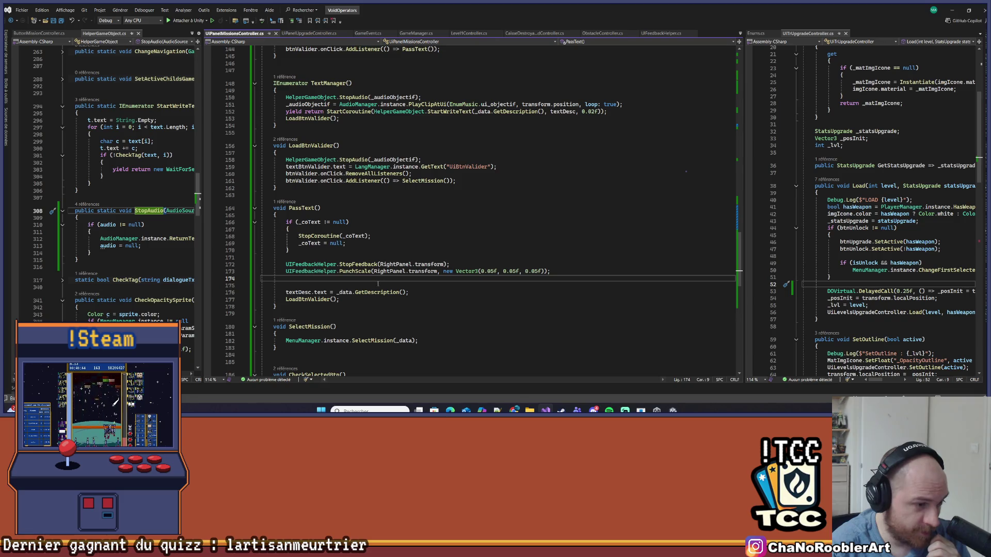
pyautogui.click(371, 271)
pyautogui.write('Wob')
pyautogui.press('Tab')
pyautogui.click(349, 271)
pyautogui.hotkey('ctrl', 's')
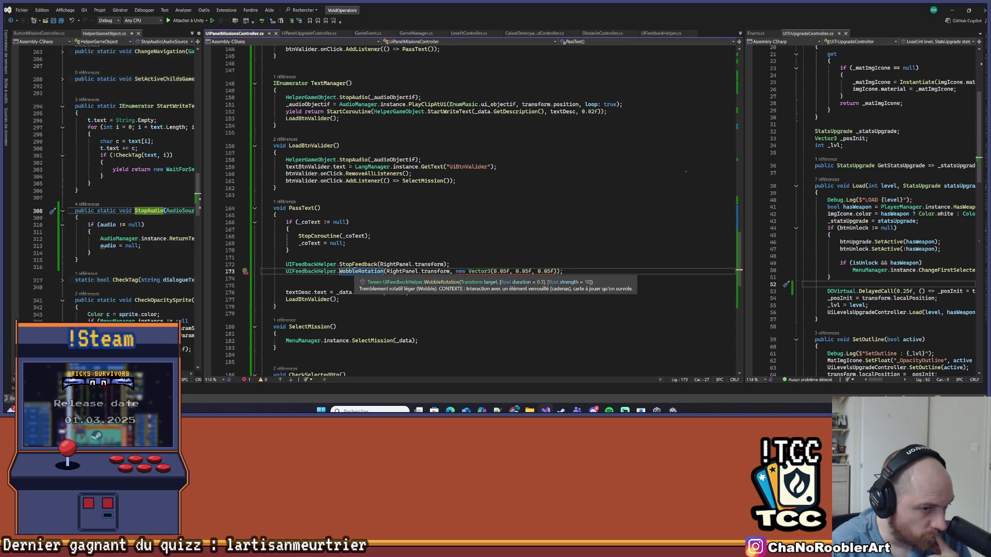
# - Delete the leftover Vector3 argument so WobbleRotation takes only RightPanel.transform
pyautogui.moveTo(560, 272); pyautogui.dragTo(453, 277)
pyautogui.press('BackSpace')
pyautogui.press('BackSpace')
pyautogui.press('BackSpace')
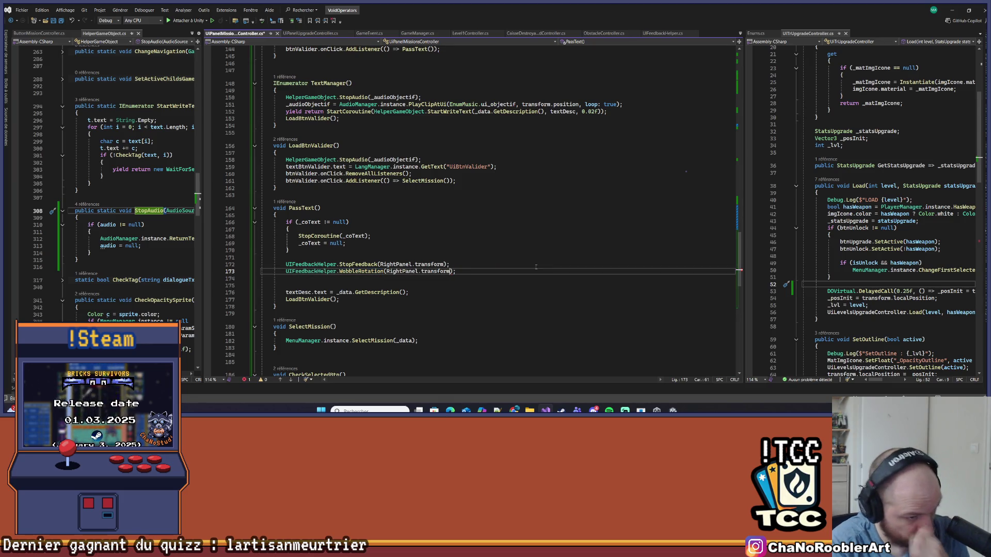
pyautogui.press('Up')
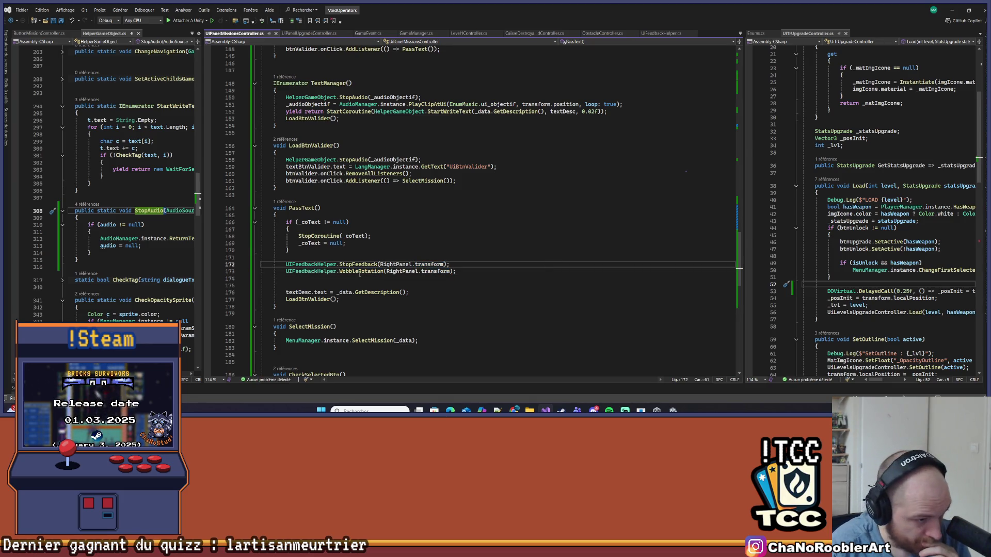
pyautogui.moveTo(359, 275)
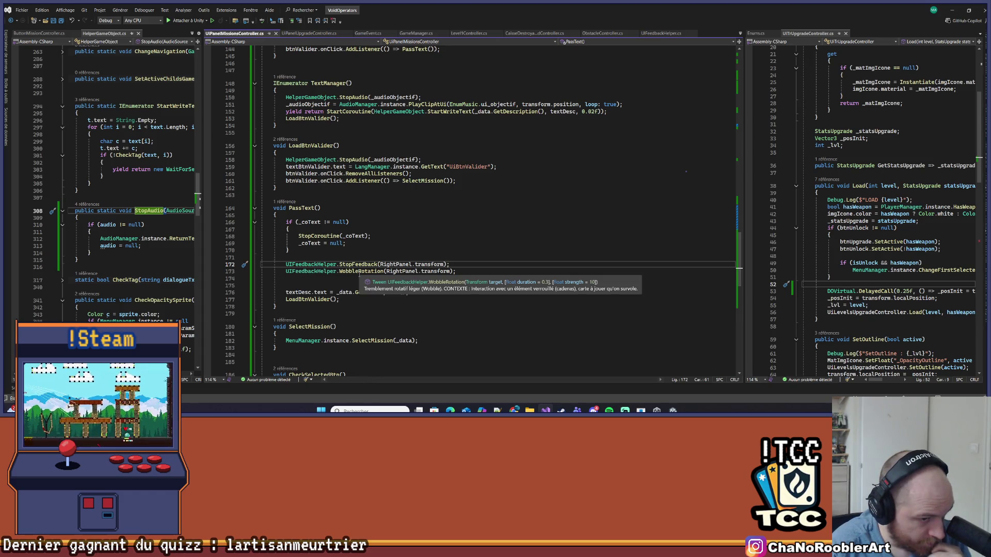
pyautogui.click(464, 273)
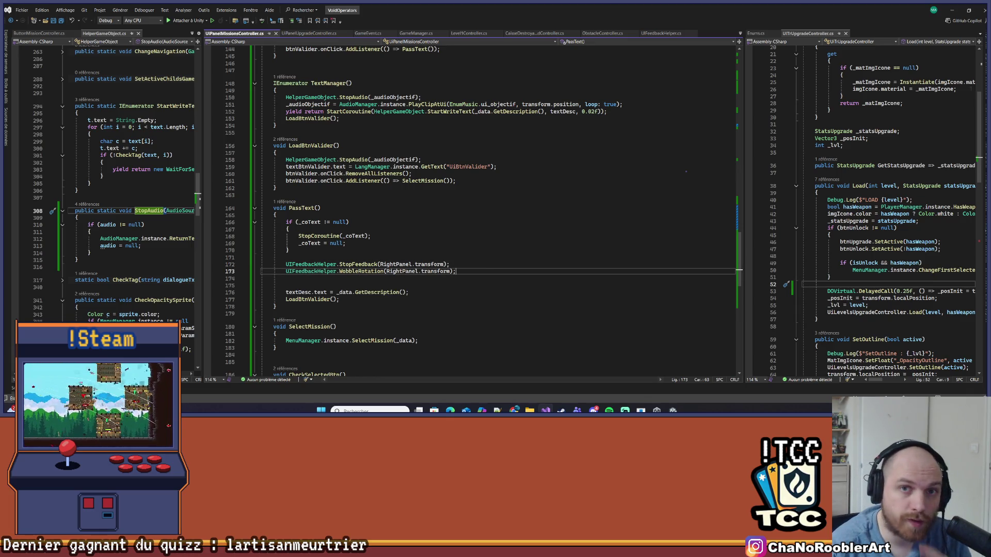
pyautogui.click(952, 10)
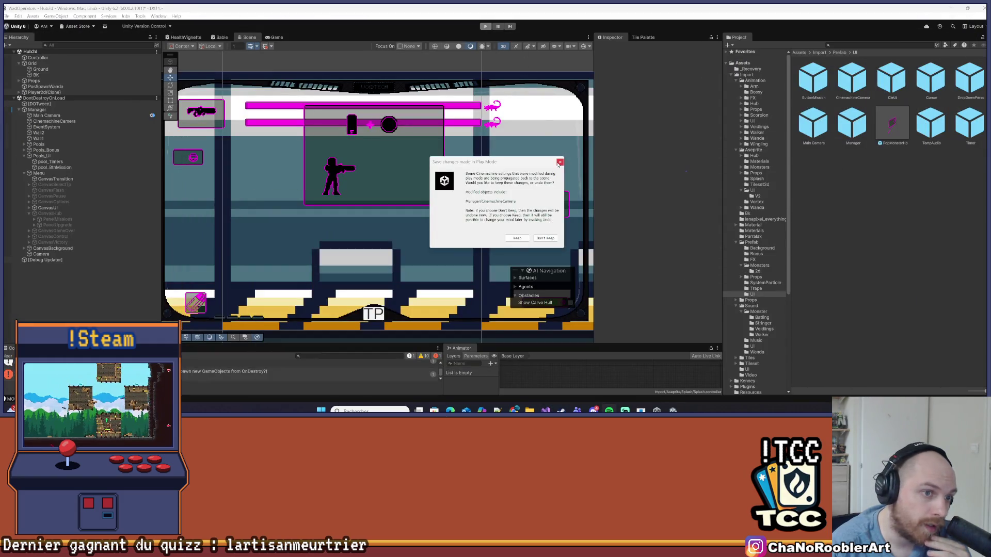
# - Dismiss the Play Mode changes prompt and start the game again
pyautogui.click(560, 162)
pyautogui.click(486, 26)
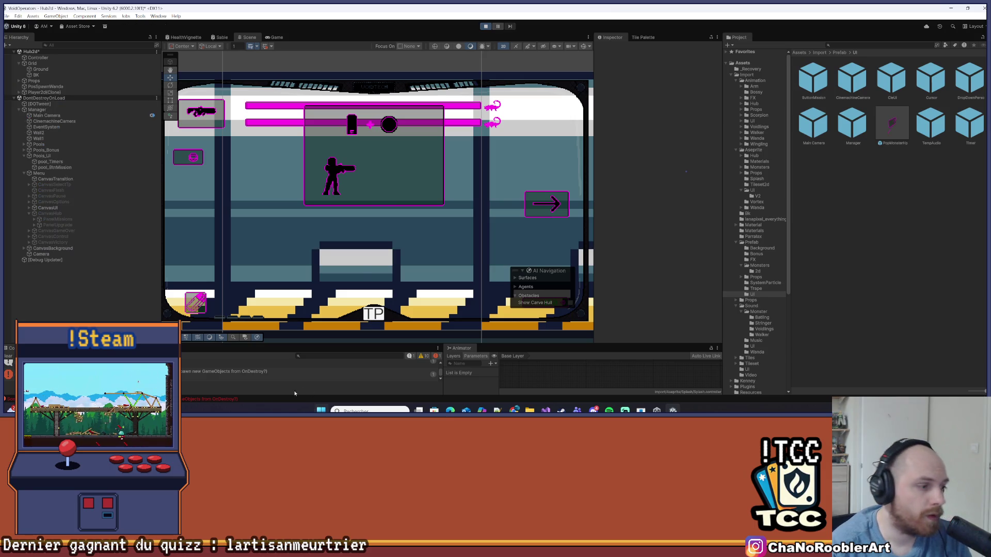
# - Walk the player right to the mission terminal and open the mission panel
pyautogui.press('d')
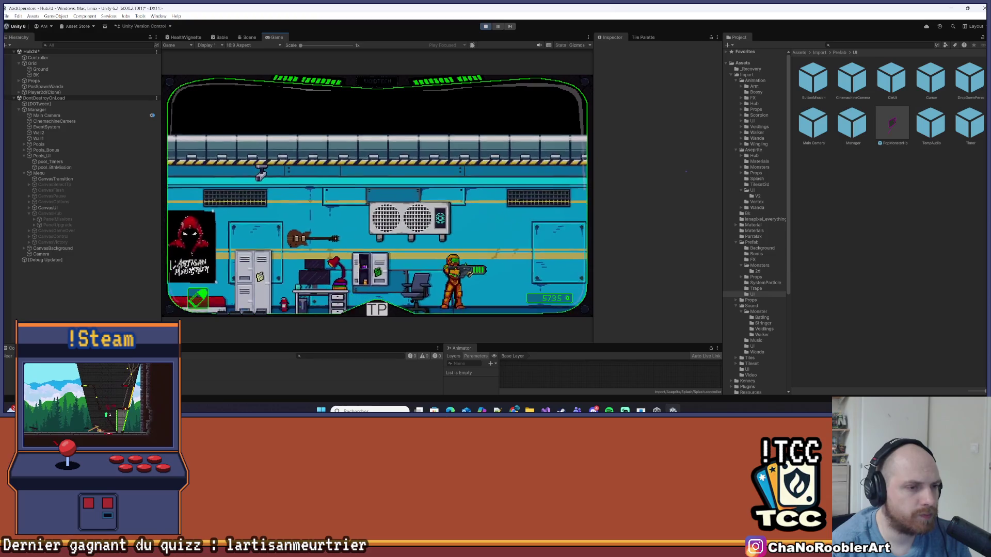
pyautogui.press('d')
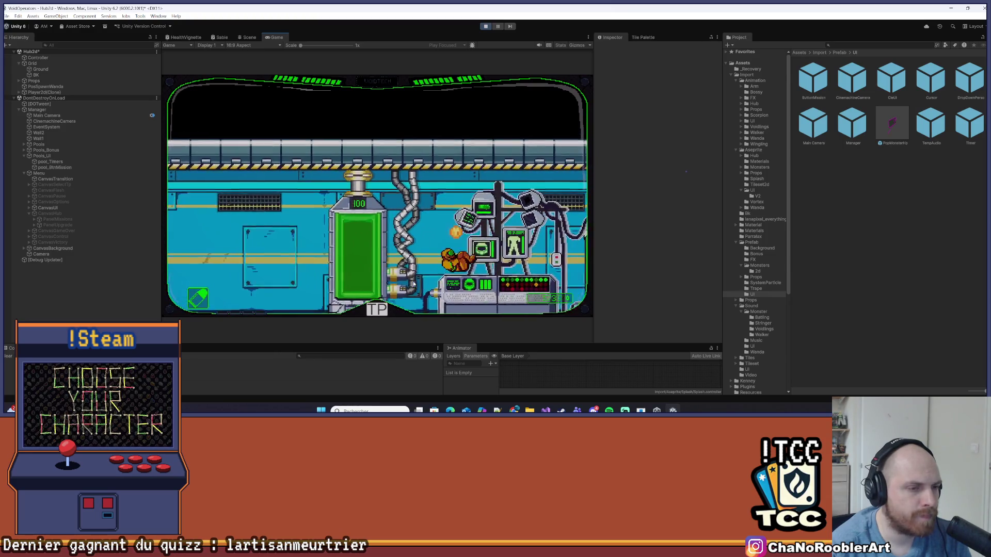
pyautogui.press('d')
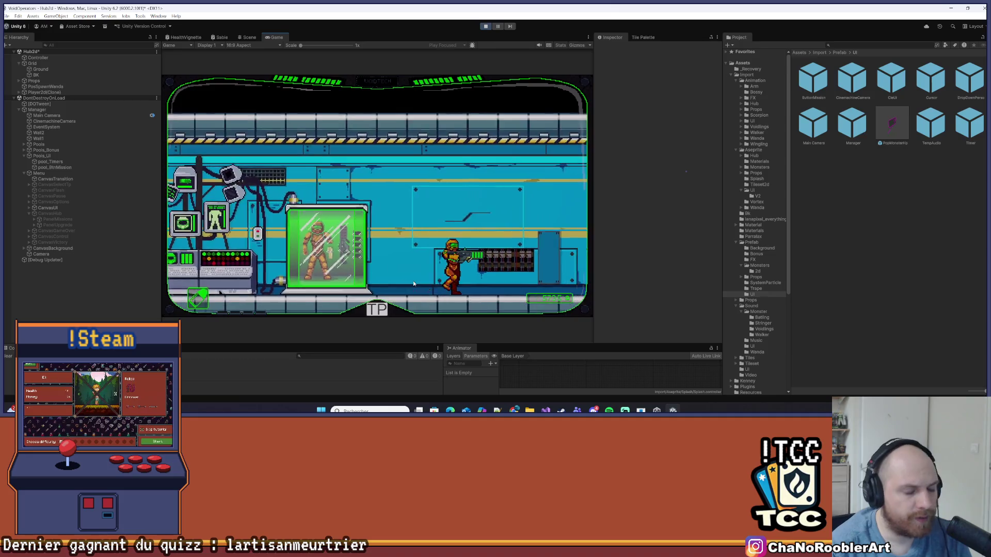
pyautogui.press('d')
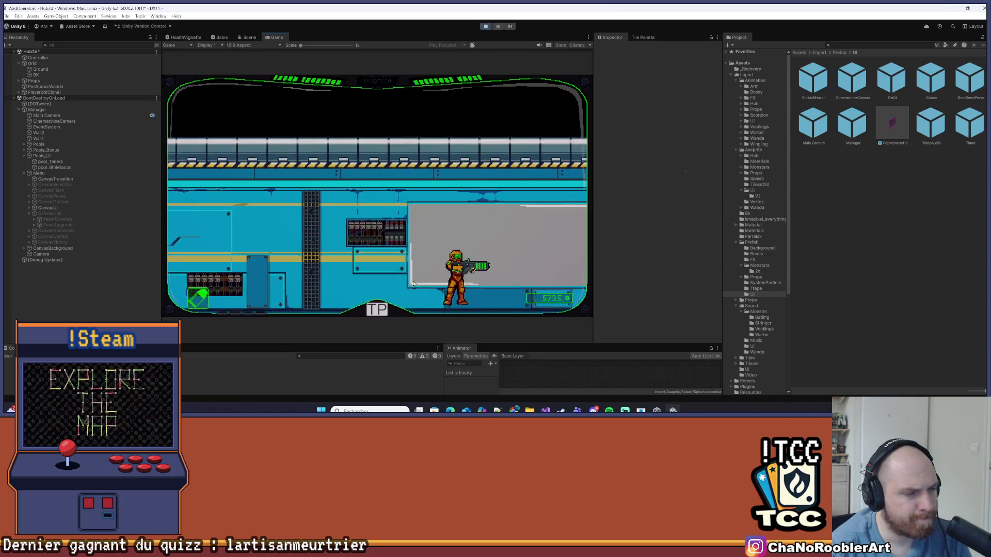
pyautogui.press('d')
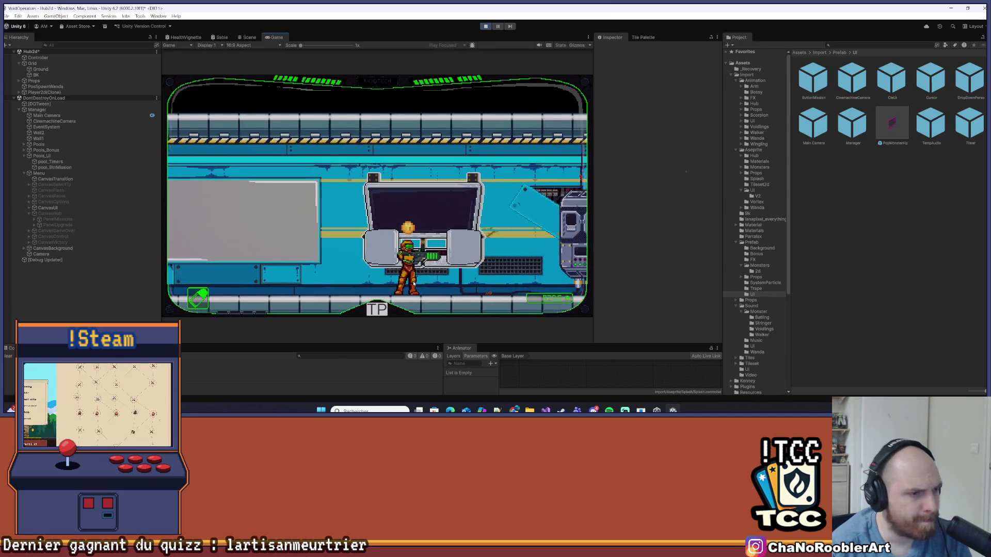
pyautogui.press('d')
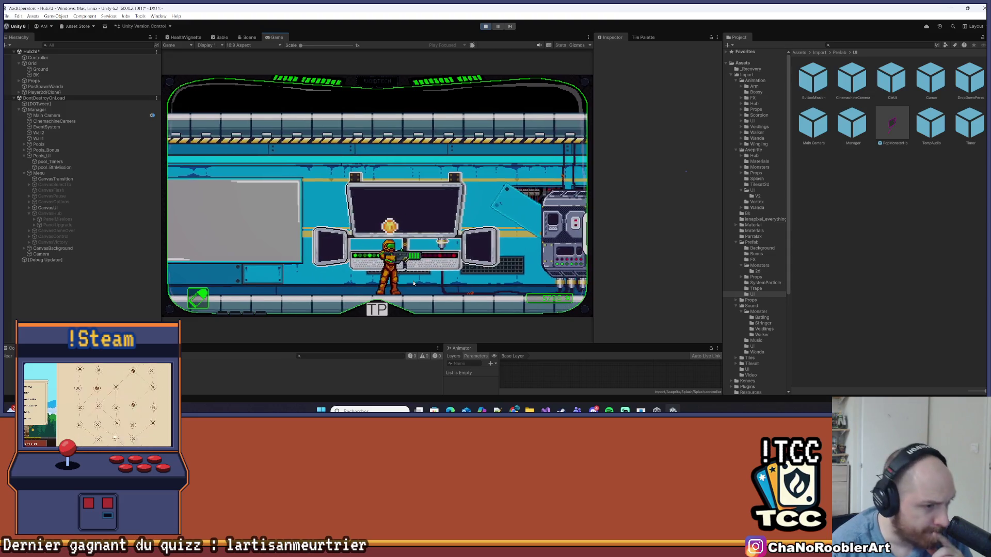
pyautogui.press('e')
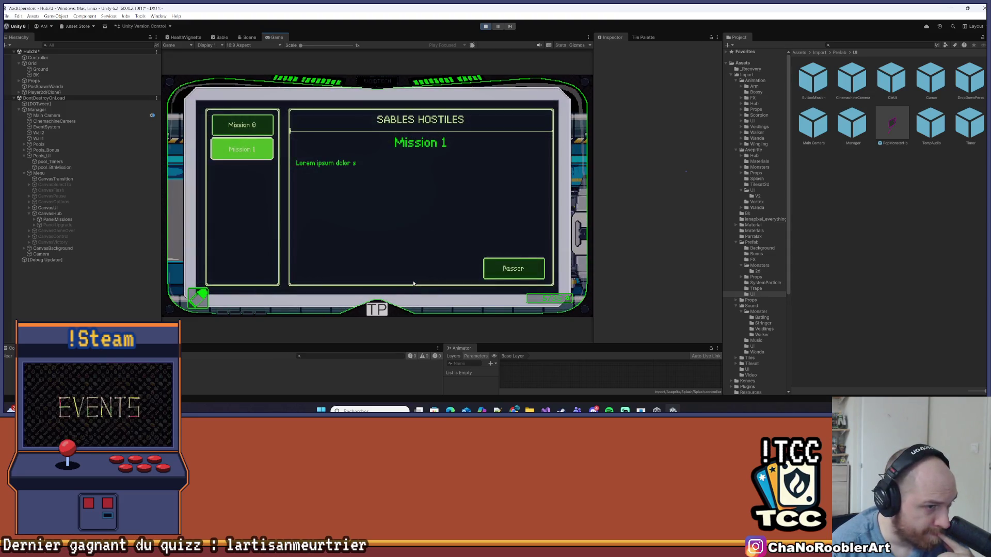
# - Move the menu selection between missions and skip the Mission 1 typing
pyautogui.press('w')
pyautogui.press('s')
pyautogui.press('d')
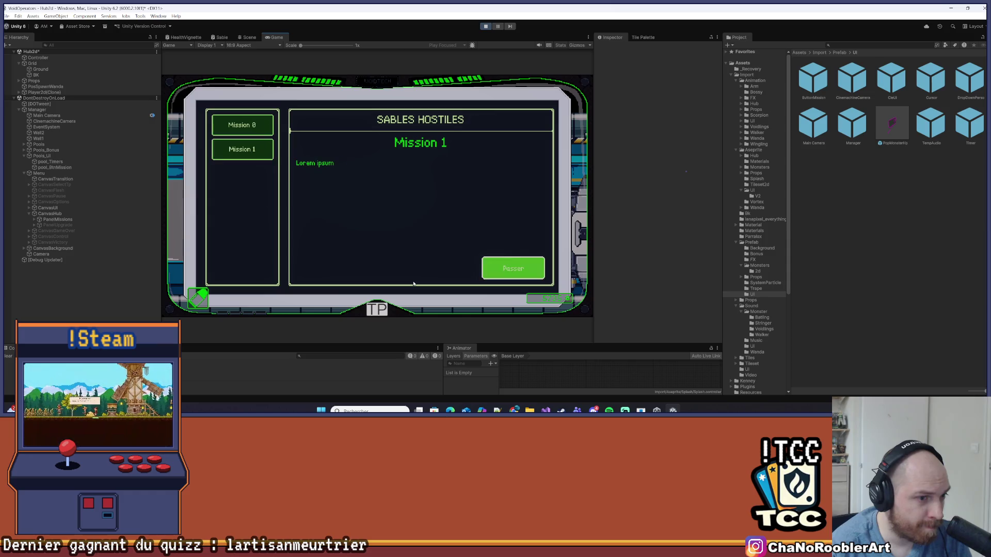
pyautogui.press('Return')
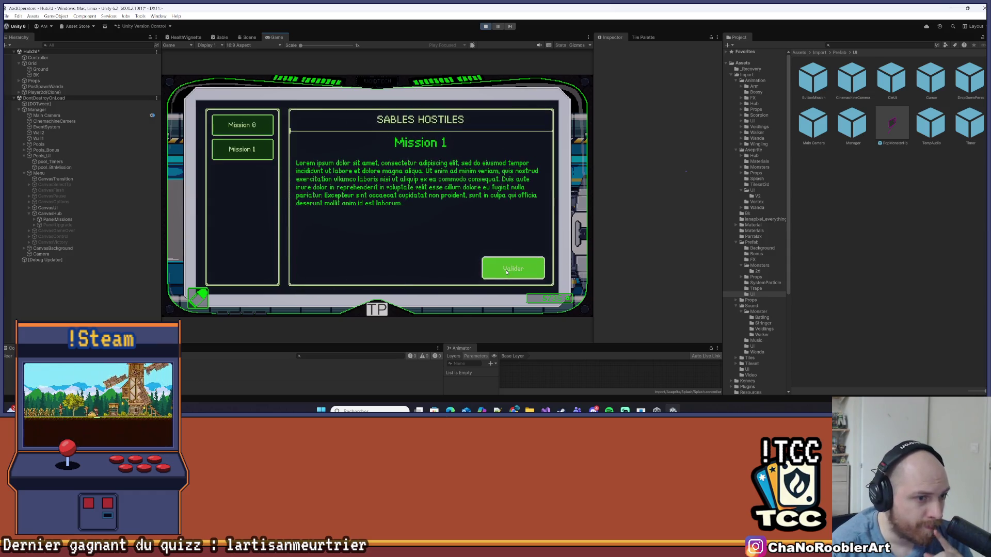
pyautogui.press('w')
pyautogui.press('s')
pyautogui.press('d')
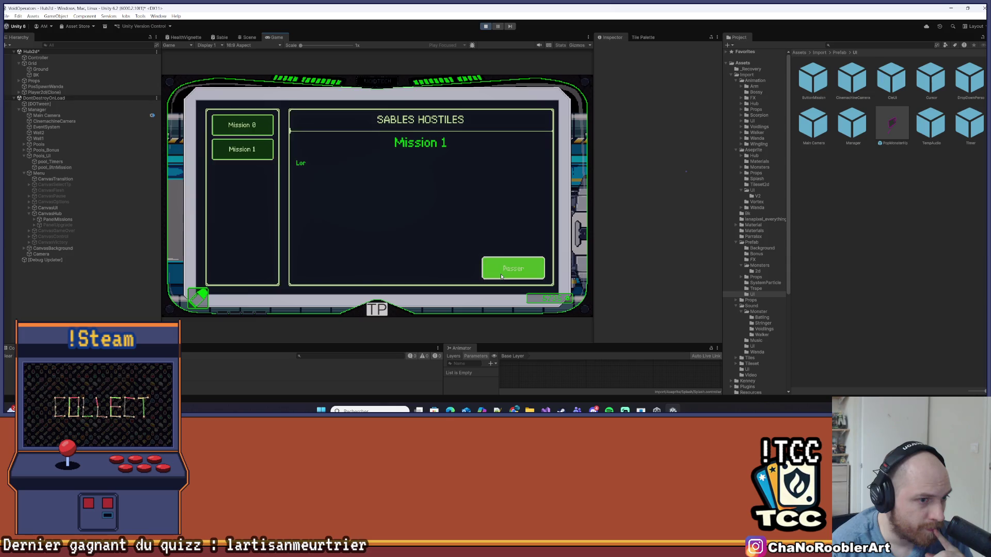
pyautogui.press('w')
pyautogui.press('s')
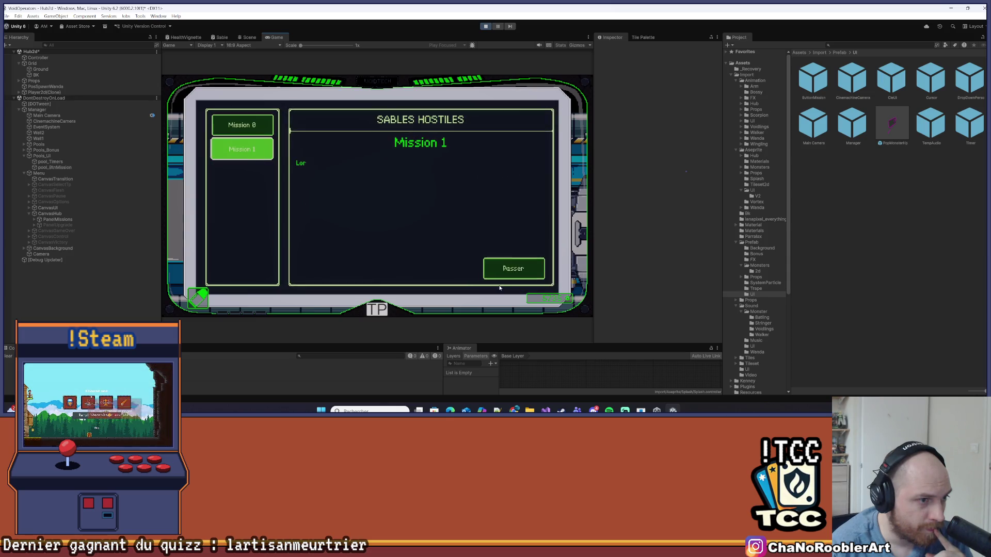
pyautogui.press('d')
pyautogui.press('a')
pyautogui.press('w')
pyautogui.press('s')
pyautogui.press('d')
pyautogui.click(500, 269)
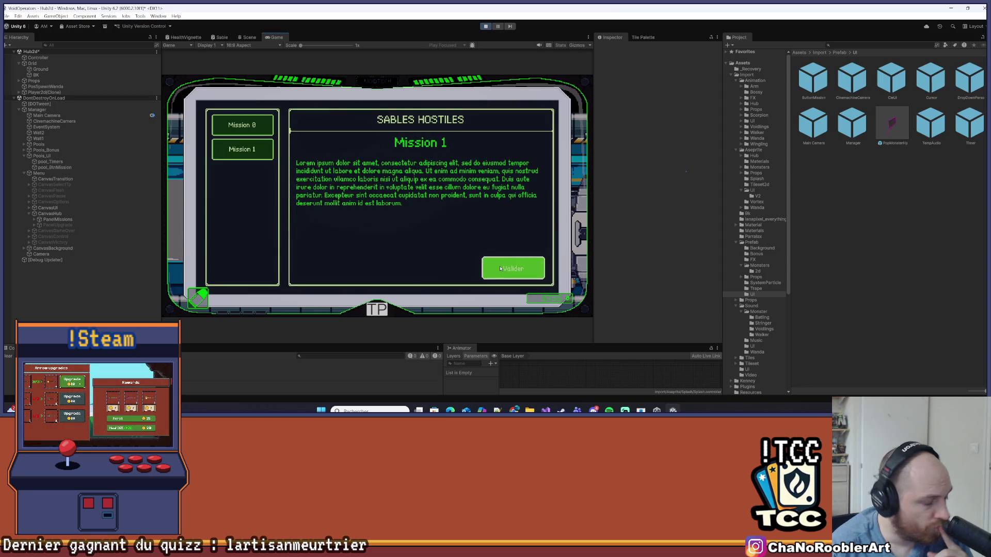
# - Switch between Tuto and Mission 1, skipping the typing, ending on Mission 1's full briefing
pyautogui.click(247, 133)
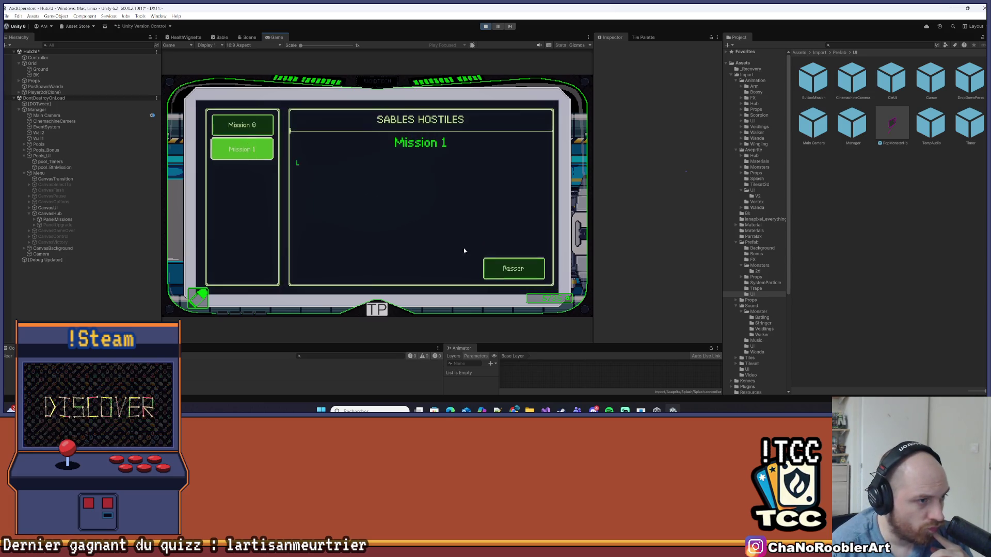
pyautogui.click(506, 278)
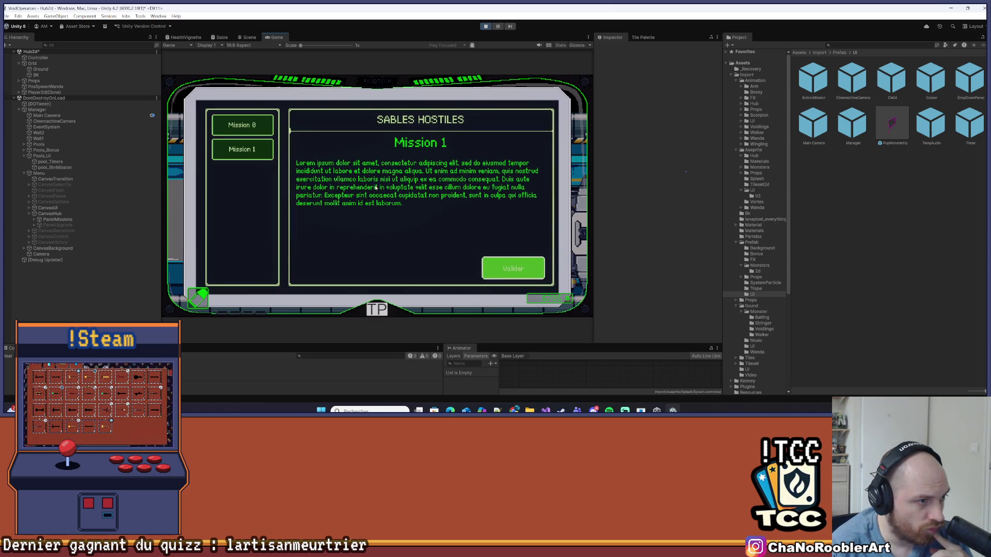
pyautogui.click(511, 268)
pyautogui.click(509, 269)
pyautogui.click(505, 278)
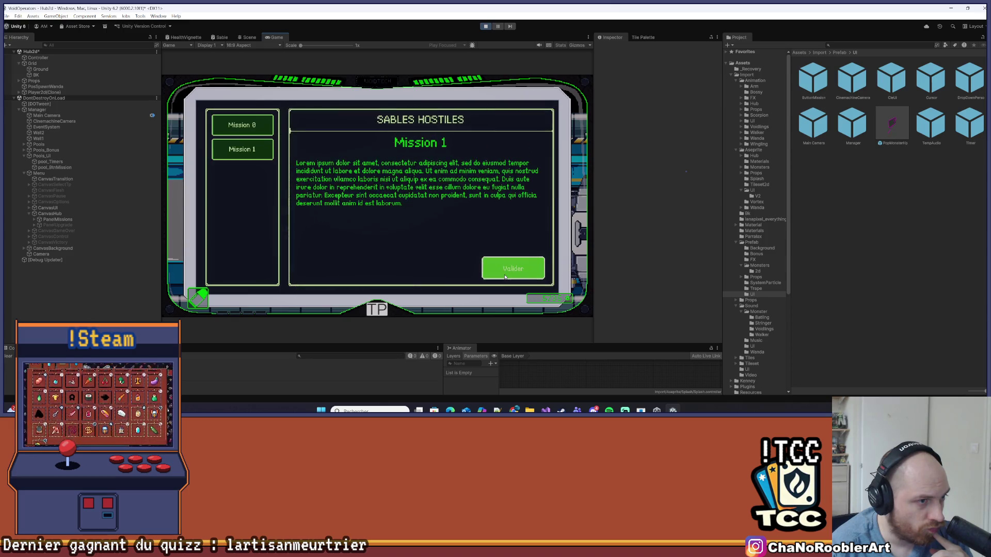
pyautogui.click(242, 149)
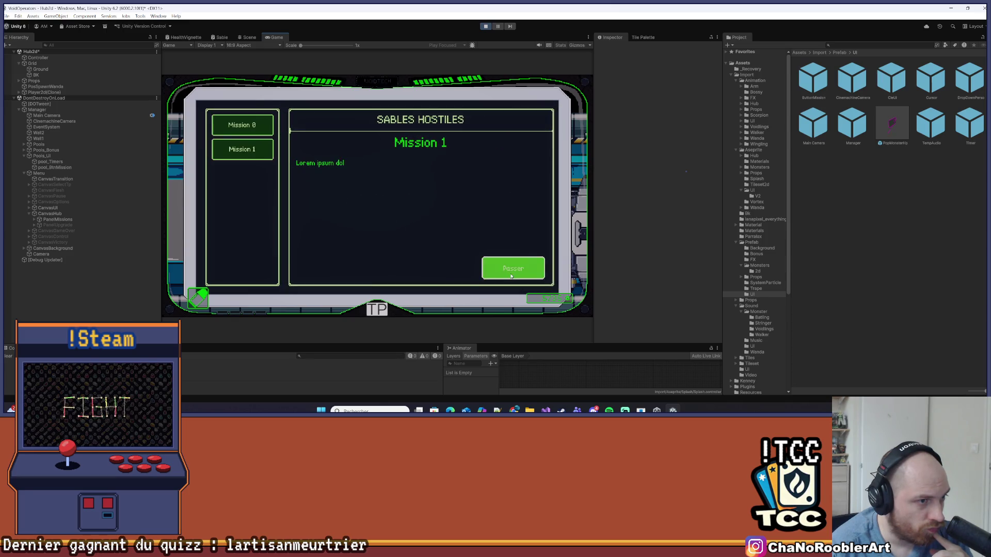
pyautogui.click(511, 271)
pyautogui.click(266, 127)
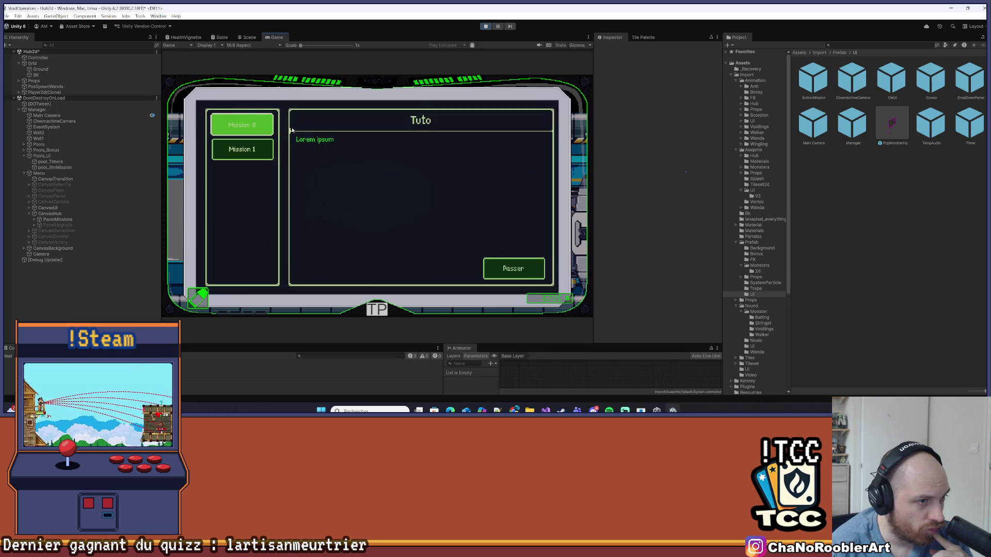
pyautogui.click(516, 271)
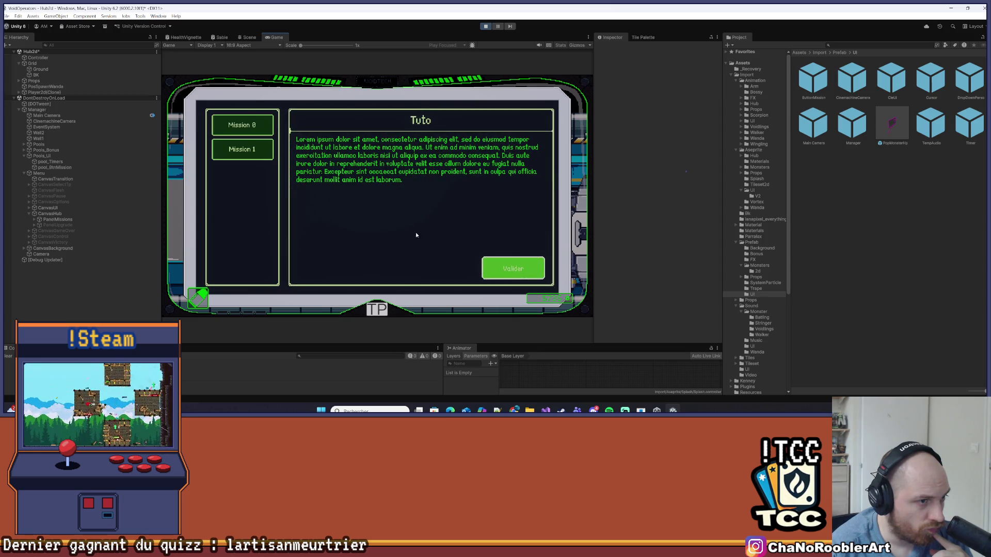
pyautogui.click(242, 149)
pyautogui.click(514, 269)
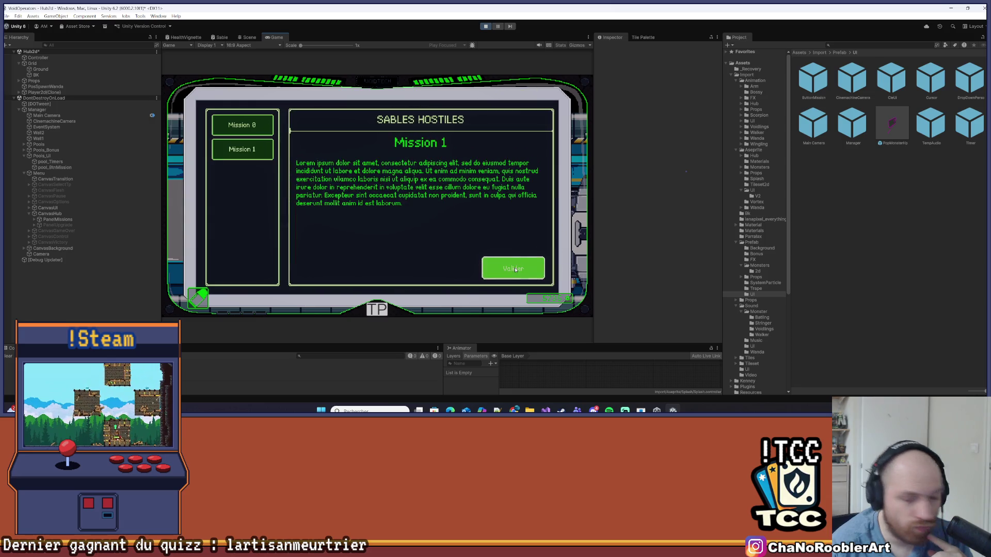
pyautogui.hotkey('alt', 'Tab')
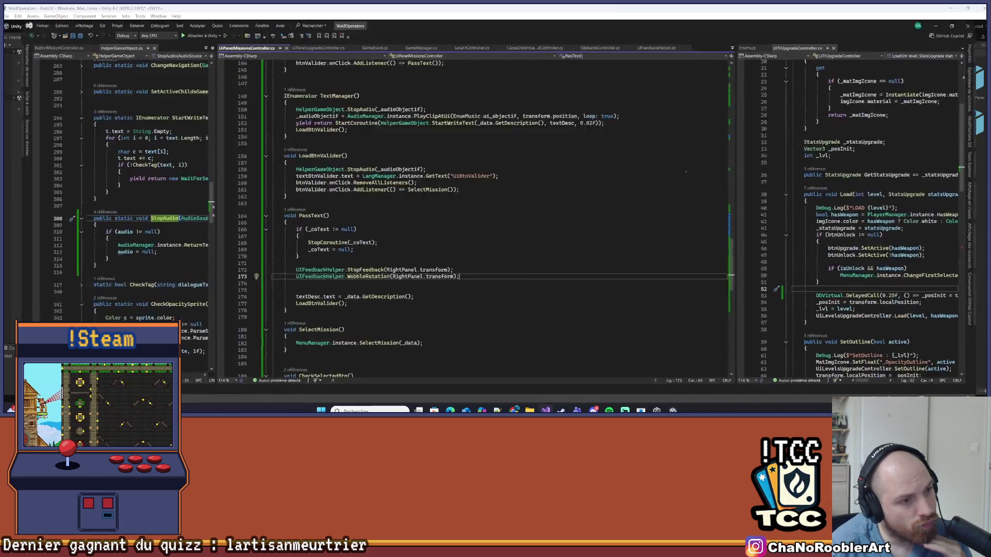
# - Inspect the WobbleRotation definition and its strength parameter
pyautogui.doubleClick(371, 272)
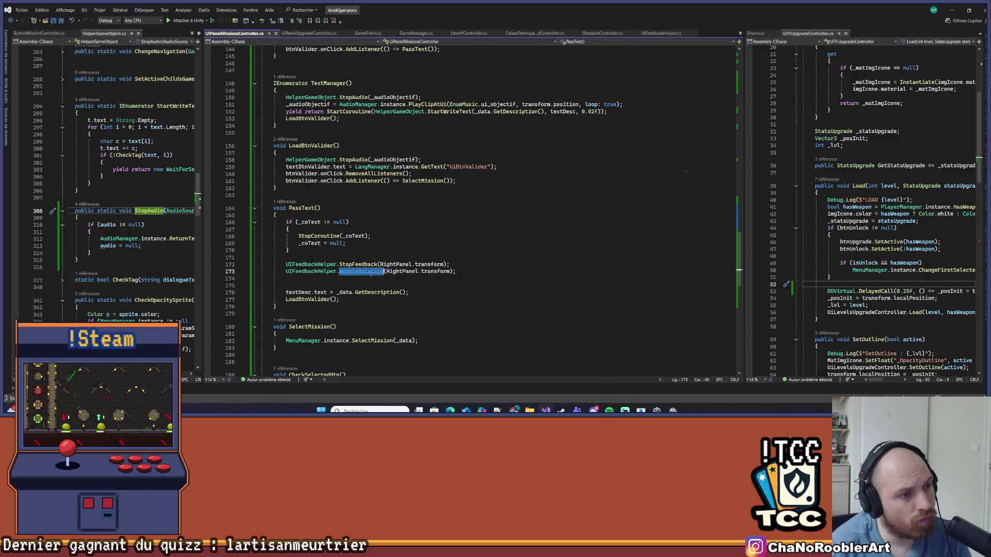
pyautogui.press('F12')
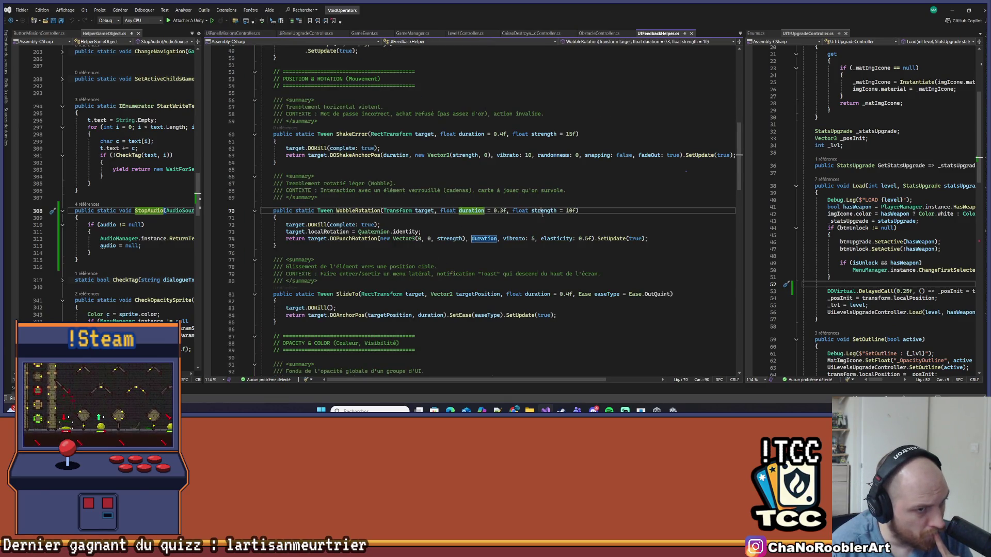
pyautogui.click(543, 211)
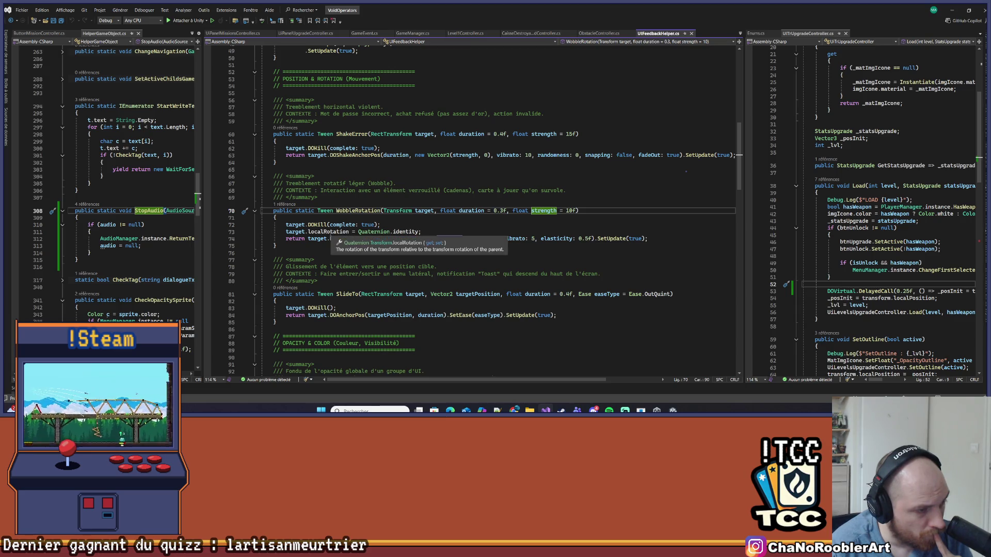
pyautogui.click(393, 232)
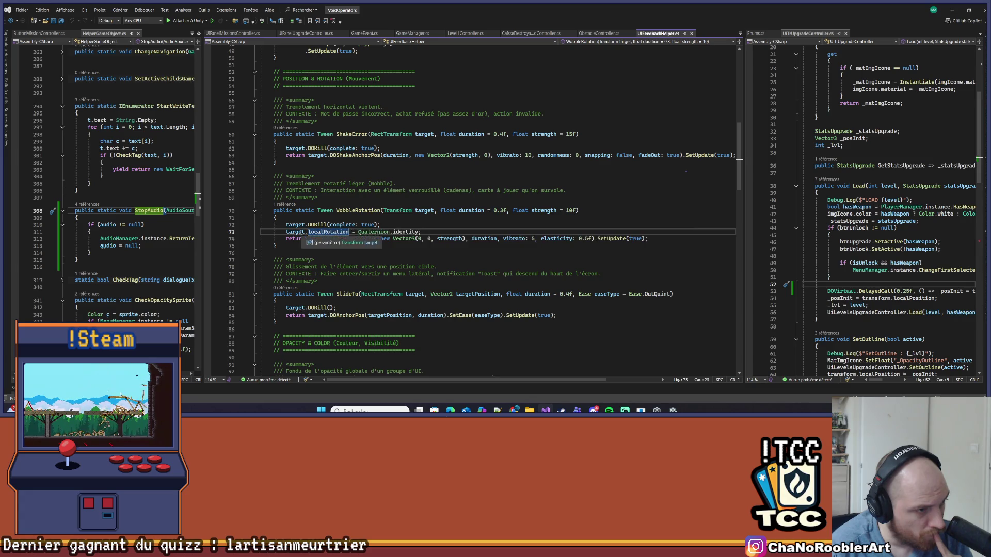
pyautogui.click(299, 232)
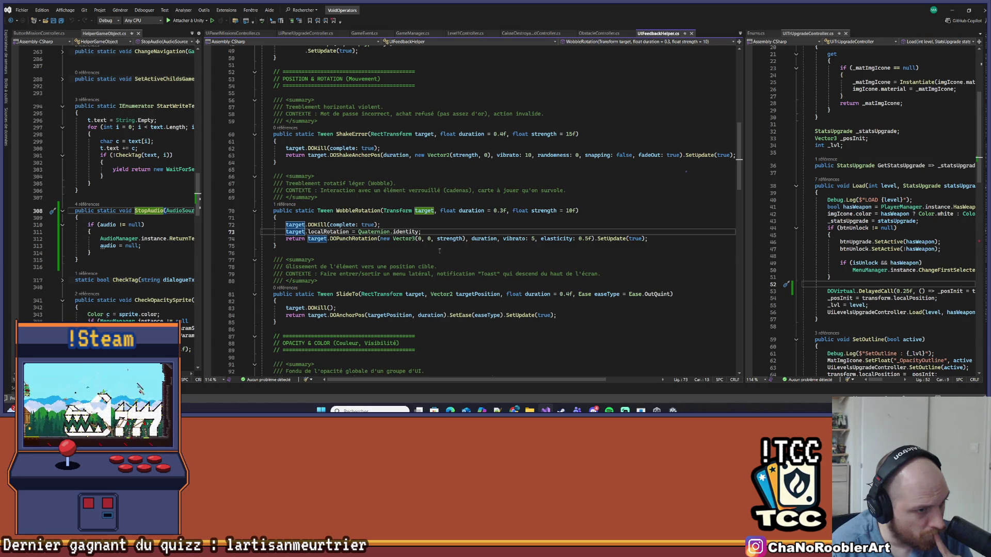
pyautogui.hotkey('ctrl', '-')
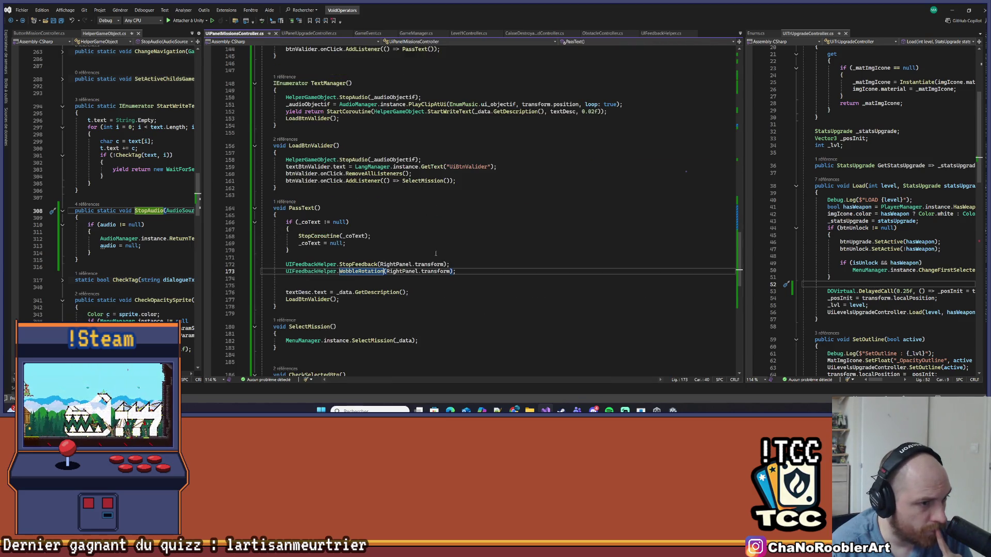
# - Add strength: 5 to the WobbleRotation call and save the controller
pyautogui.click(452, 271)
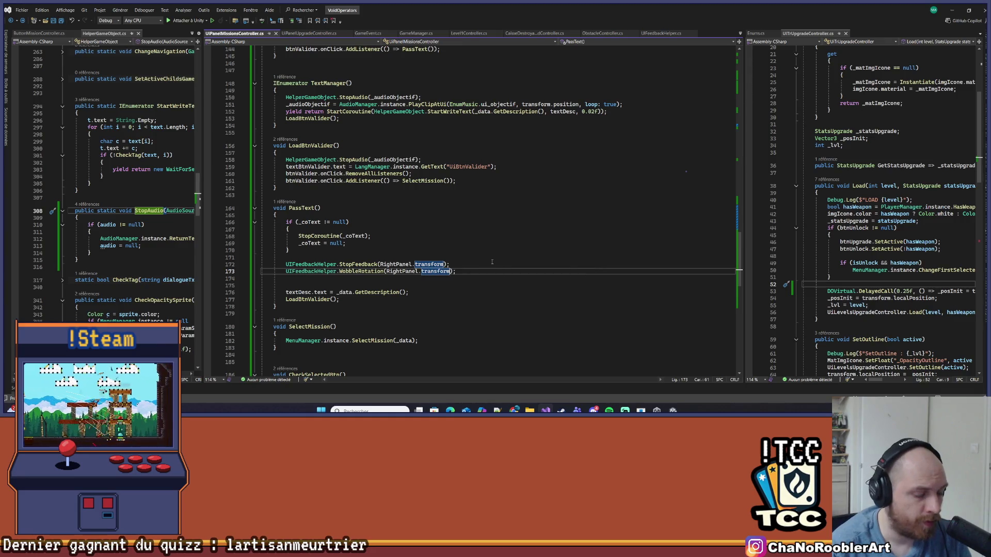
pyautogui.write(', st')
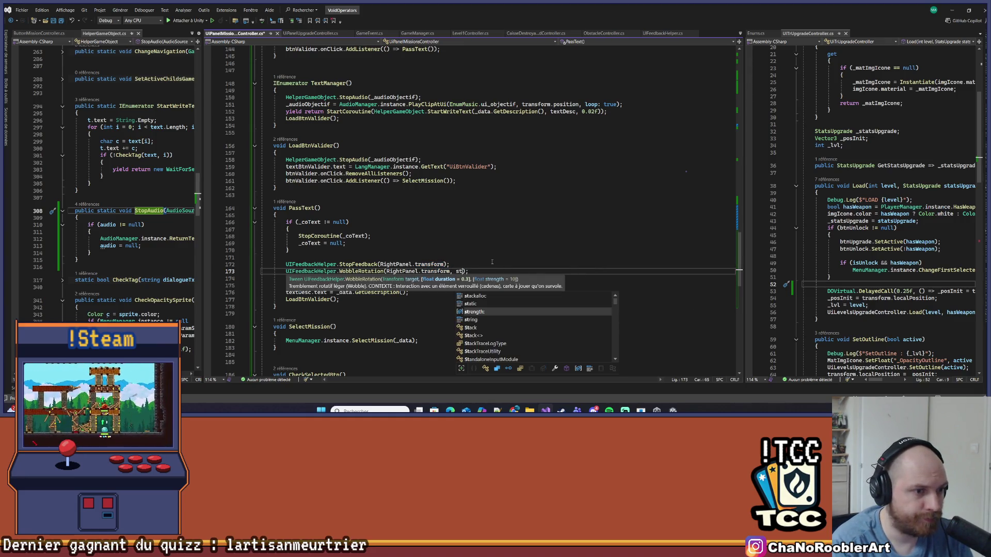
pyautogui.press('Tab')
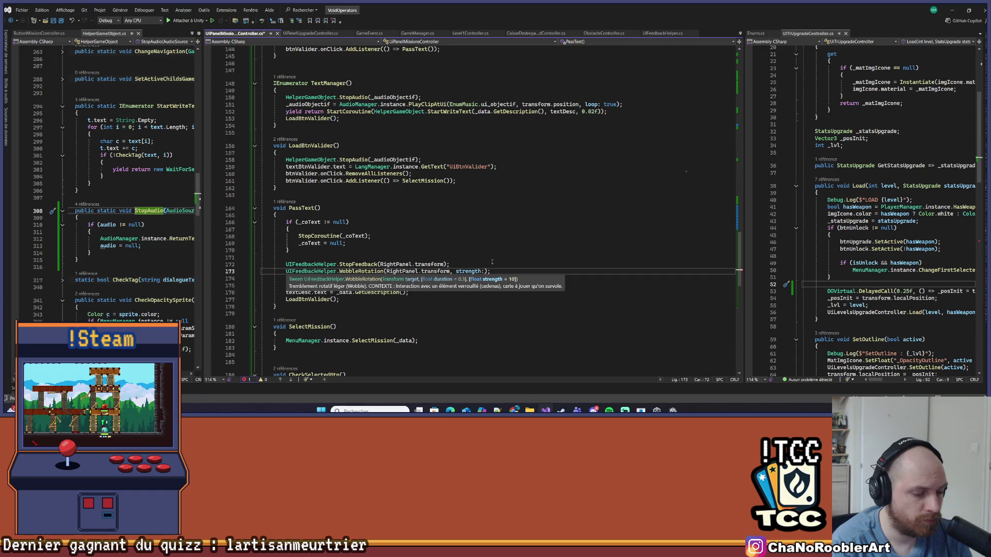
pyautogui.write('5')
pyautogui.hotkey('ctrl', 's')
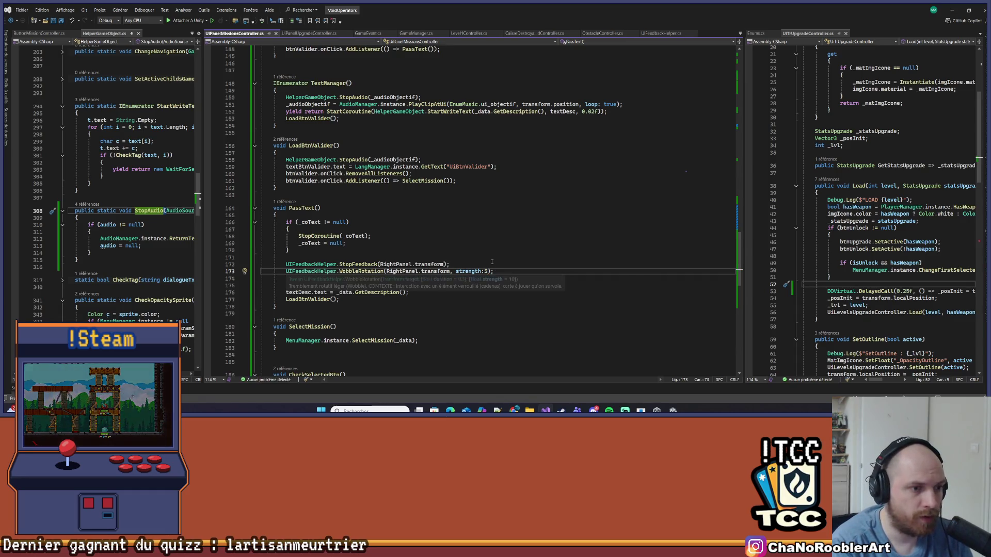
pyautogui.click(497, 263)
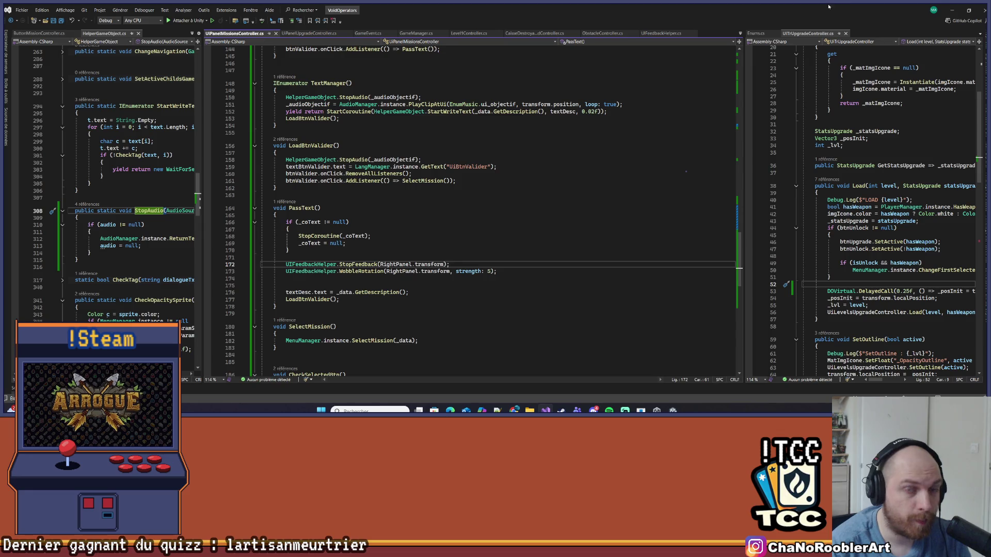
pyautogui.click(952, 10)
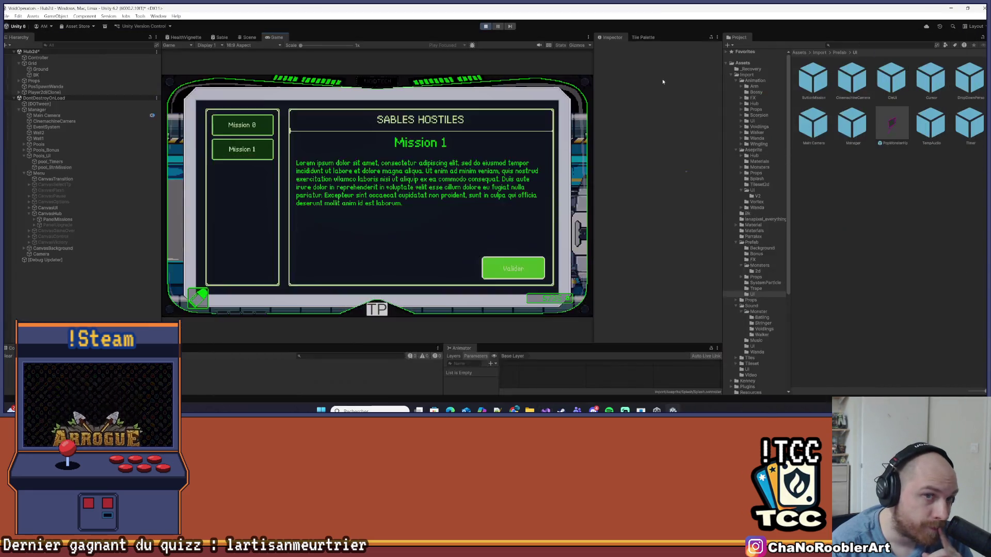
# - Stop Play Mode, save the Hub2d scene, and start the game again
pyautogui.click(486, 26)
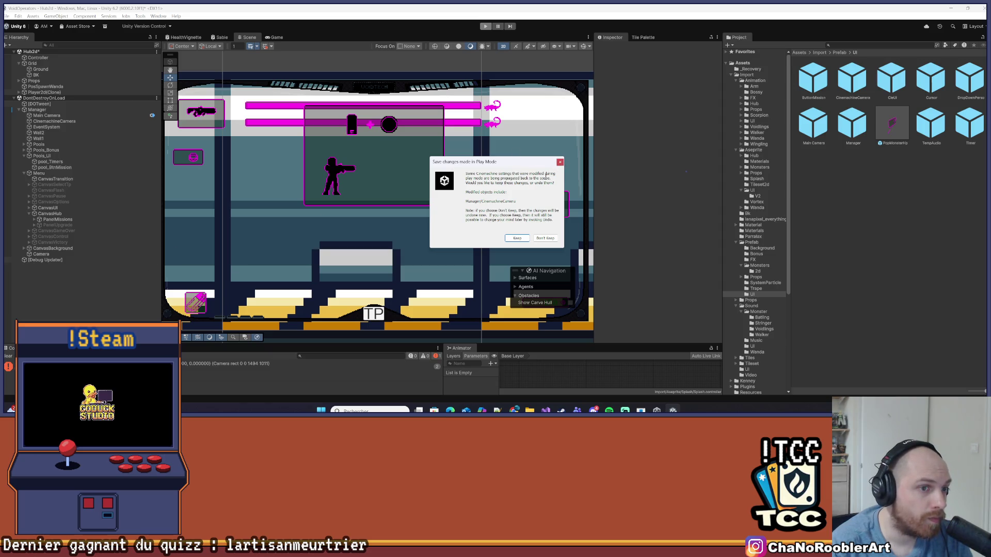
pyautogui.press('Return')
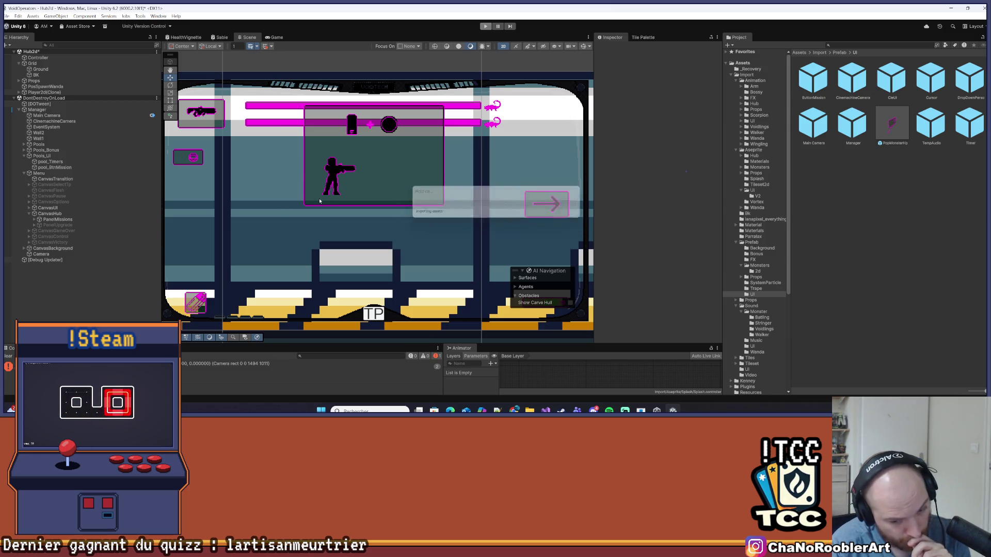
pyautogui.hotkey('ctrl', 's')
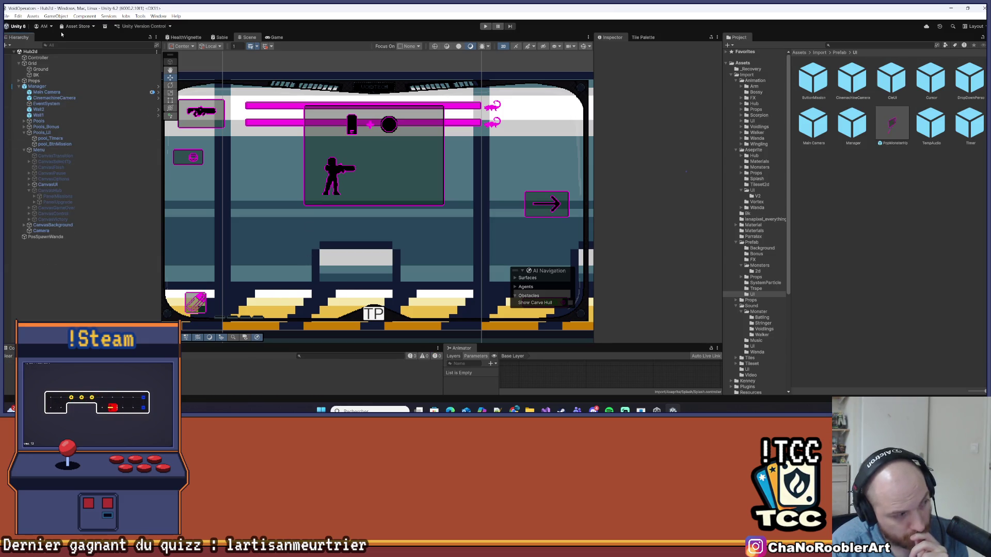
pyautogui.click(11, 27)
pyautogui.click(399, 36)
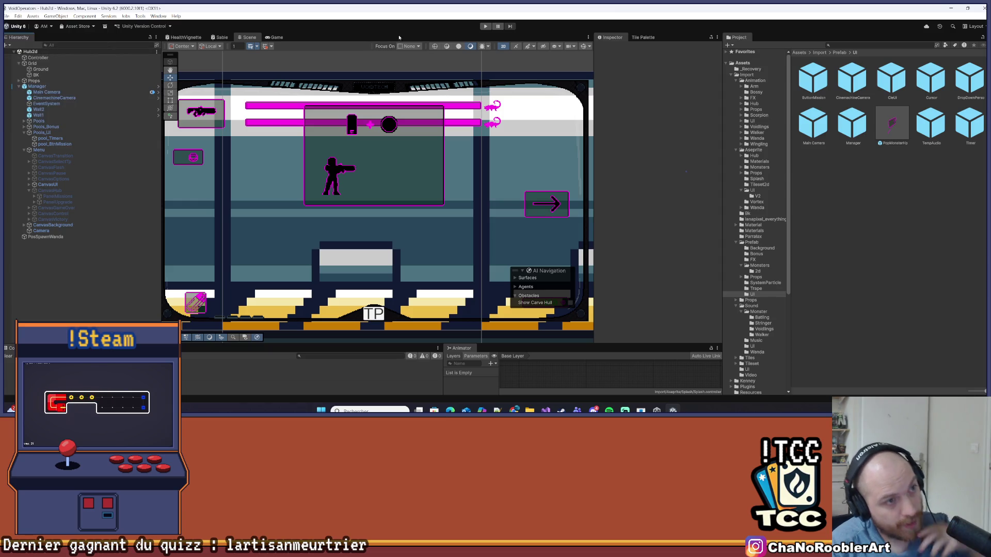
pyautogui.click(485, 26)
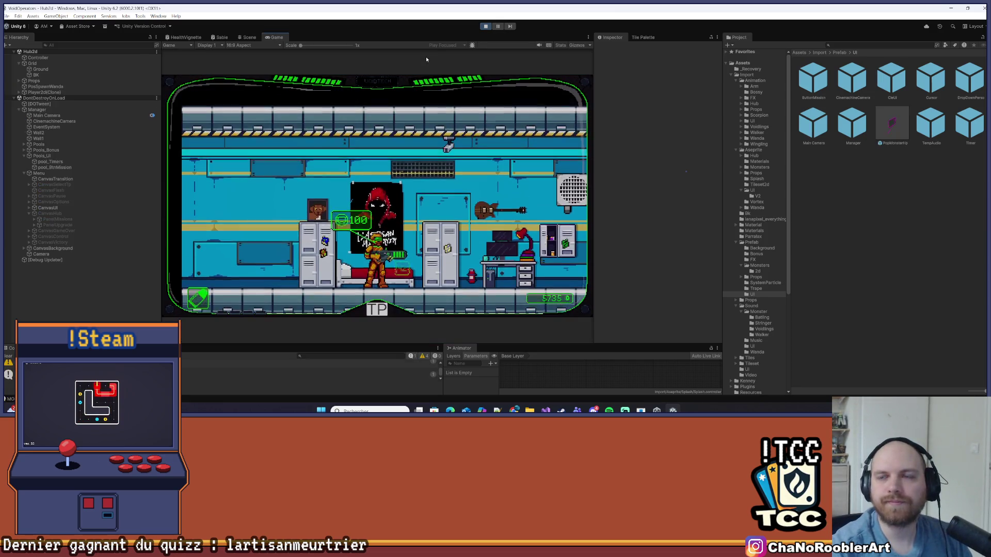
# - Walk the character right to the terminal, open the panel, and pick Mission 1
pyautogui.press('d')
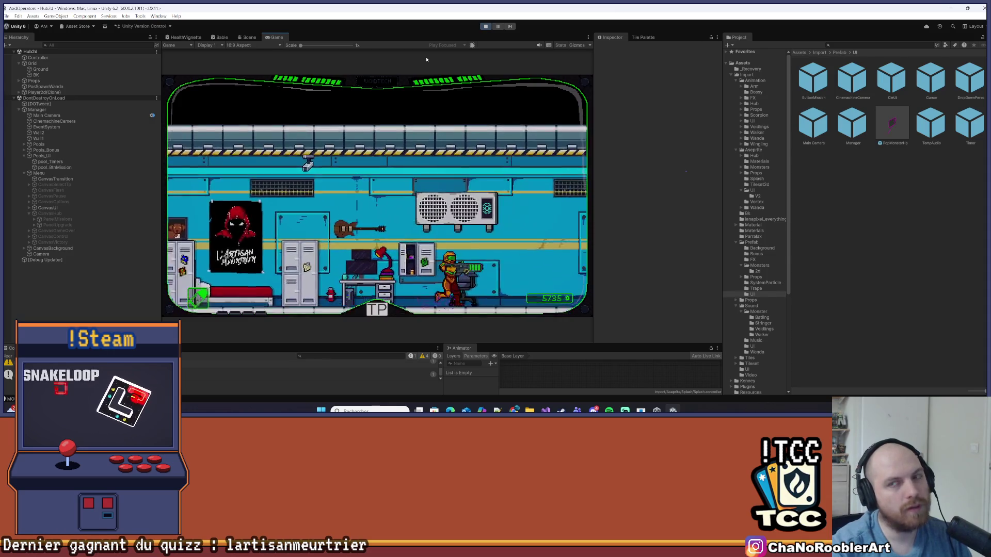
pyautogui.press('d')
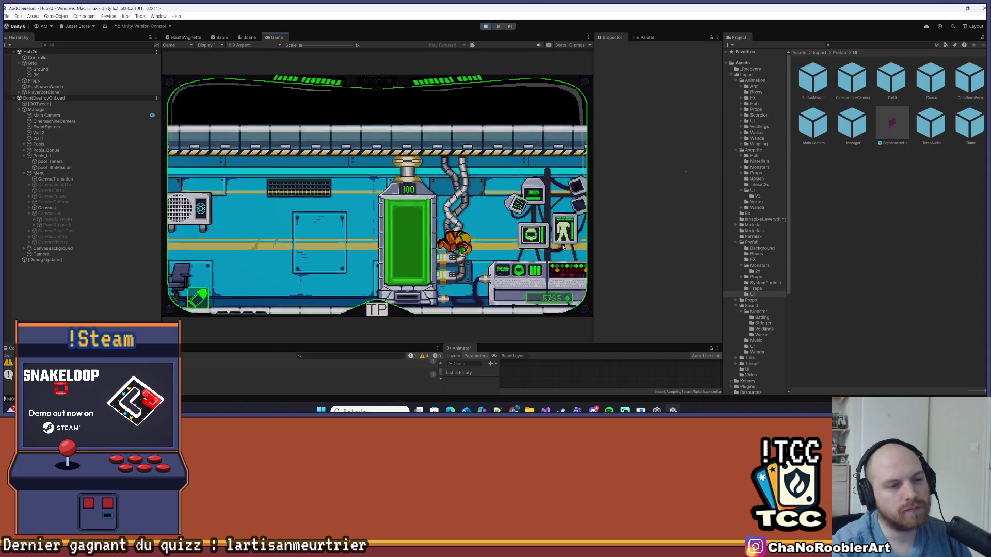
pyautogui.press('d')
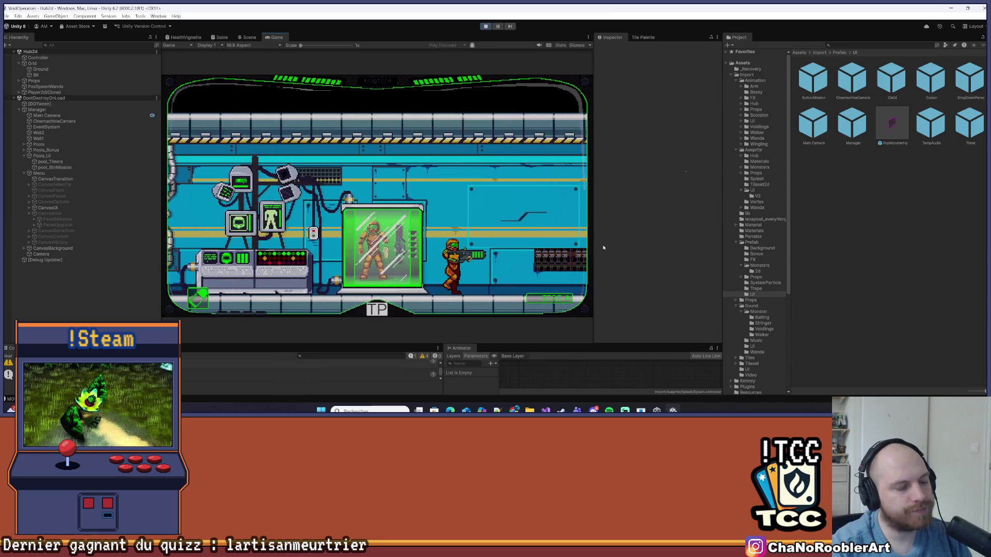
pyautogui.press('d')
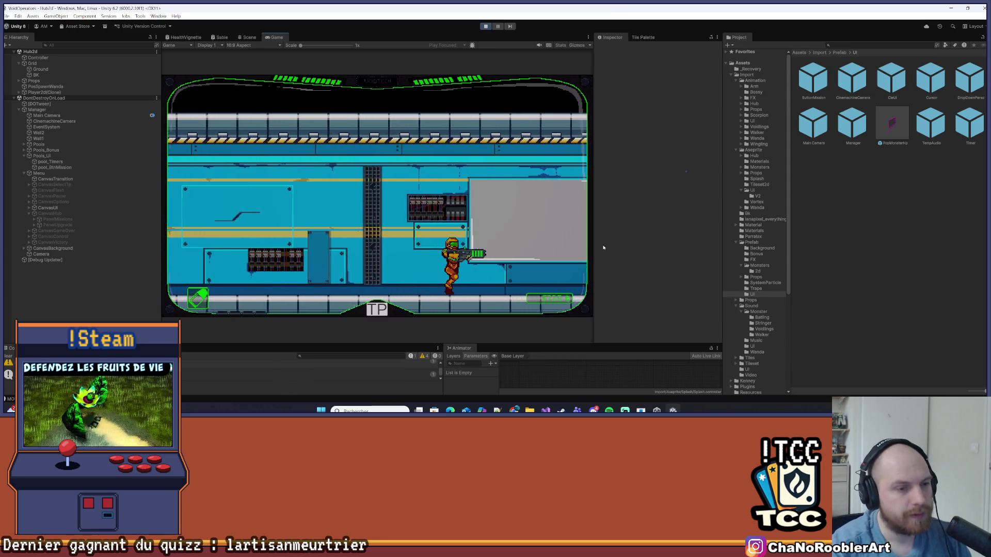
pyautogui.press('d')
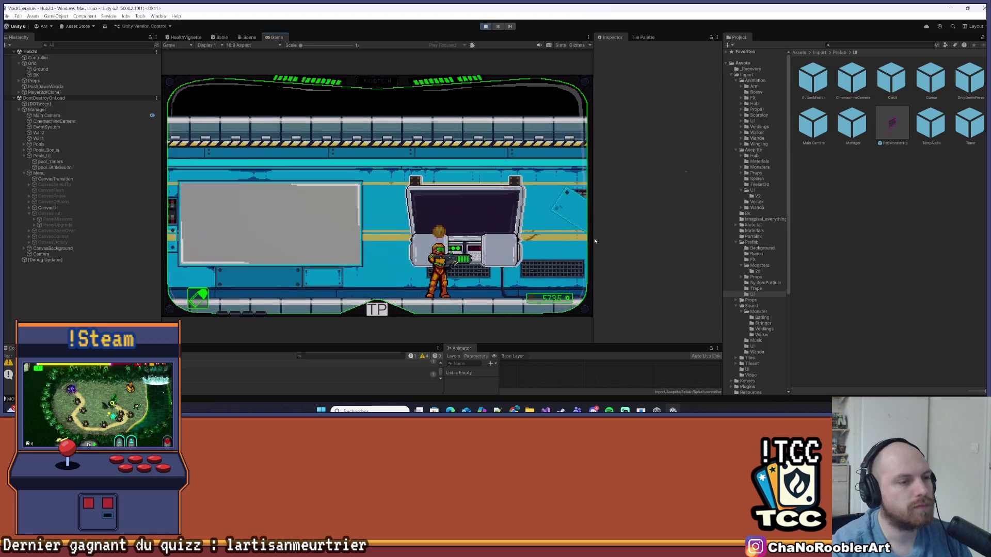
pyautogui.press('d')
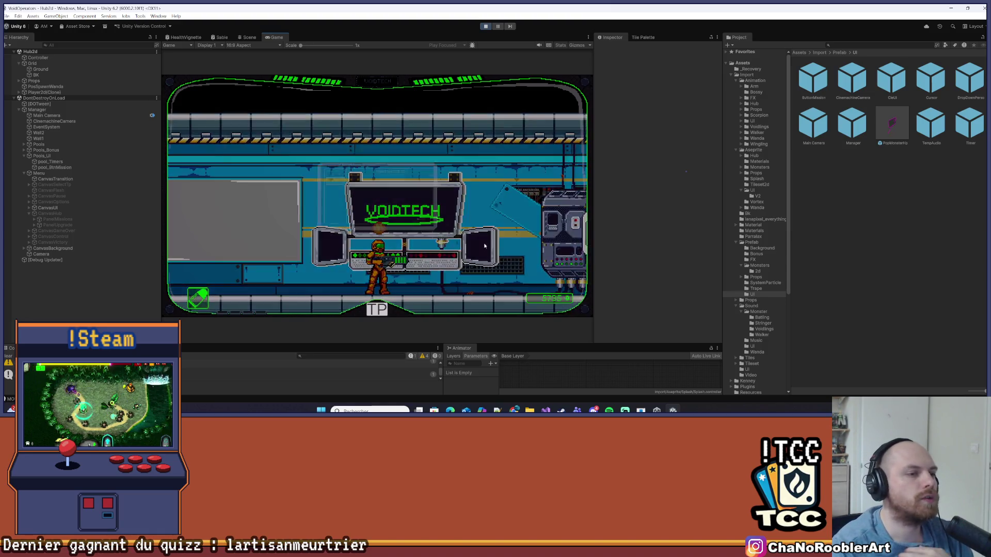
pyautogui.press('e')
pyautogui.click(253, 148)
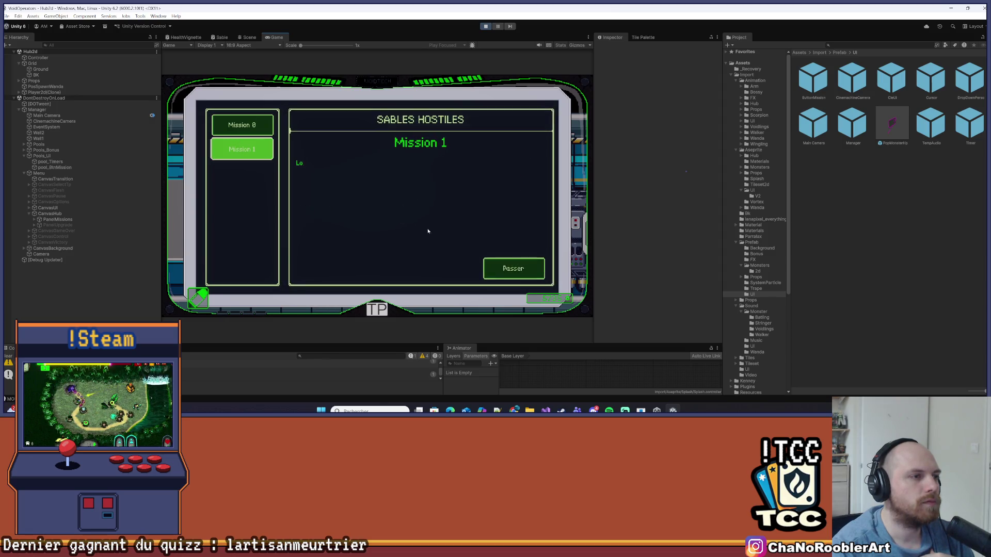
# - Skip the Mission 1 typing and reselect Mission 1 repeatedly to watch the wobble
pyautogui.click(496, 271)
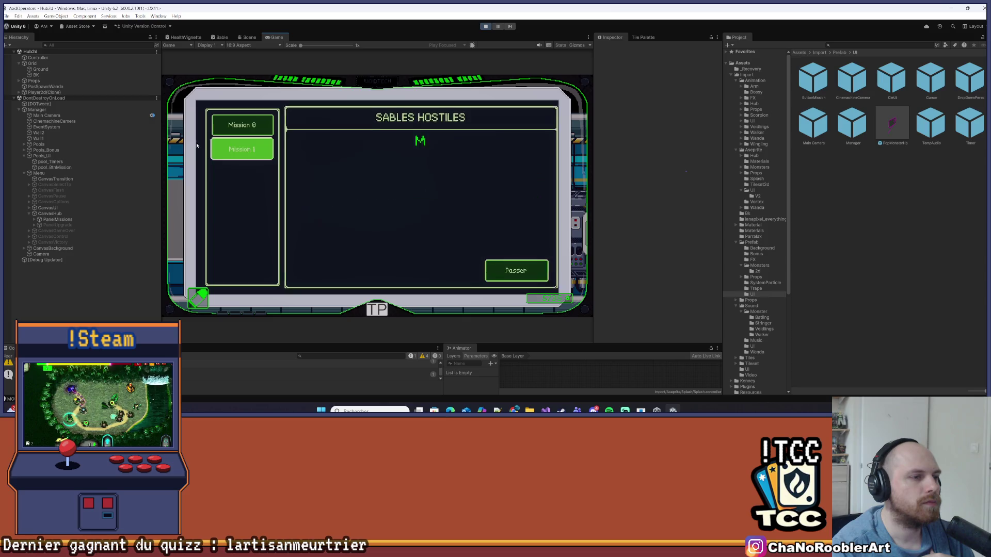
pyautogui.click(515, 272)
pyautogui.click(512, 279)
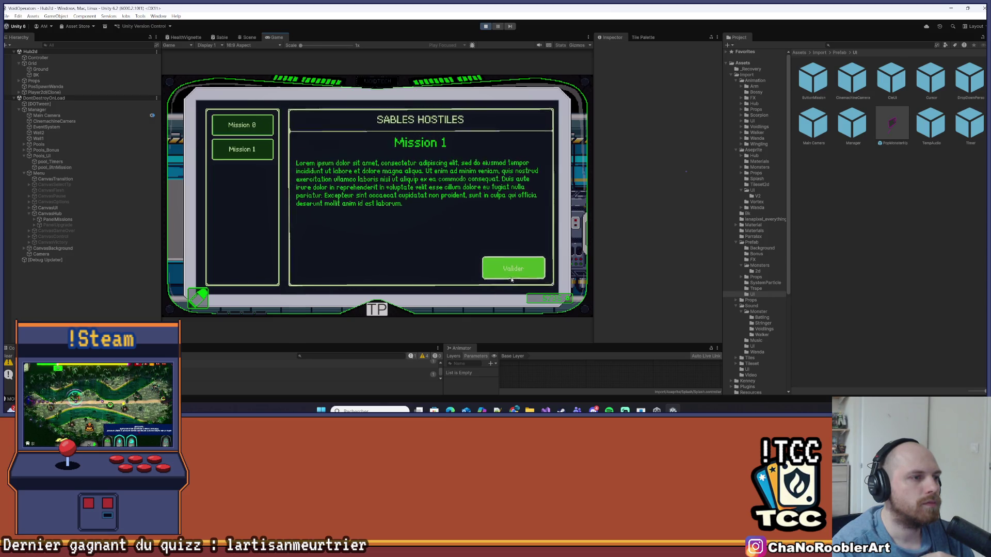
pyautogui.click(251, 156)
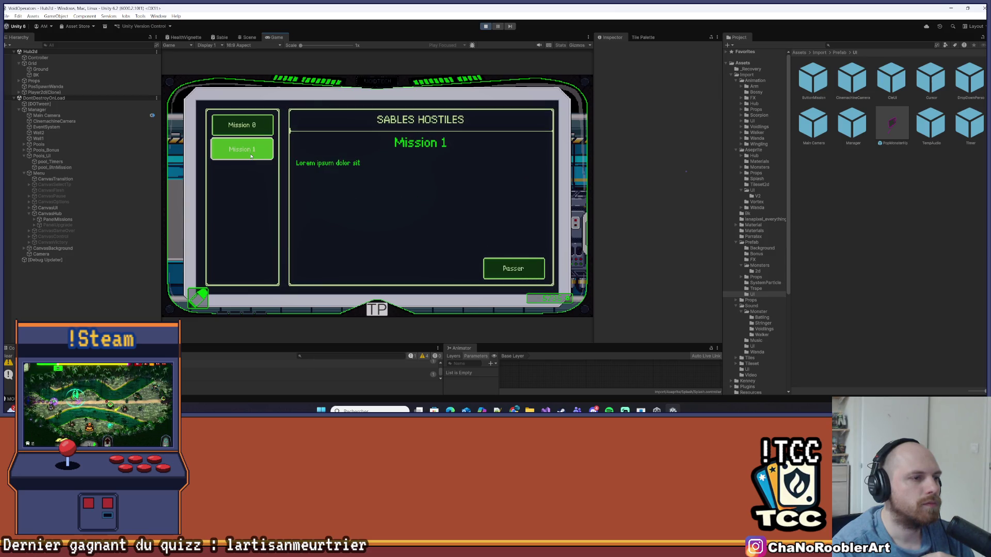
pyautogui.click(251, 157)
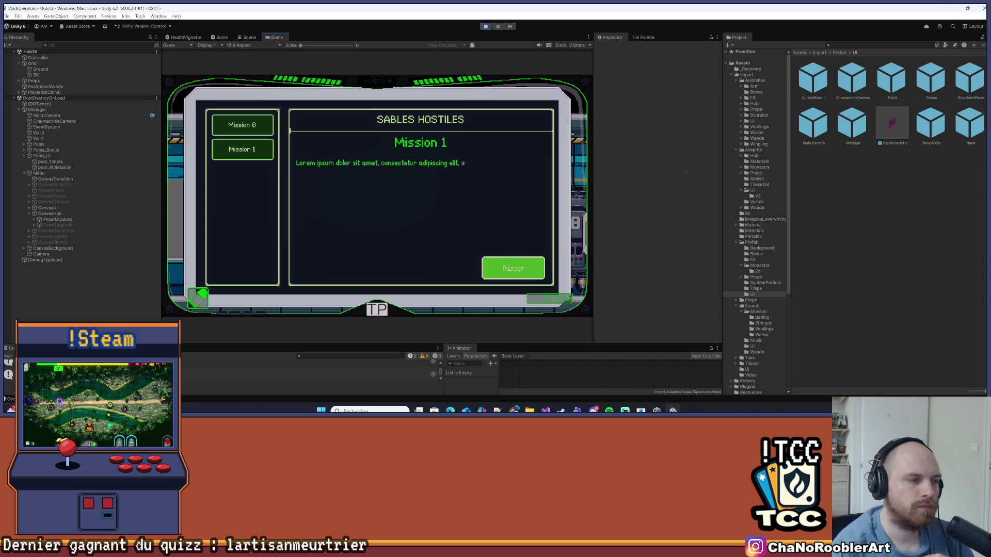
pyautogui.click(242, 149)
pyautogui.click(513, 269)
pyautogui.click(242, 149)
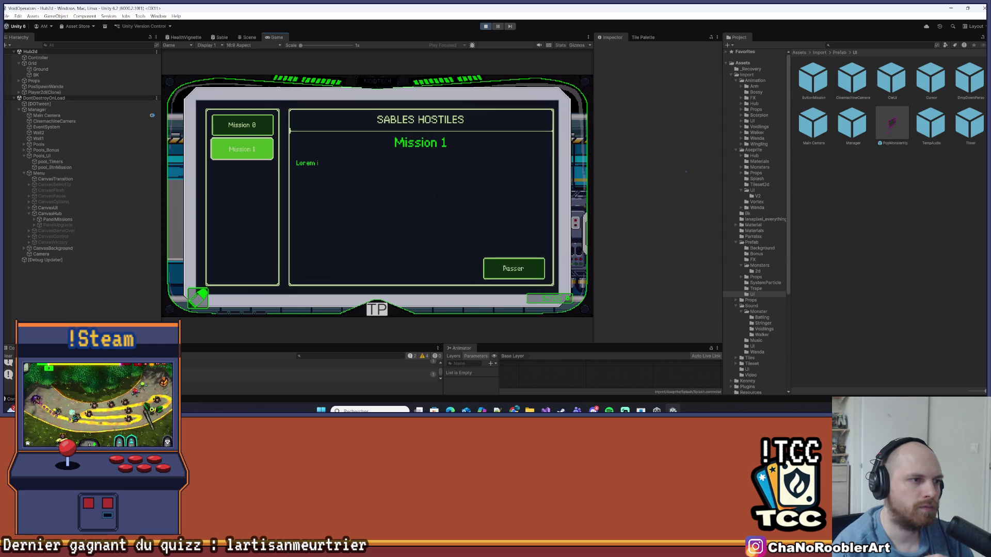
# - Skip and replay the Mission 1 briefing a few more times, then close the panel with Escape
pyautogui.click(513, 268)
pyautogui.click(242, 149)
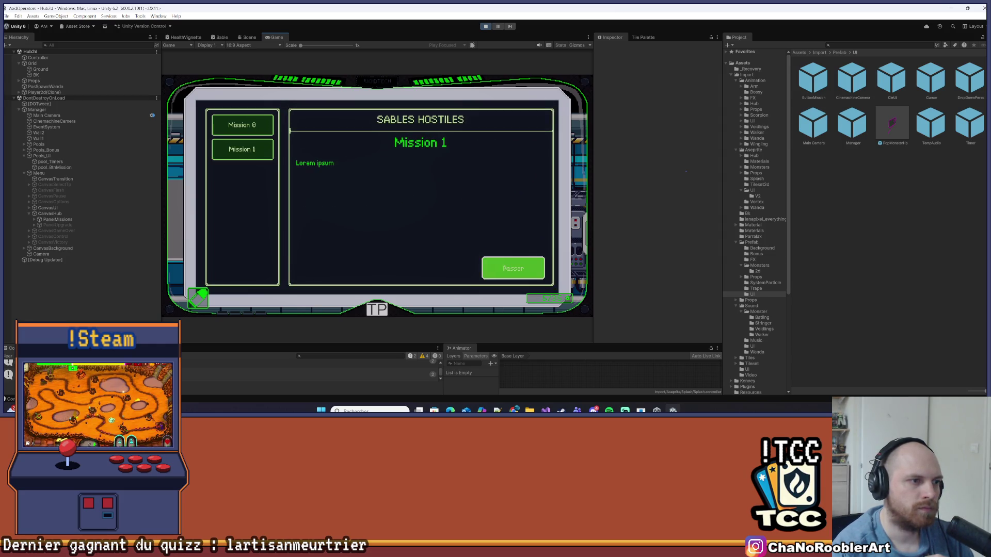
pyautogui.click(513, 268)
pyautogui.click(242, 149)
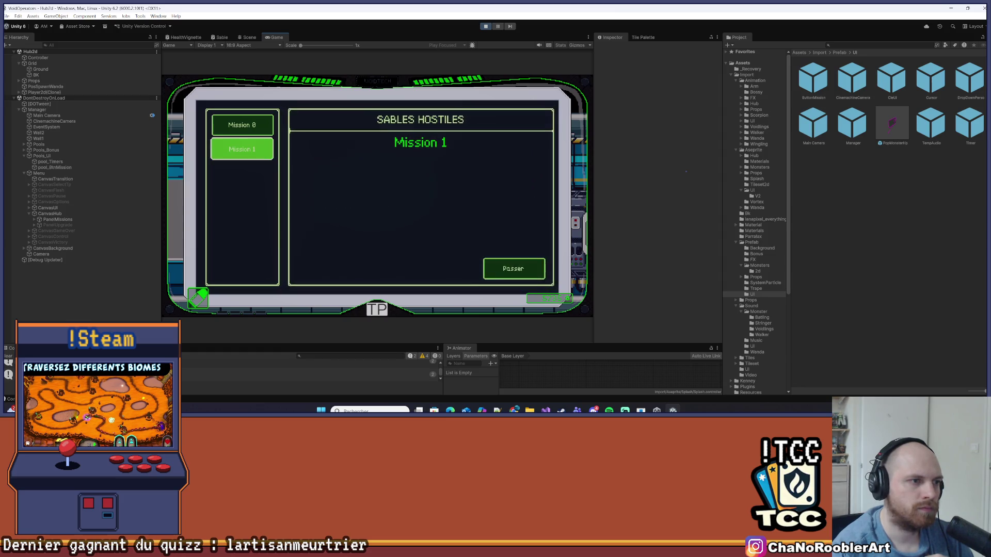
pyautogui.click(513, 268)
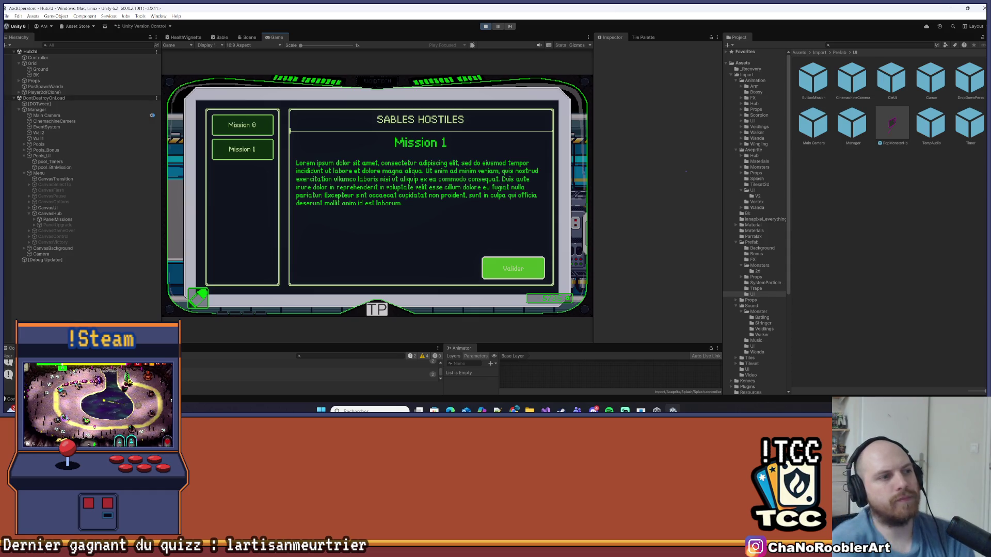
pyautogui.press('Escape')
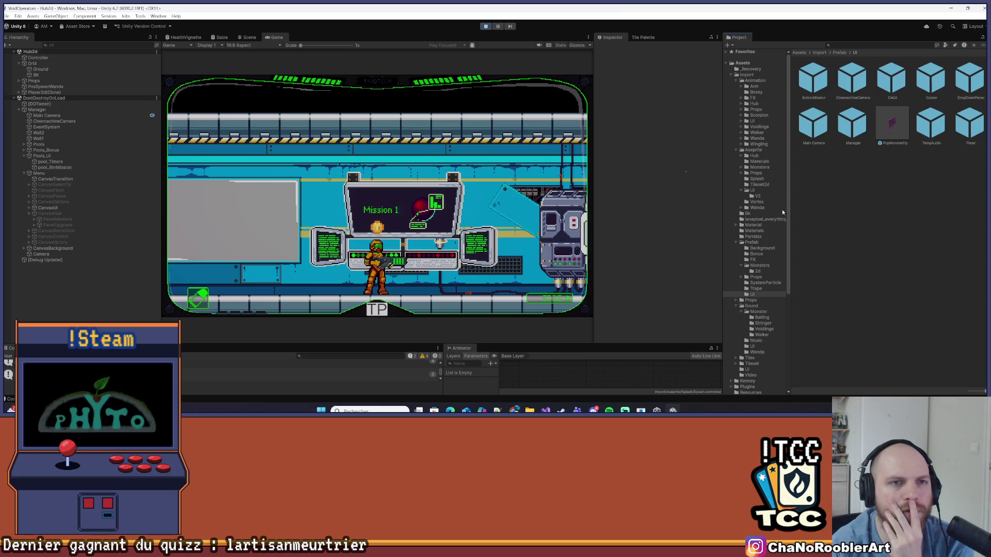
# - Open Assets/Import, look through its UI sprite folder, then go back up to Import
pyautogui.click(820, 52)
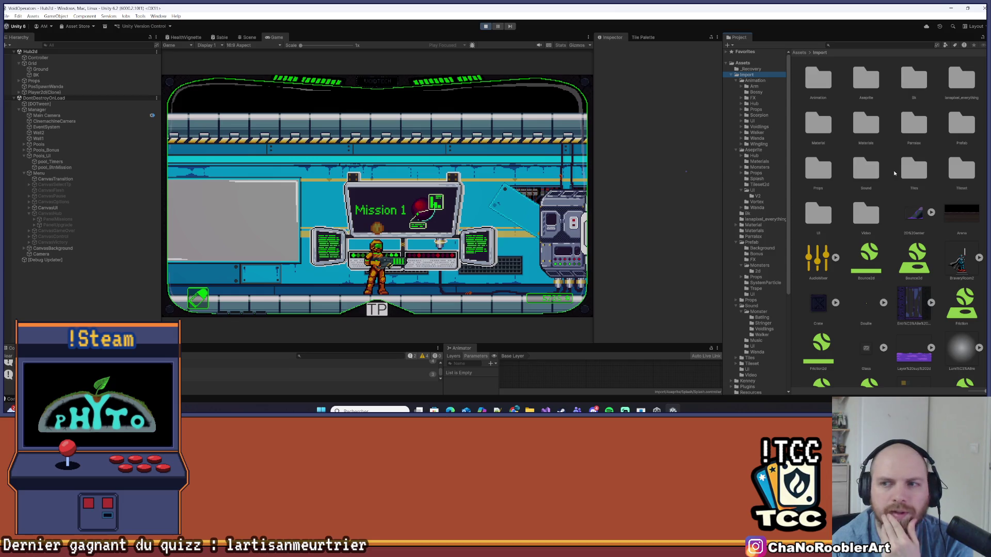
pyautogui.scroll(-4, 879, 271)
pyautogui.scroll(4, 896, 282)
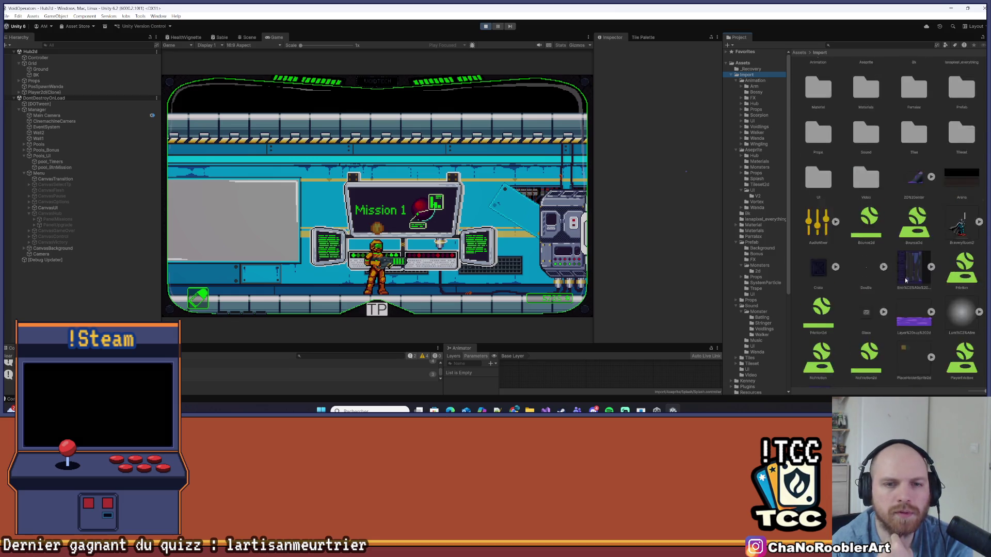
pyautogui.doubleClick(824, 213)
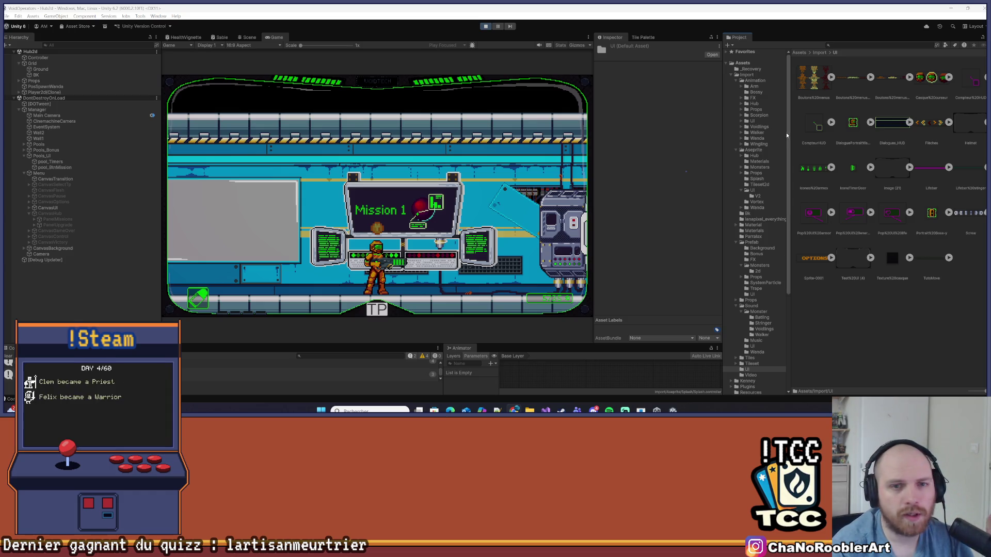
pyautogui.press('BackSpace')
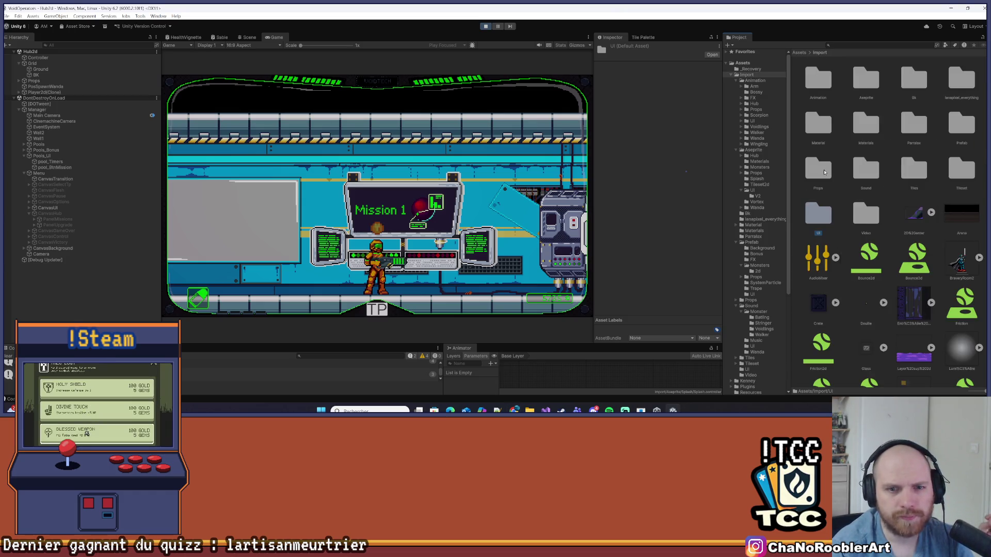
pyautogui.scroll(2, 888, 260)
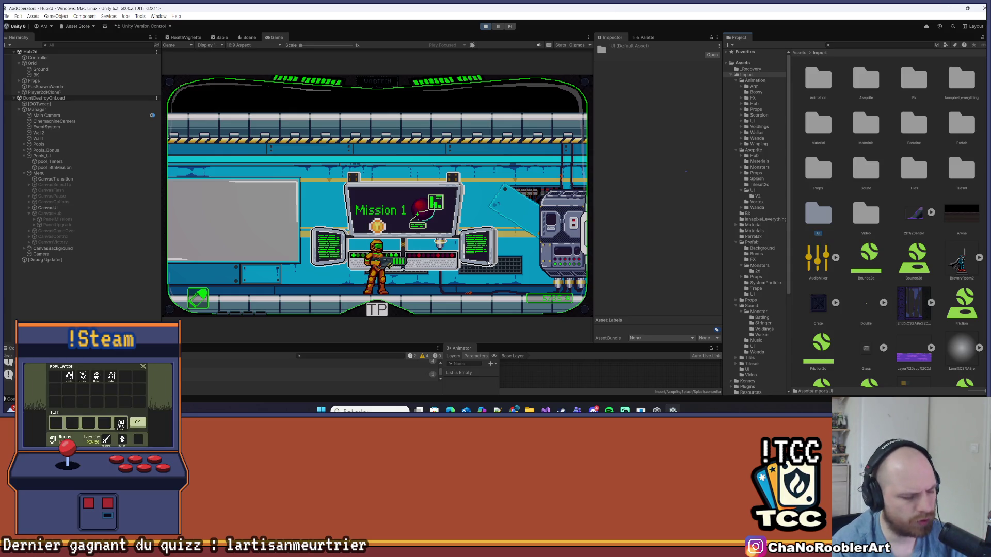
# - Reopen the mission panel, skip and validate Mission 1, then restart its text twice
pyautogui.press('e')
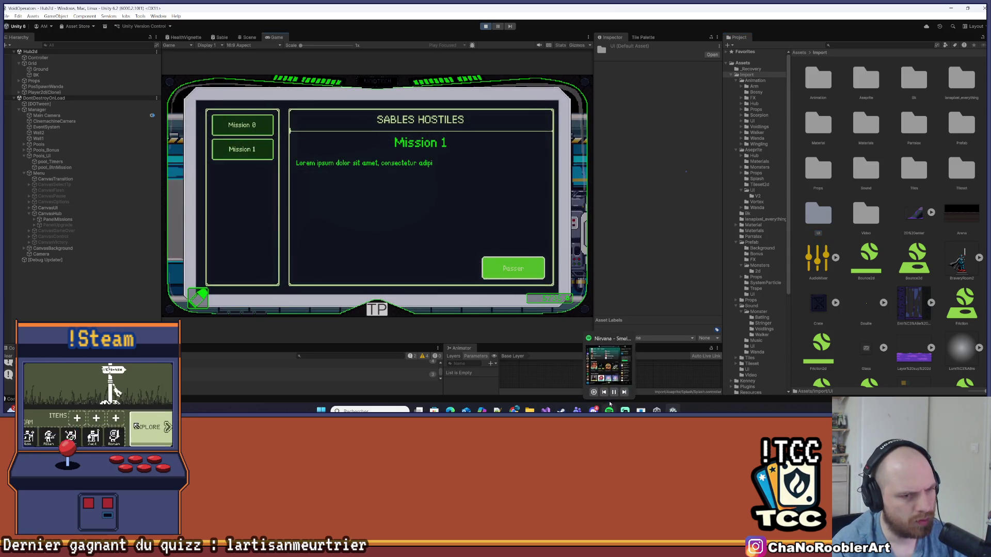
pyautogui.click(514, 266)
pyautogui.click(514, 263)
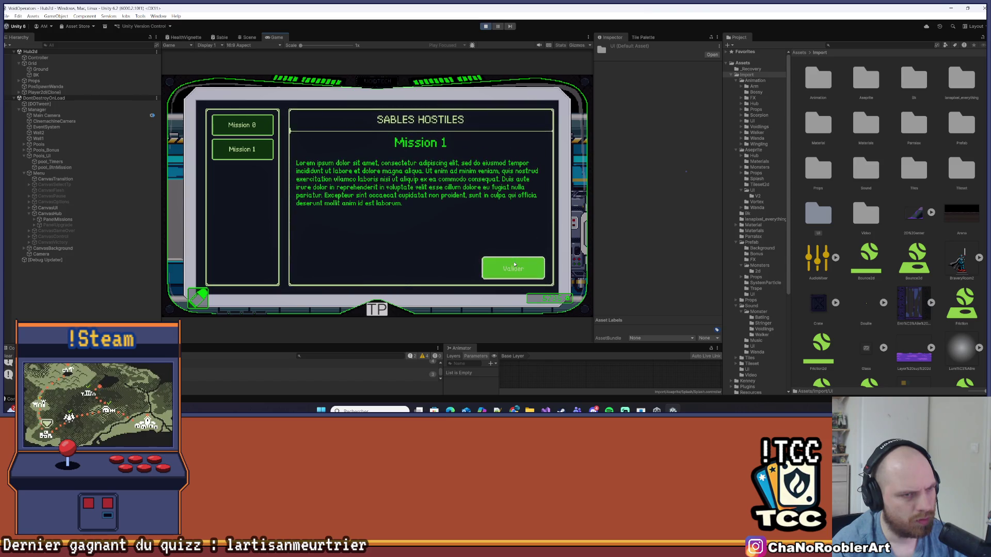
pyautogui.press('e')
pyautogui.click(513, 268)
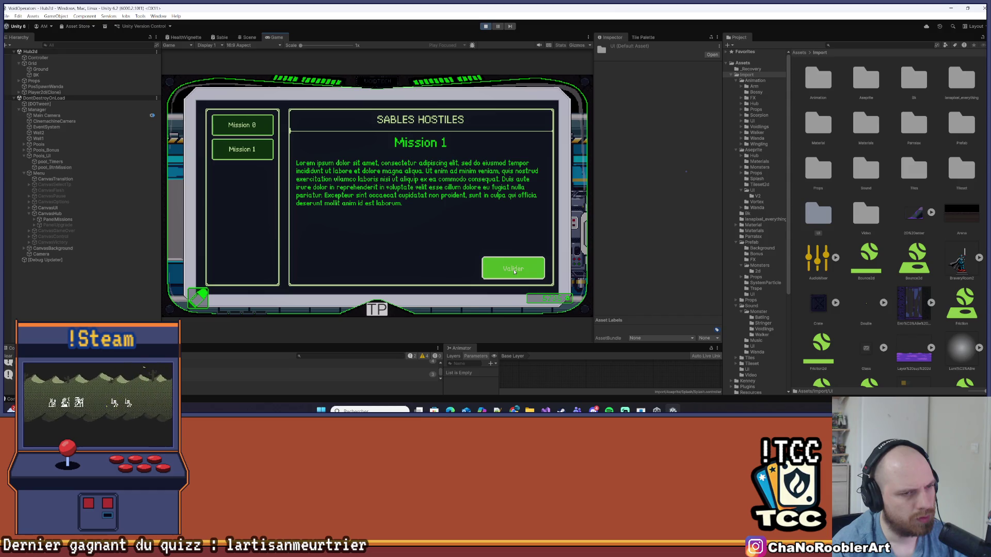
pyautogui.click(487, 271)
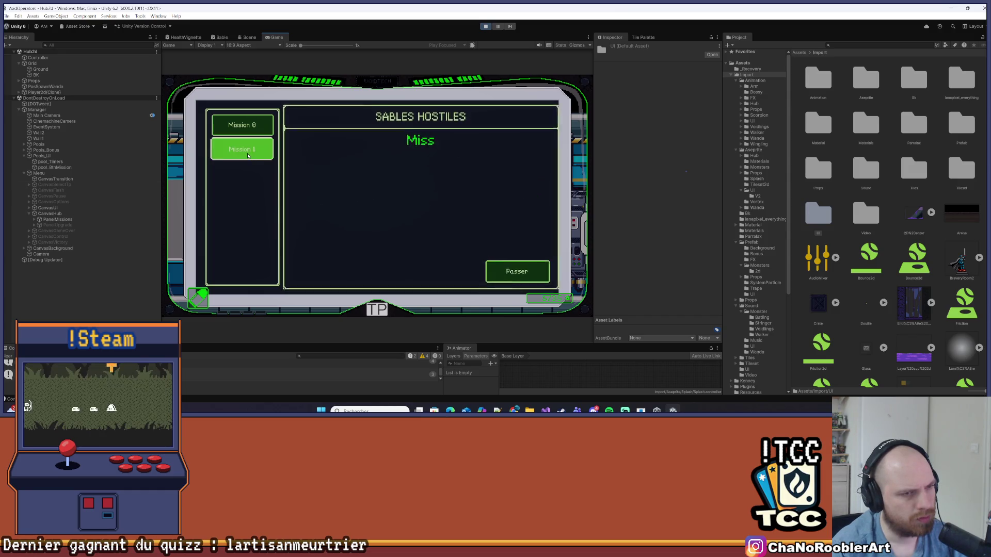
pyautogui.click(486, 273)
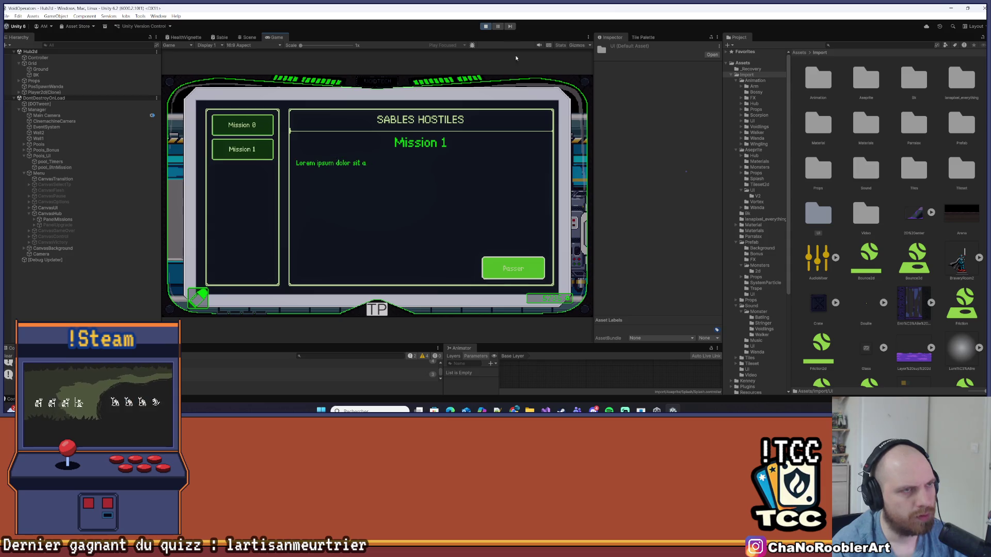
pyautogui.hotkey('alt', 'Tab')
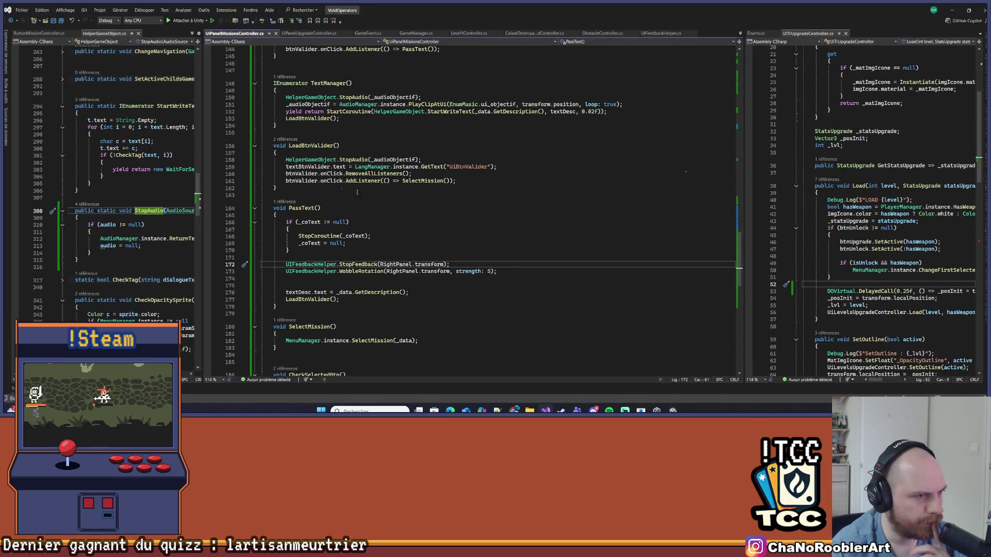
# - Widen the left pane and review DisplayMission and LoadBtnValider in UIPanelMissionsController.cs
pyautogui.moveTo(202, 161)
pyautogui.mouseDown()
pyautogui.moveTo(454, 175)
pyautogui.moveTo(254, 184)
pyautogui.mouseUp()
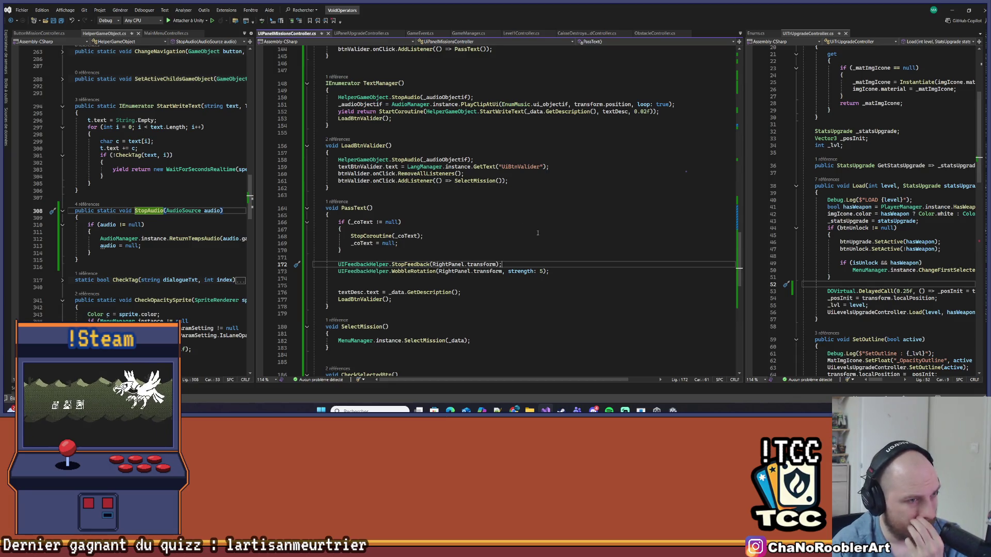
pyautogui.scroll(20, 545, 256)
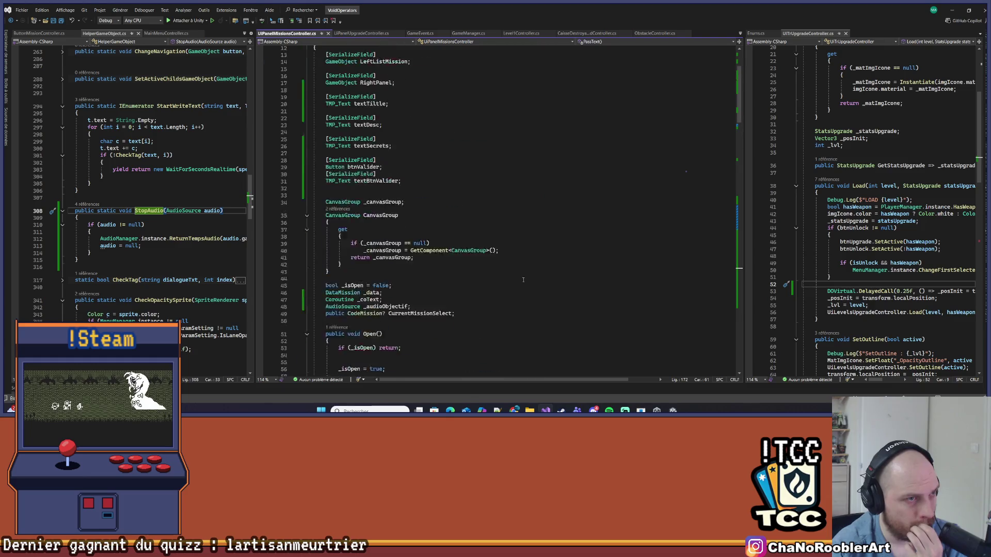
pyautogui.scroll(-20, 520, 270)
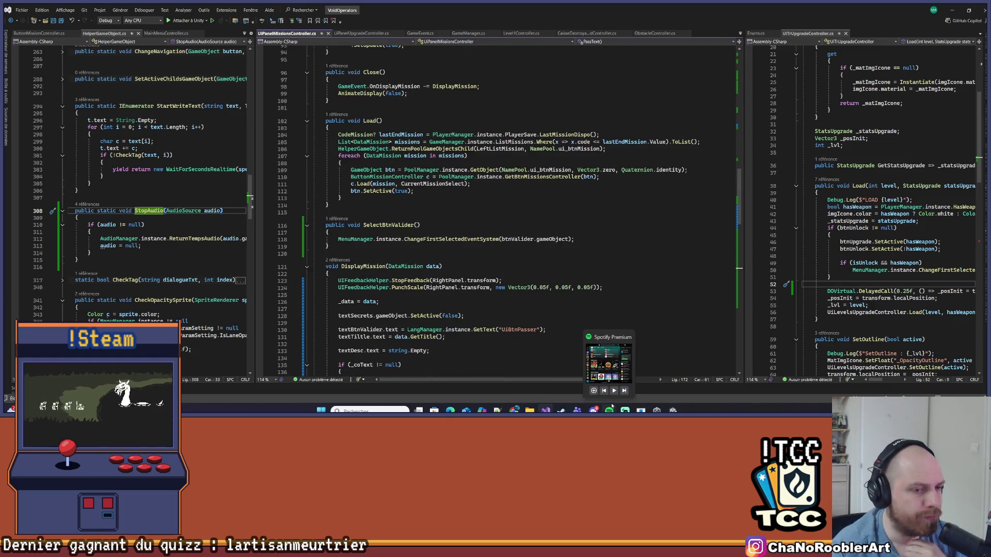
pyautogui.click(539, 267)
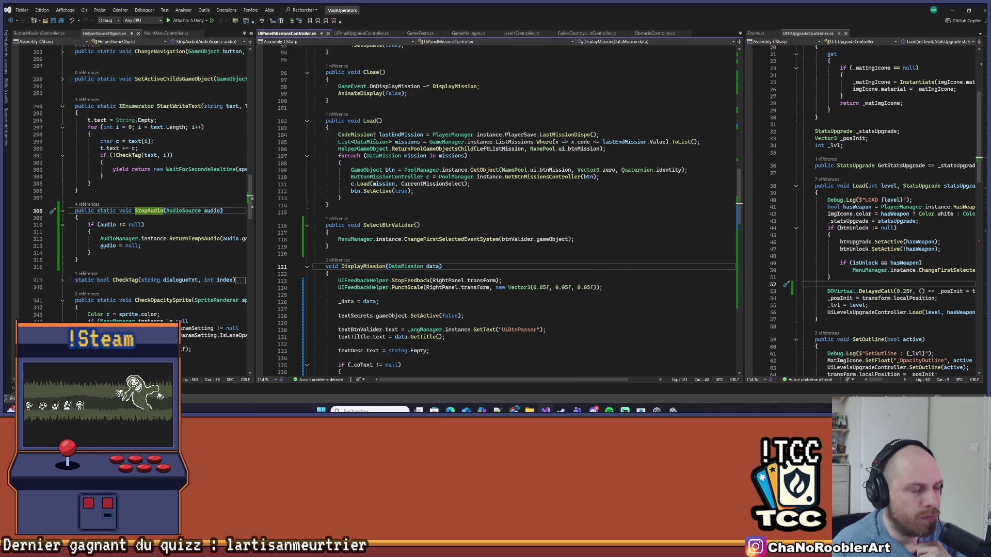
pyautogui.scroll(-5, 479, 289)
pyautogui.scroll(-13, 479, 289)
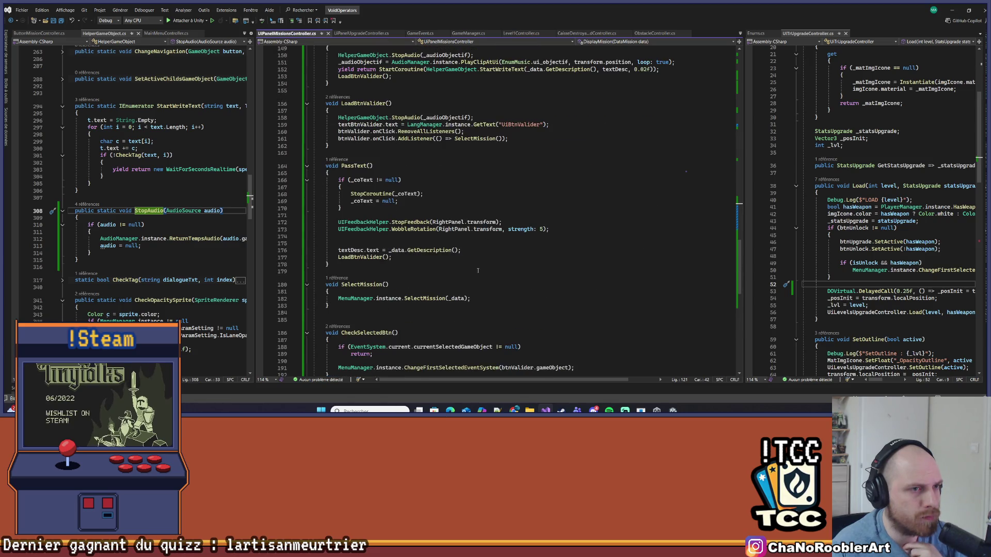
pyautogui.click(351, 257)
pyautogui.scroll(3, 431, 176)
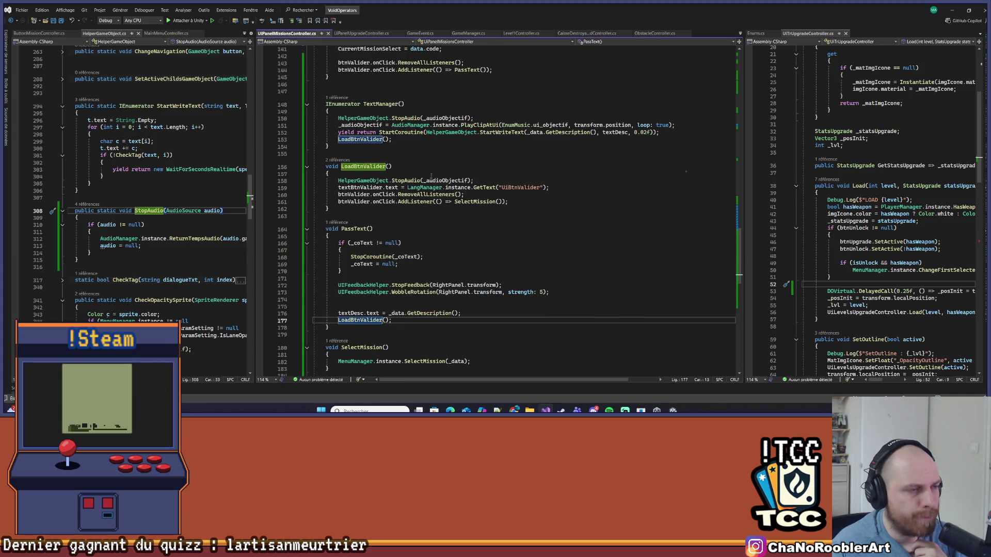
pyautogui.scroll(20, 431, 177)
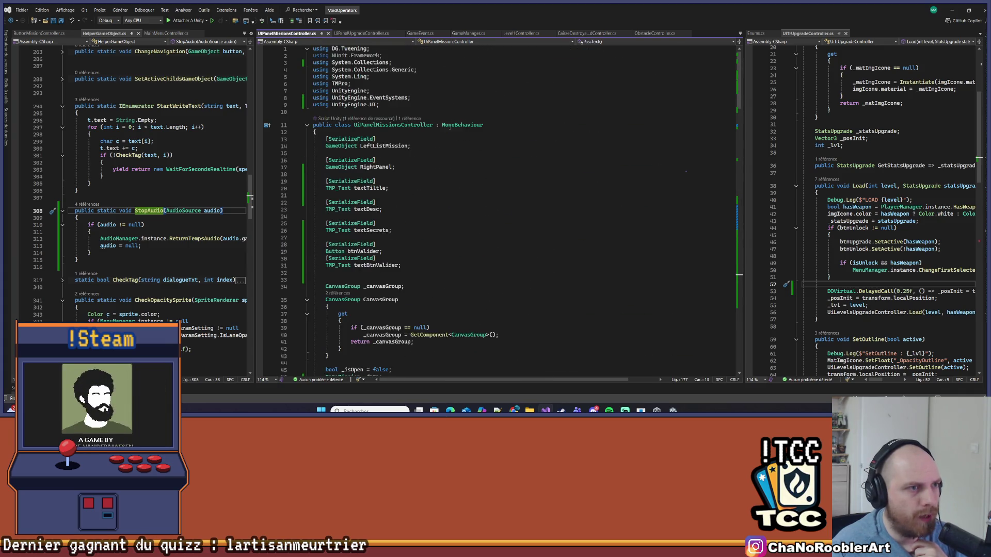
pyautogui.scroll(-10, 409, 238)
pyautogui.scroll(8, 409, 238)
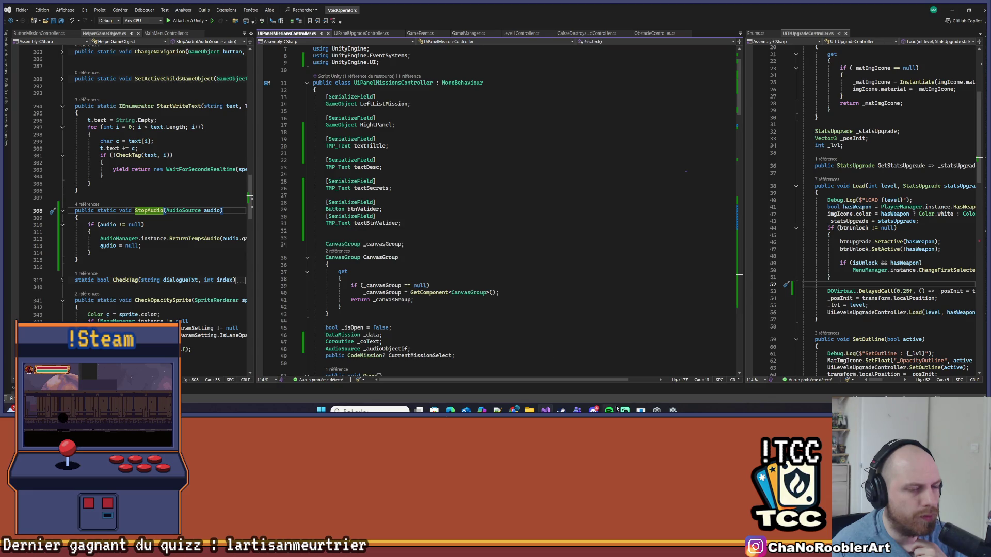
pyautogui.hotkey('alt', 'Tab')
# - Expand PanelMissions > Bottom > Btn in the Hierarchy and select its Button object
pyautogui.click(32, 219)
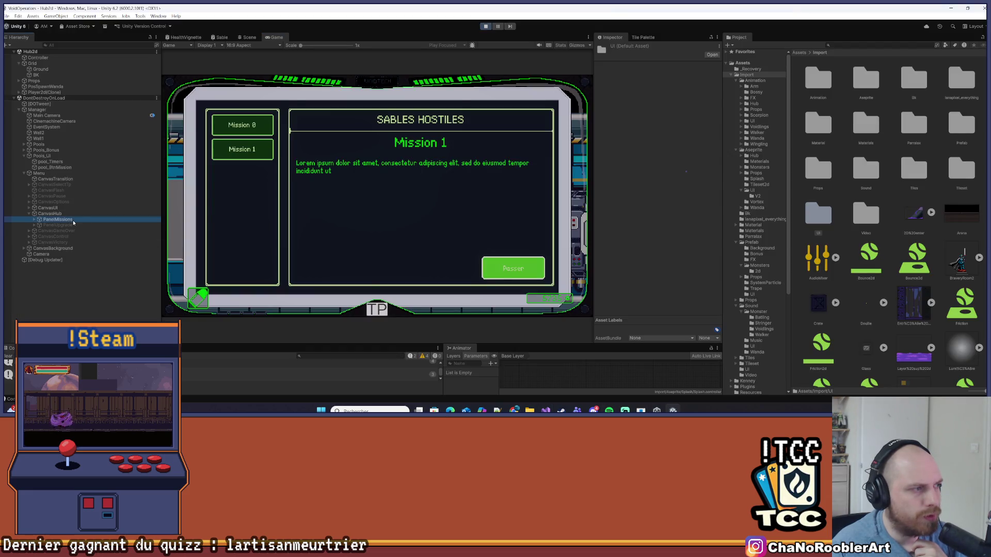
pyautogui.click(33, 220)
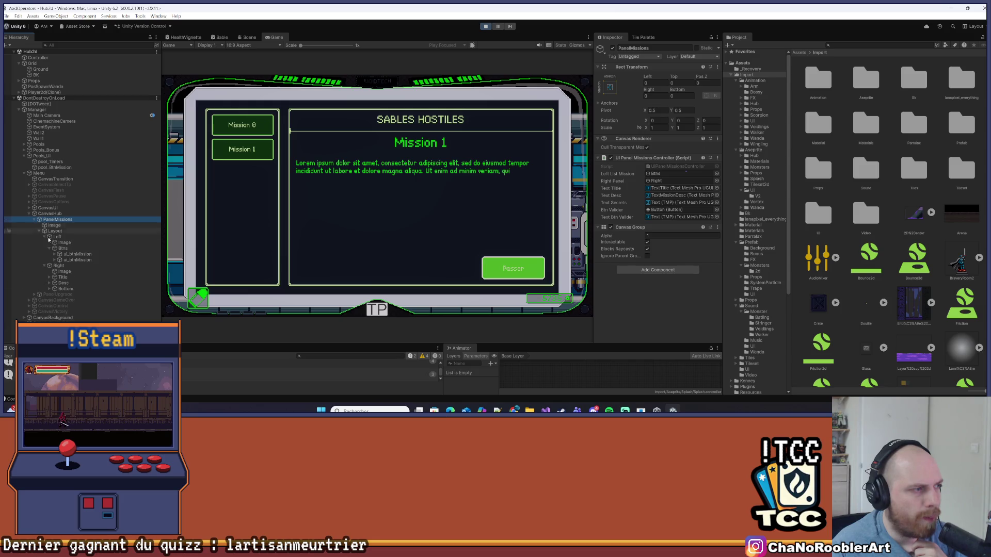
pyautogui.click(48, 289)
pyautogui.click(49, 288)
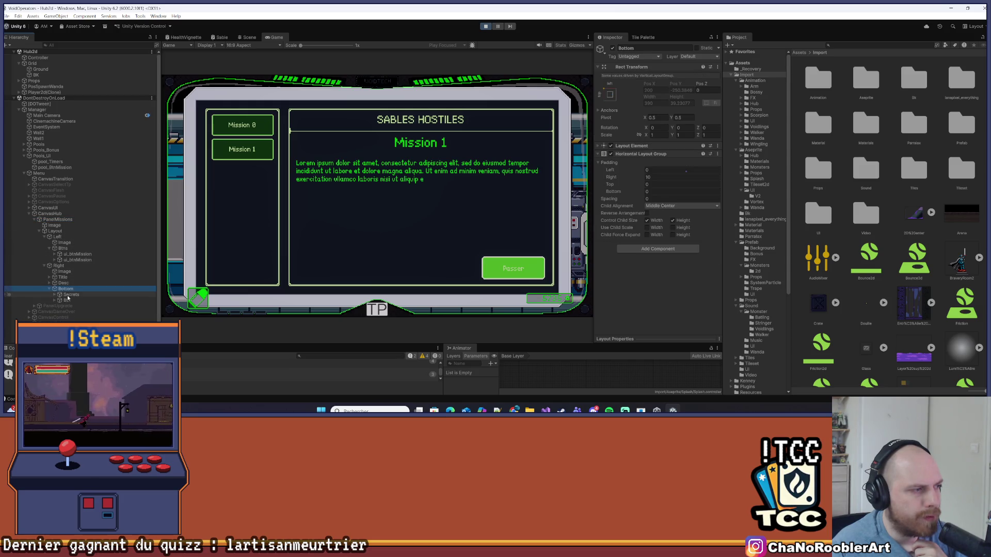
pyautogui.click(66, 299)
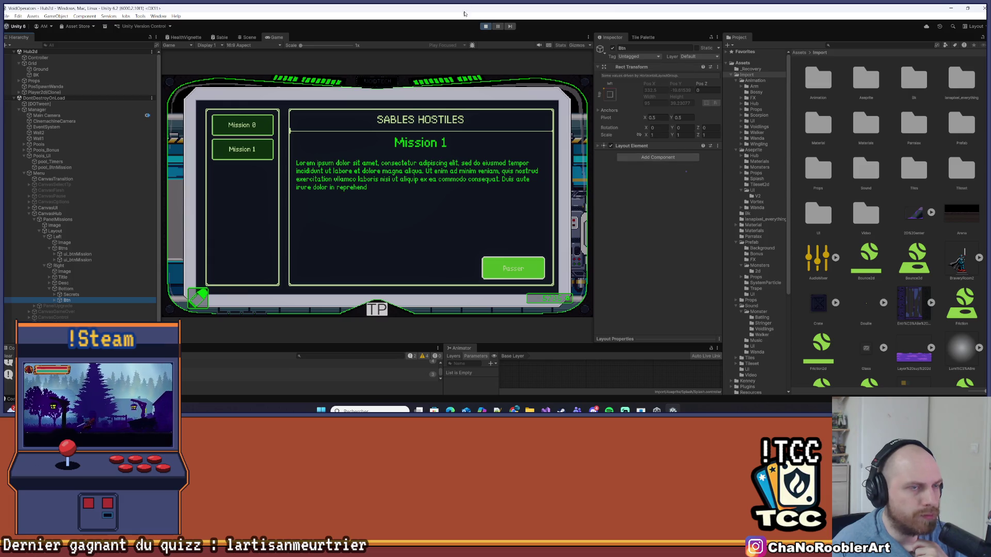
pyautogui.click(54, 300)
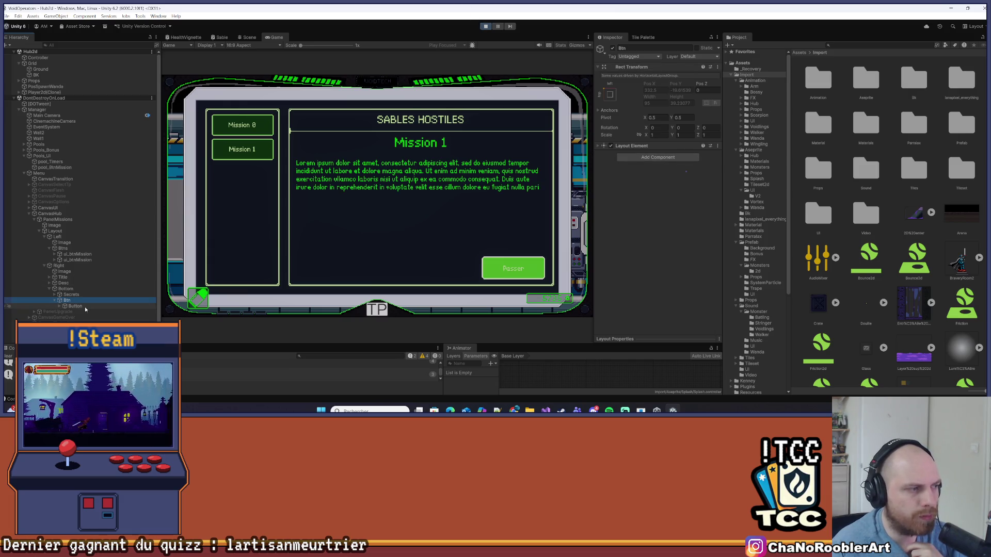
pyautogui.click(75, 306)
# - Check the sound choices on the Button's Button Controller component
pyautogui.scroll(-3, 666, 258)
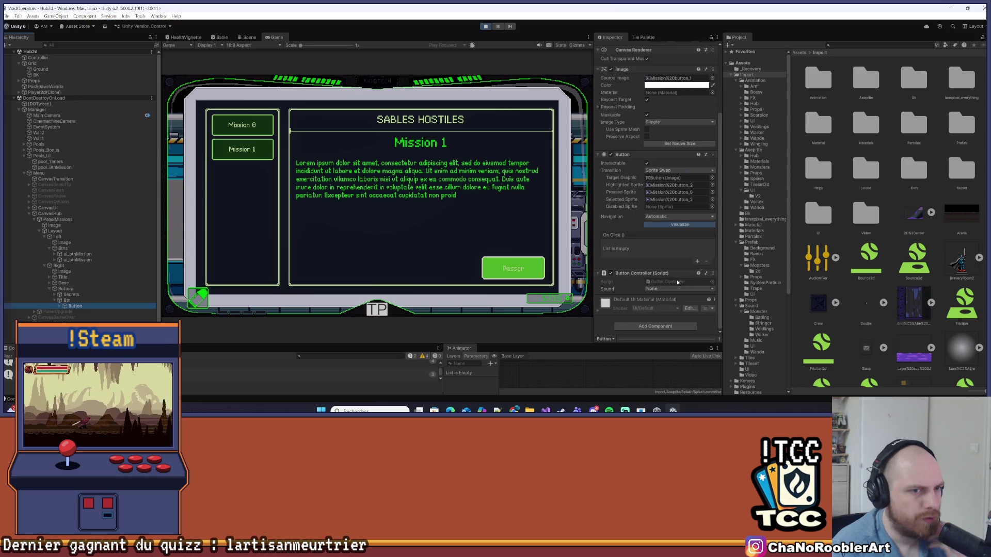
pyautogui.click(678, 289)
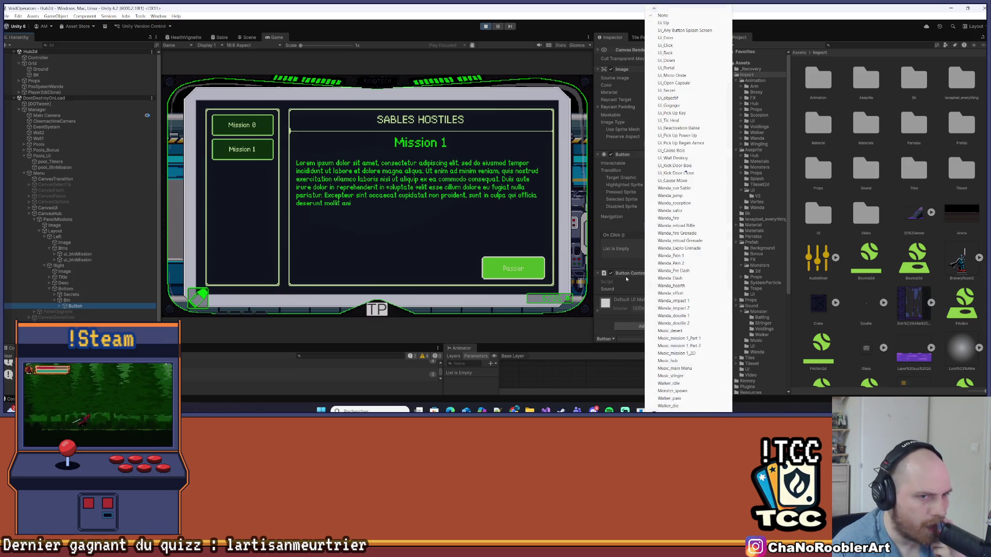
pyautogui.click(622, 274)
pyautogui.click(622, 291)
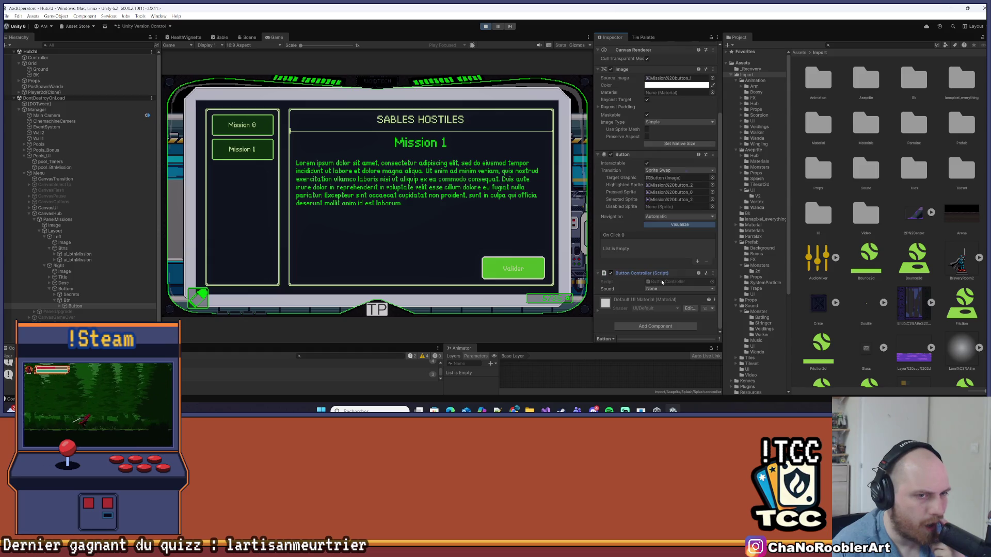
# - Open the ButtonController script, review its sound field declaration, and return to Unity
pyautogui.click(676, 282)
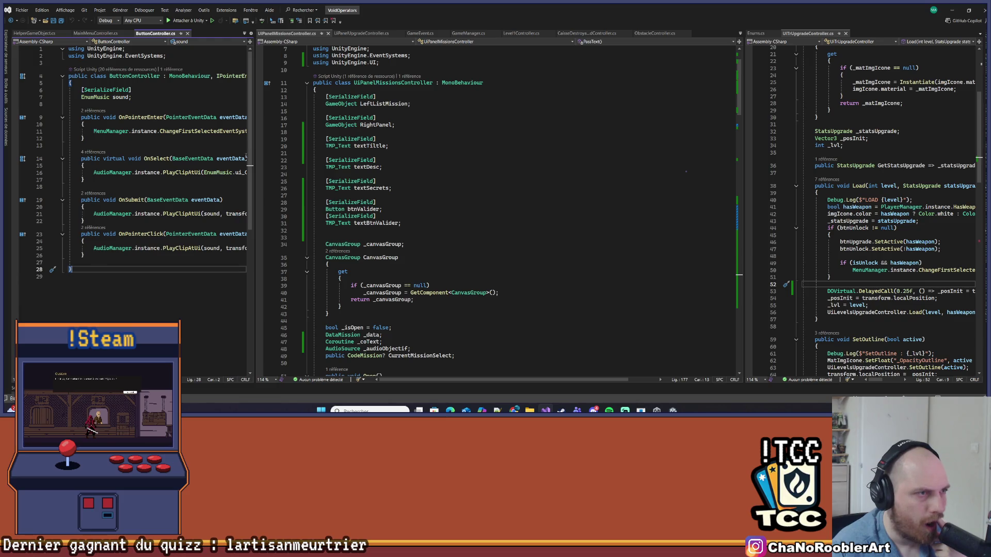
pyautogui.moveTo(254, 146); pyautogui.dragTo(370, 146)
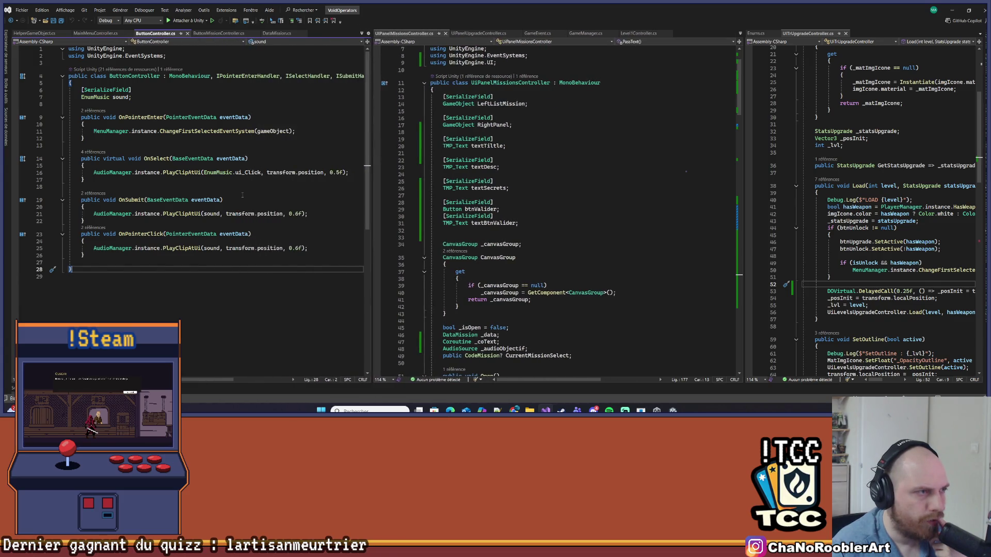
pyautogui.click(211, 213)
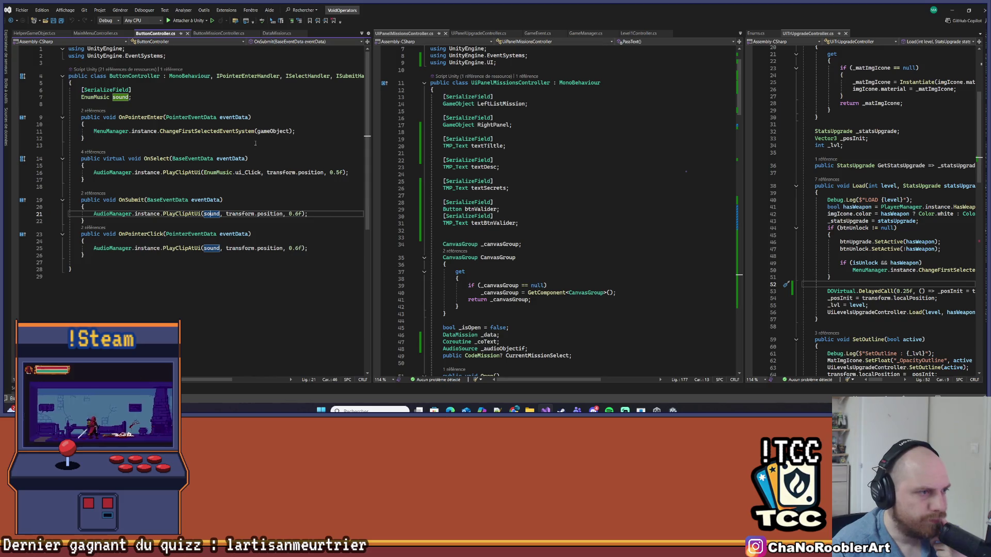
pyautogui.click(951, 10)
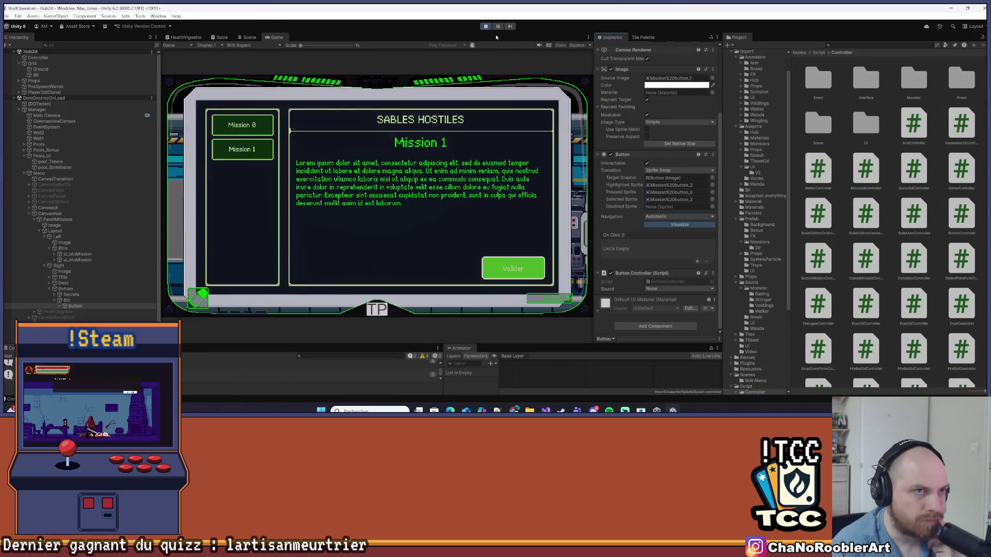
# - Stop the running game and dismiss the play-mode changes prompt
pyautogui.hotkey('ctrl', 'p')
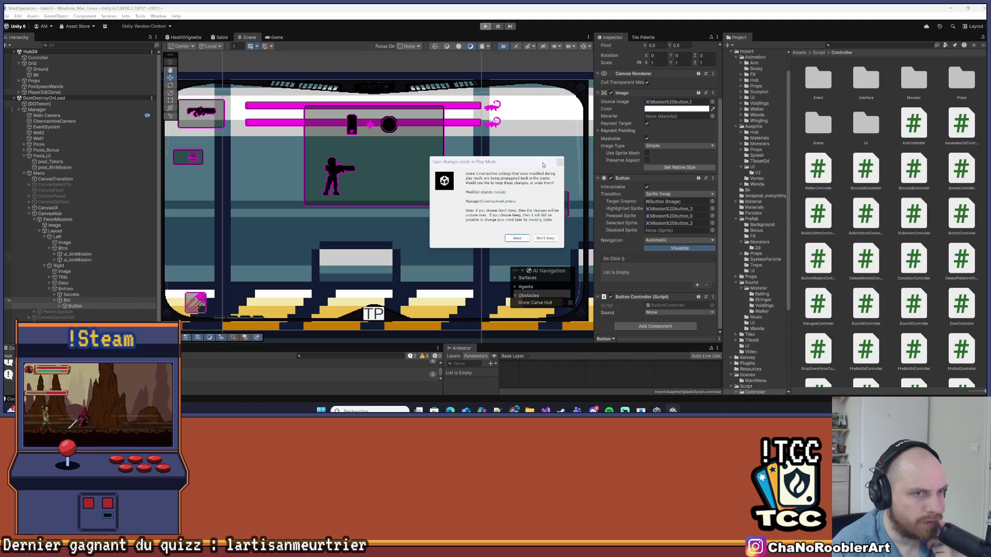
pyautogui.click(560, 162)
pyautogui.click(65, 273)
# - Set the mission button's Button Controller sound to Ui_Click
pyautogui.click(75, 277)
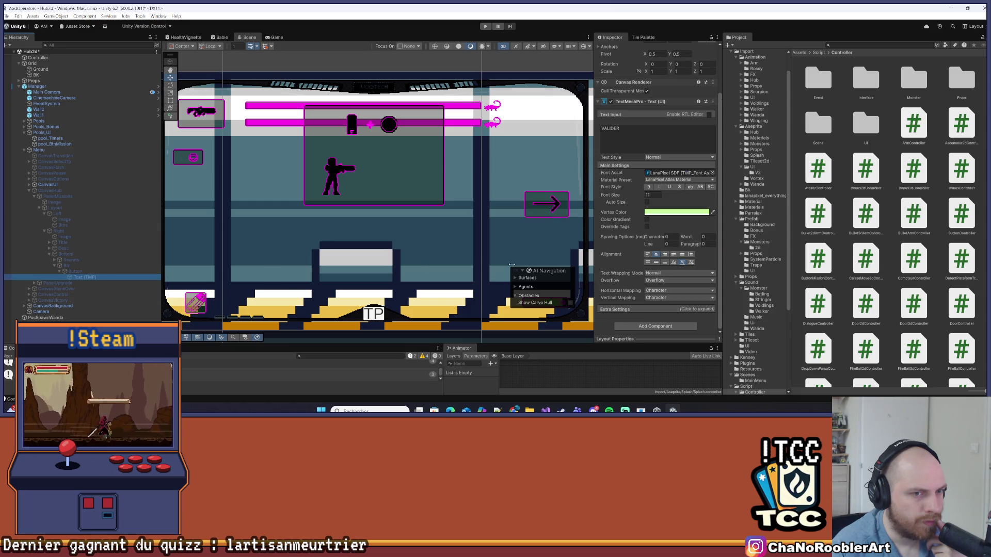
pyautogui.click(75, 271)
pyautogui.click(656, 313)
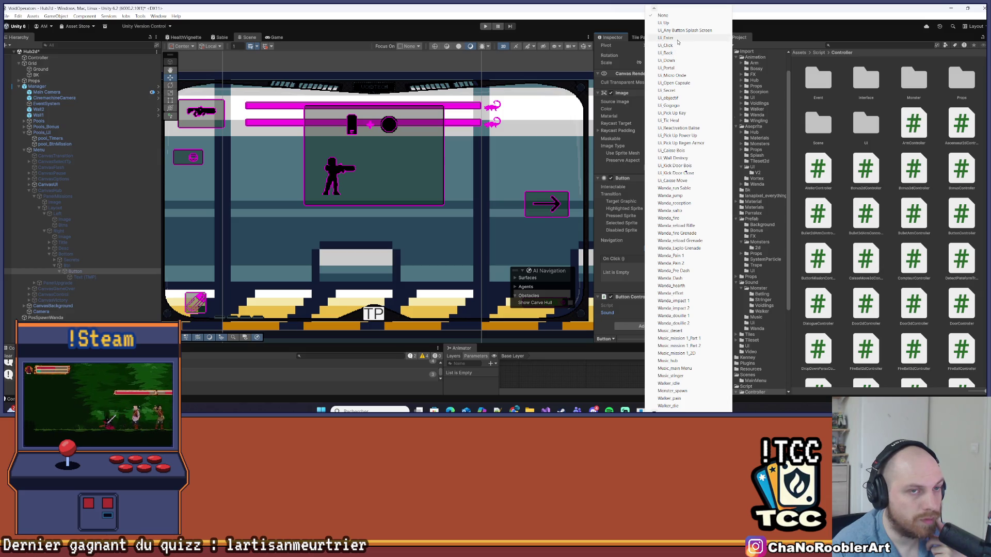
pyautogui.click(682, 46)
pyautogui.click(668, 310)
pyautogui.scroll(-3, 664, 409)
pyautogui.click(613, 333)
# - Save the scene via File > Save and start Play mode
pyautogui.click(7, 16)
pyautogui.click(26, 49)
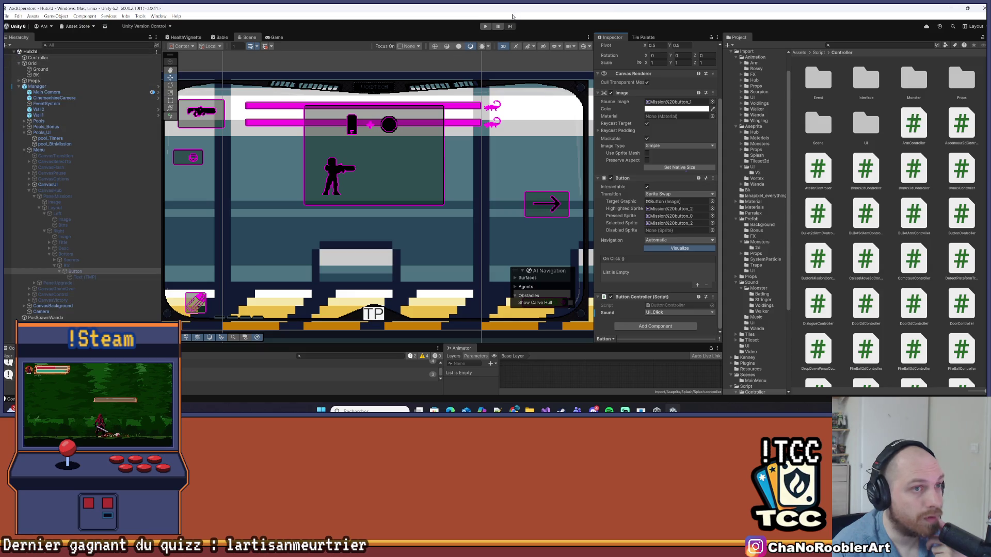
pyautogui.click(486, 26)
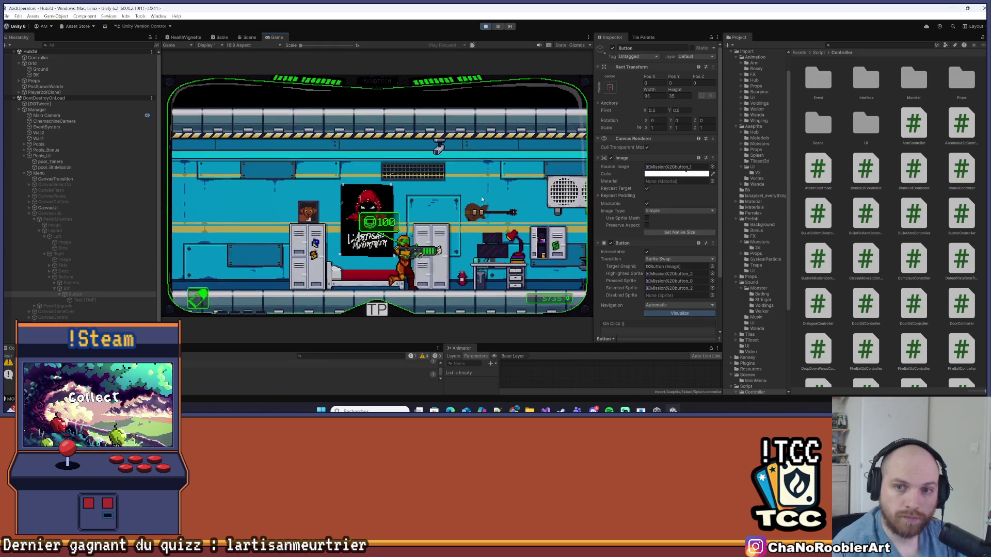
# - Walk the character right to the teleporter and open the mission panel with E
pyautogui.press('d')
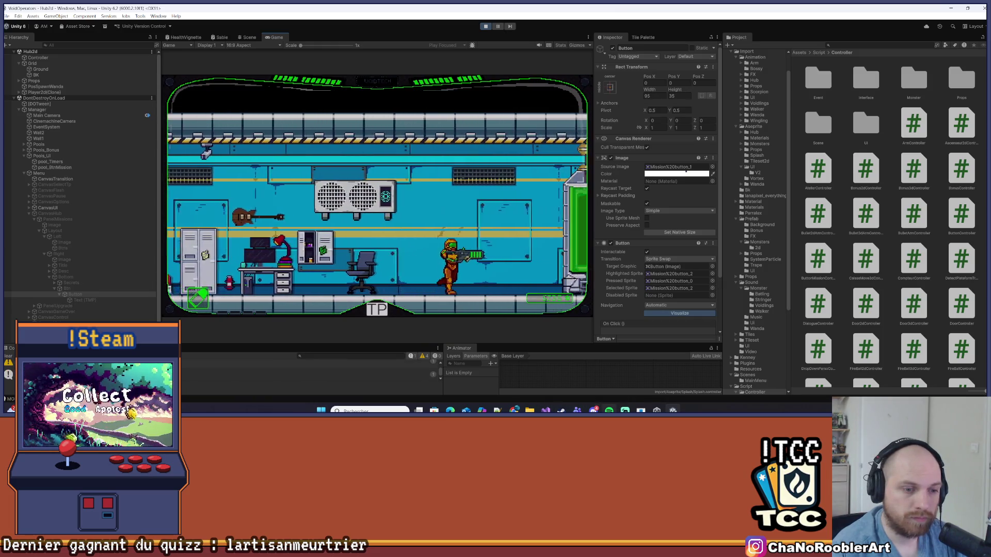
pyautogui.press('d')
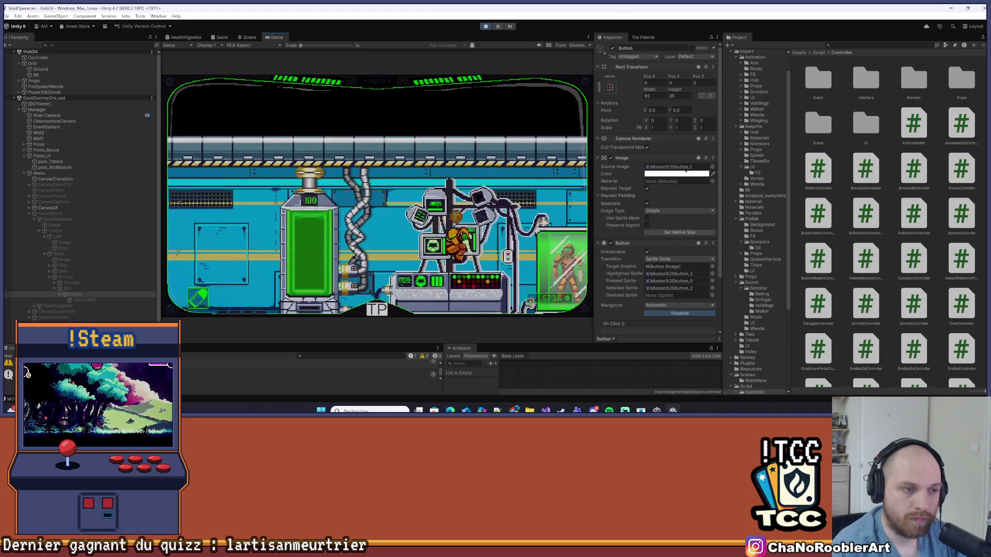
pyautogui.press('d')
pyautogui.moveTo(609, 411)
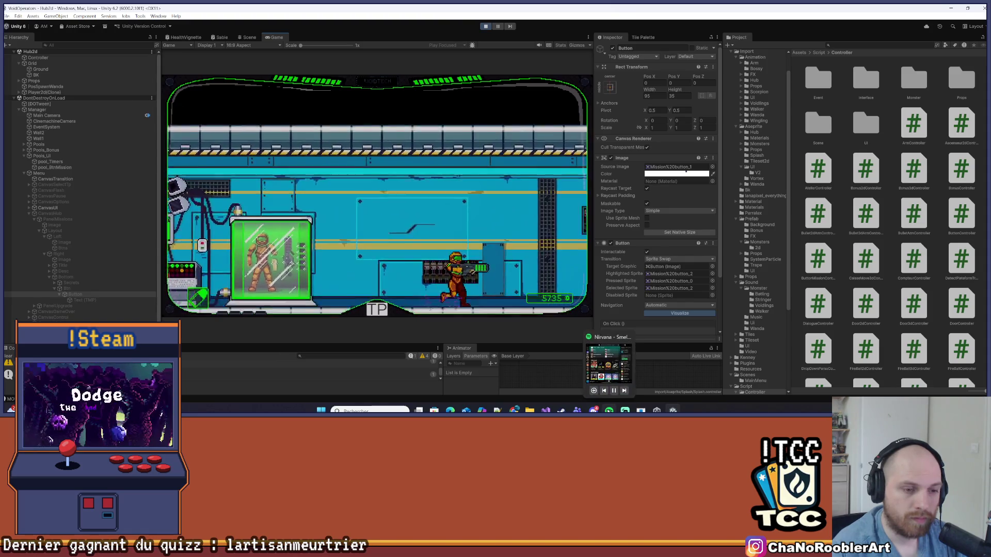
pyautogui.press('d')
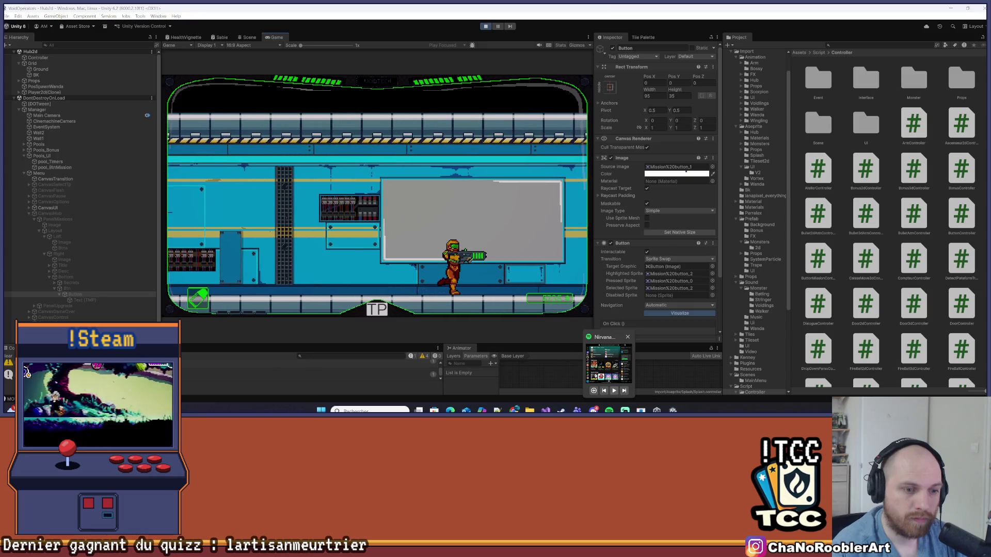
pyautogui.press('d')
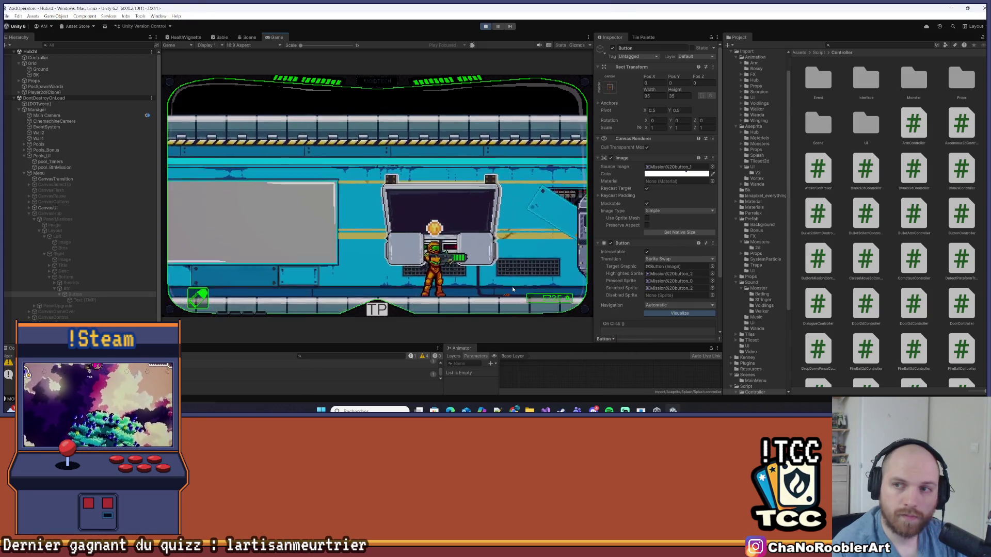
pyautogui.press('d')
pyautogui.press('e')
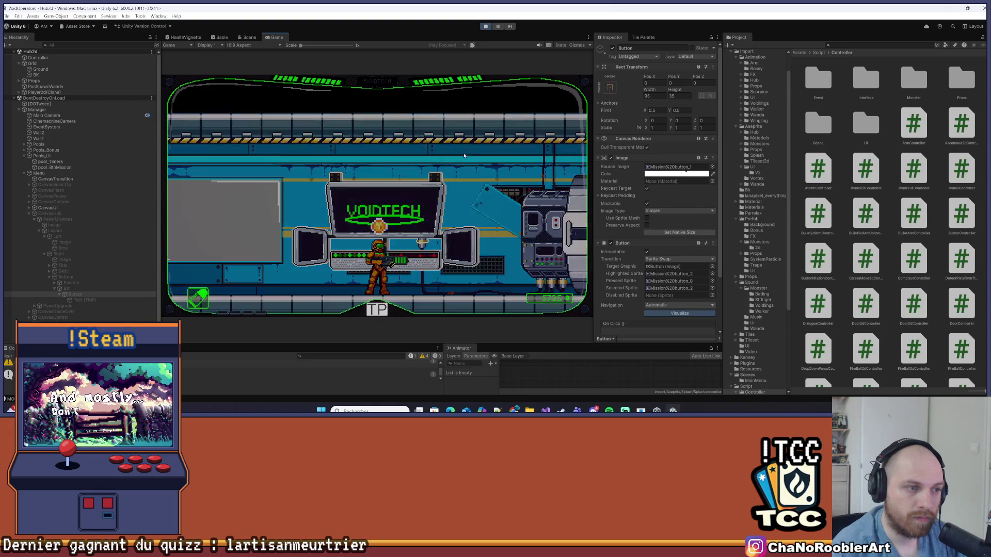
# - Select and validate Mission 1, then stop the game and dismiss the prompt
pyautogui.click(509, 270)
pyautogui.press('e')
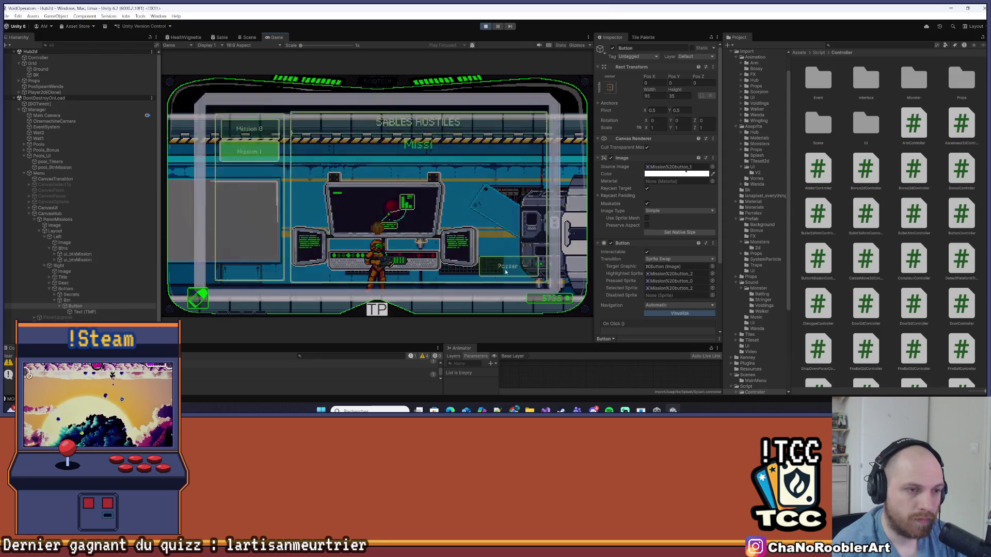
pyautogui.click(268, 133)
pyautogui.click(242, 149)
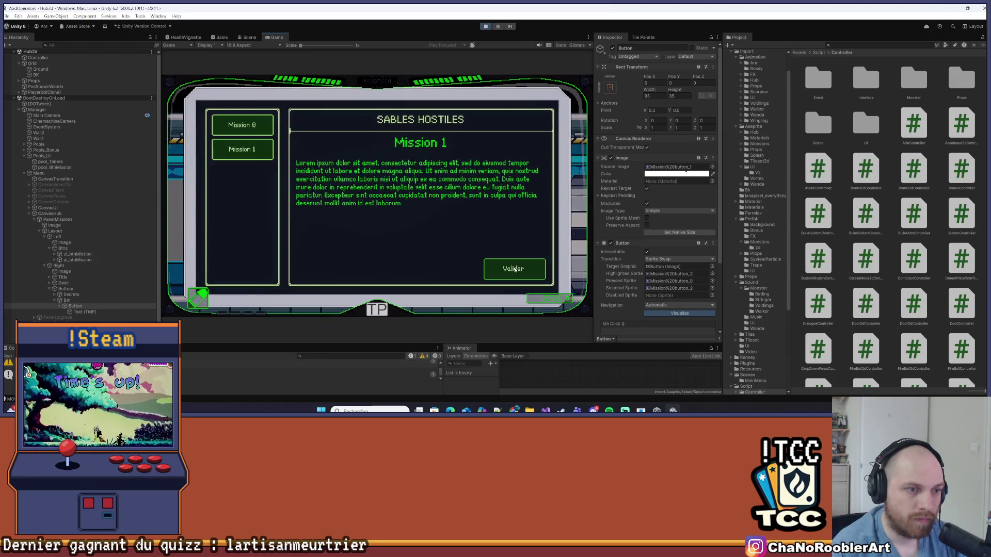
pyautogui.click(516, 270)
pyautogui.hotkey('ctrl', 'p')
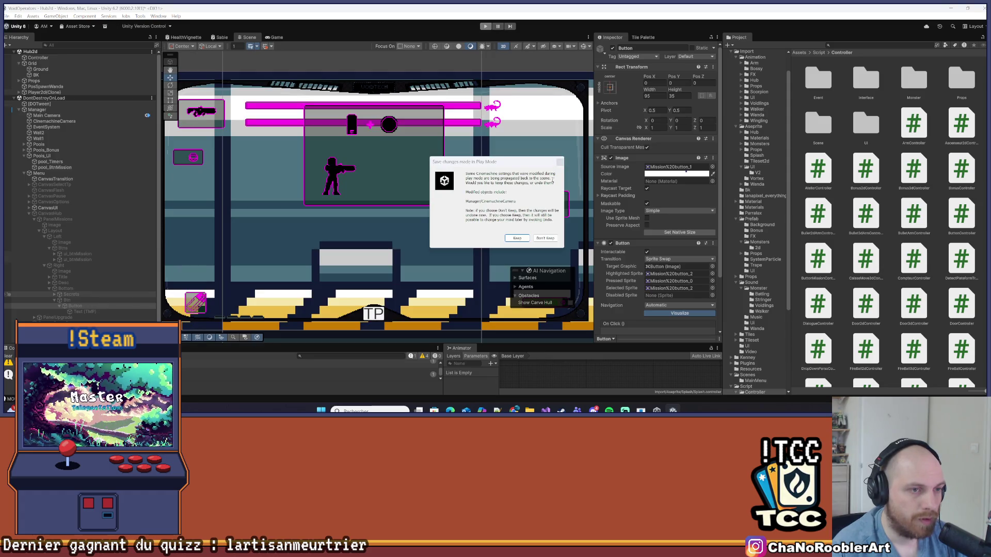
pyautogui.click(560, 164)
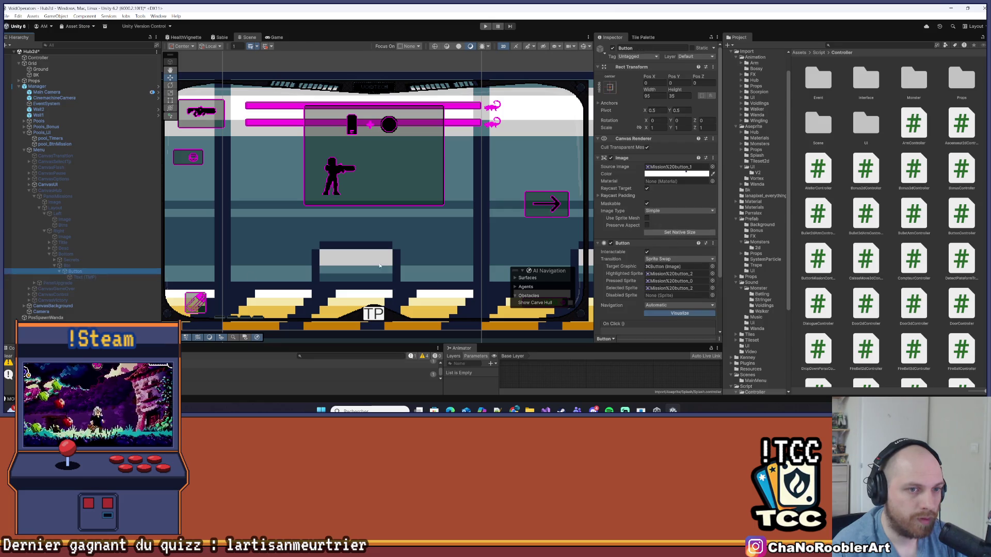
# - Switch the Button Controller sound from Wanda_douille 1 to Ui_Enter and restart Play mode
pyautogui.scroll(-3, 645, 237)
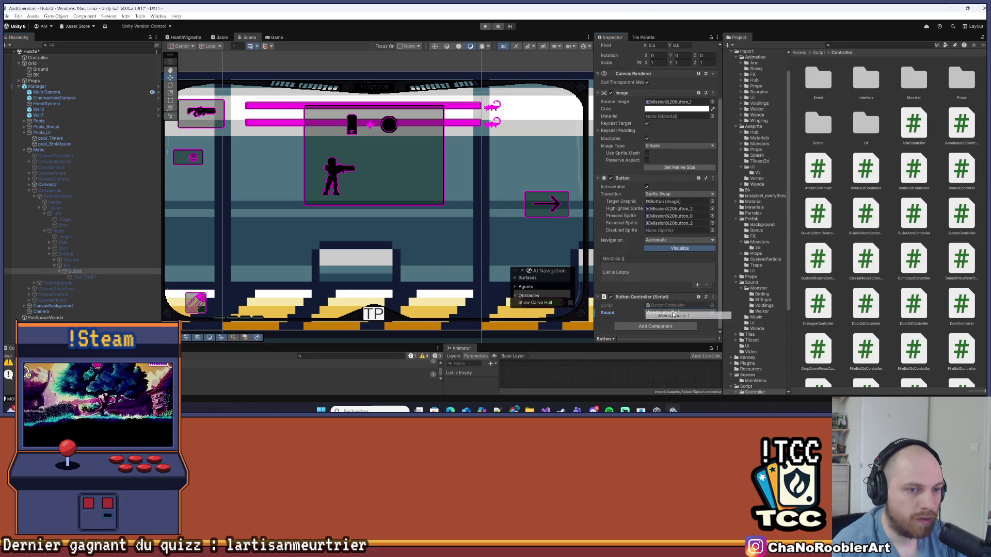
pyautogui.click(671, 313)
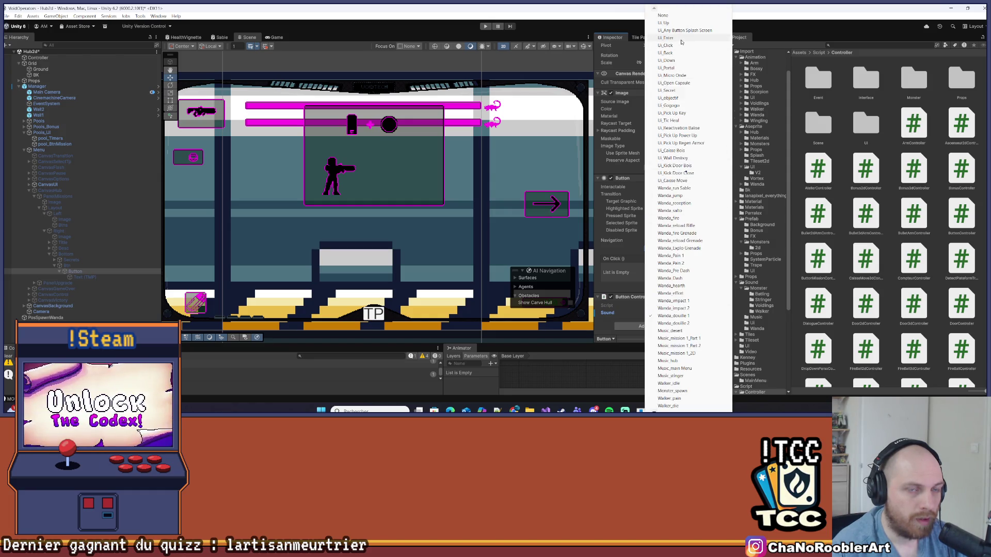
pyautogui.click(681, 39)
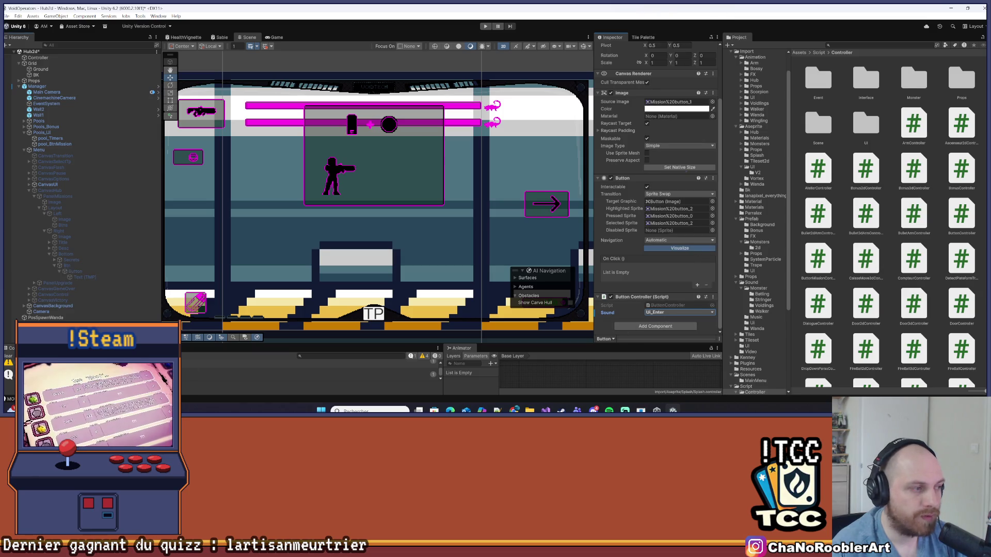
pyautogui.click(484, 27)
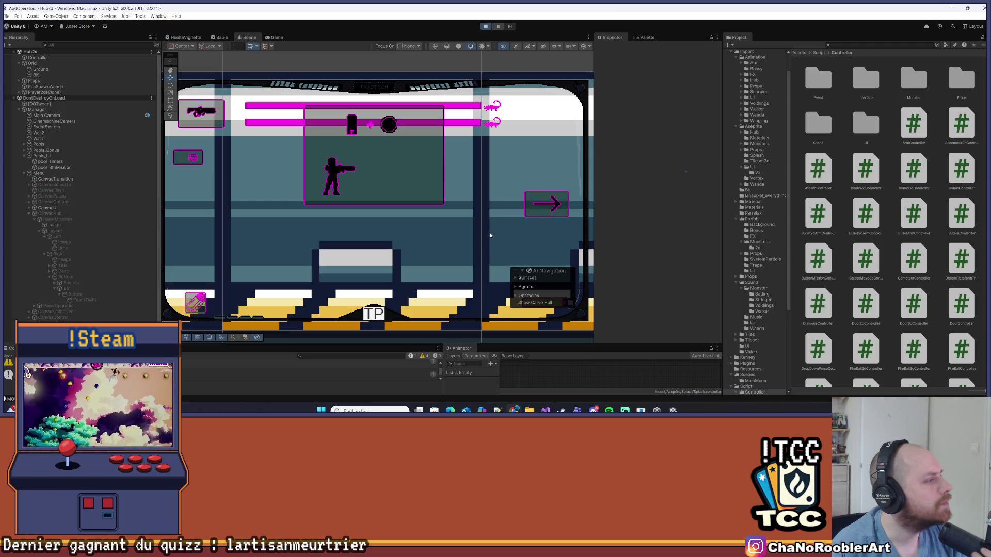
# - Walk the character right to the mission console and open the mission panel
pyautogui.press('d')
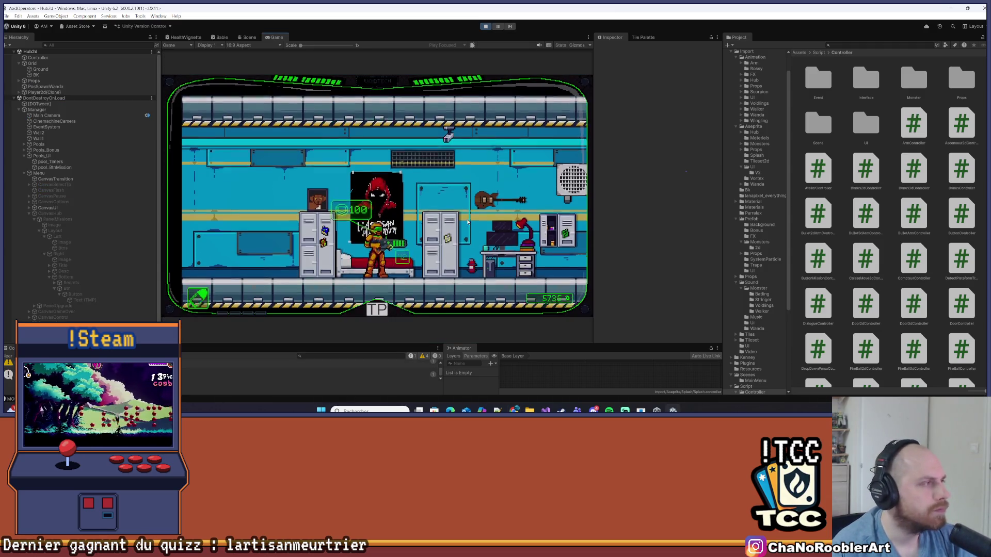
pyautogui.press('d')
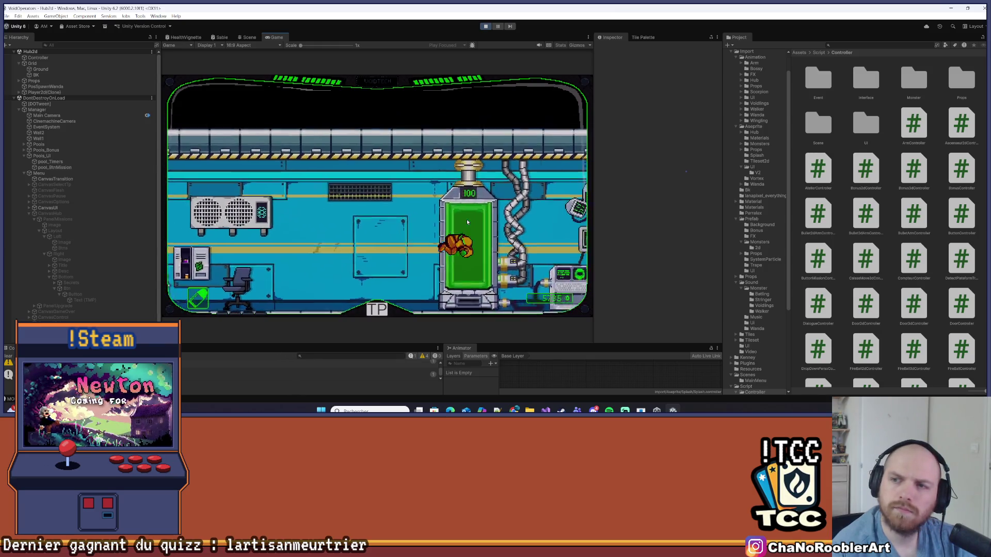
pyautogui.press('d')
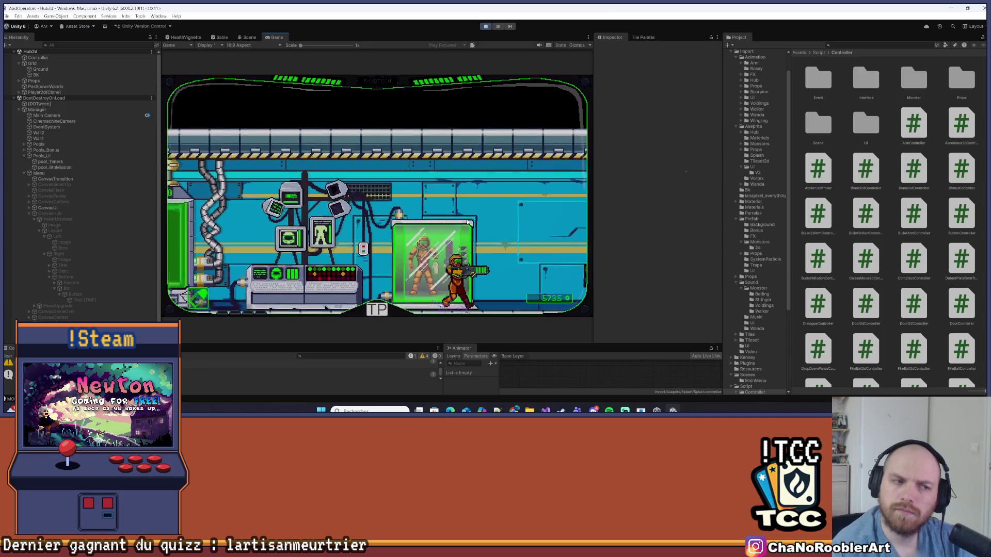
pyautogui.press('d')
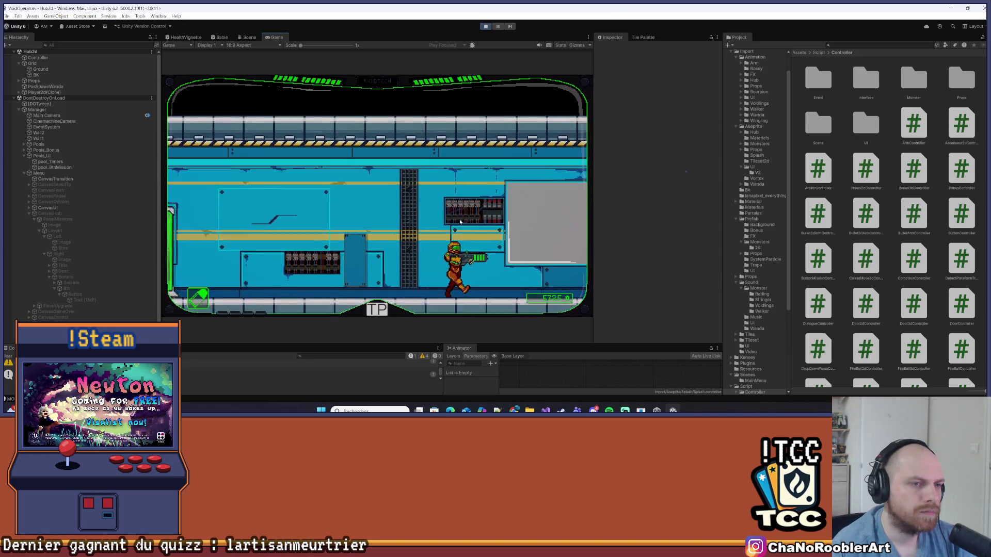
pyautogui.press('d')
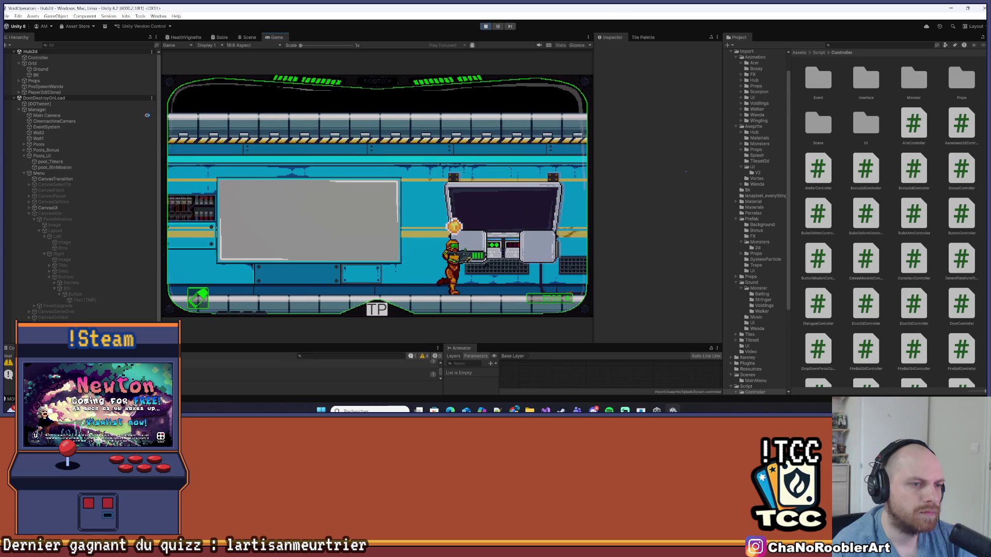
pyautogui.press('d')
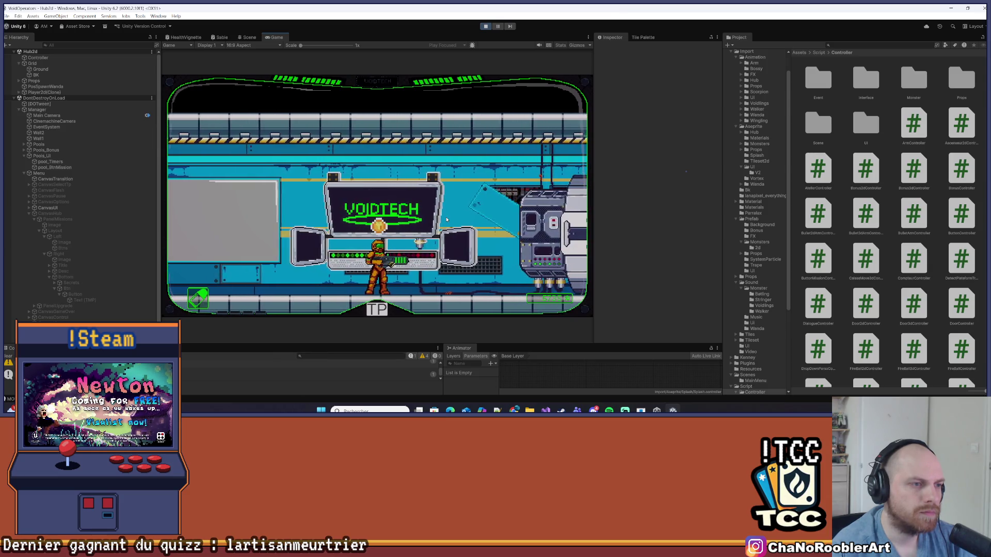
pyautogui.press('e')
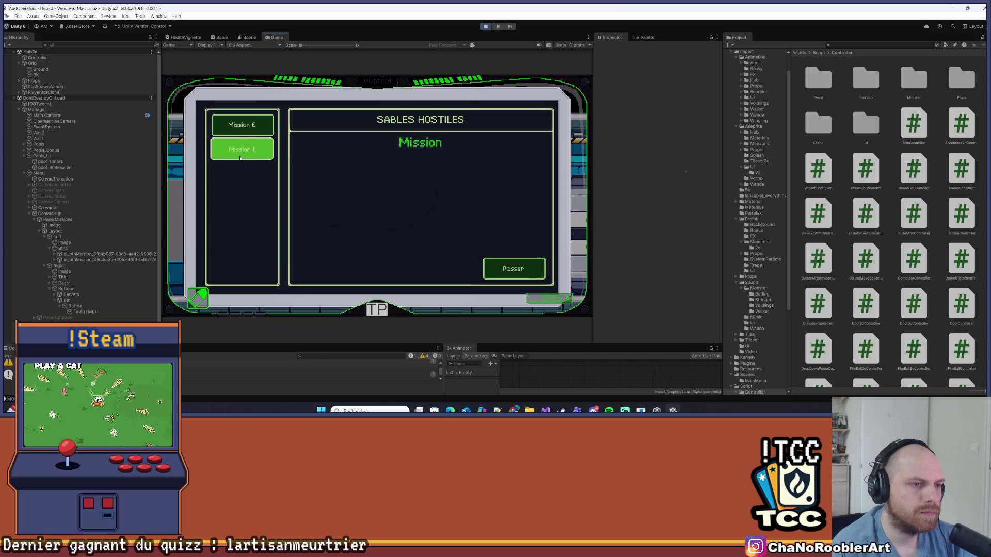
# - Select and confirm Mission 1, reopen the panel, and skip its description typing
pyautogui.click(522, 271)
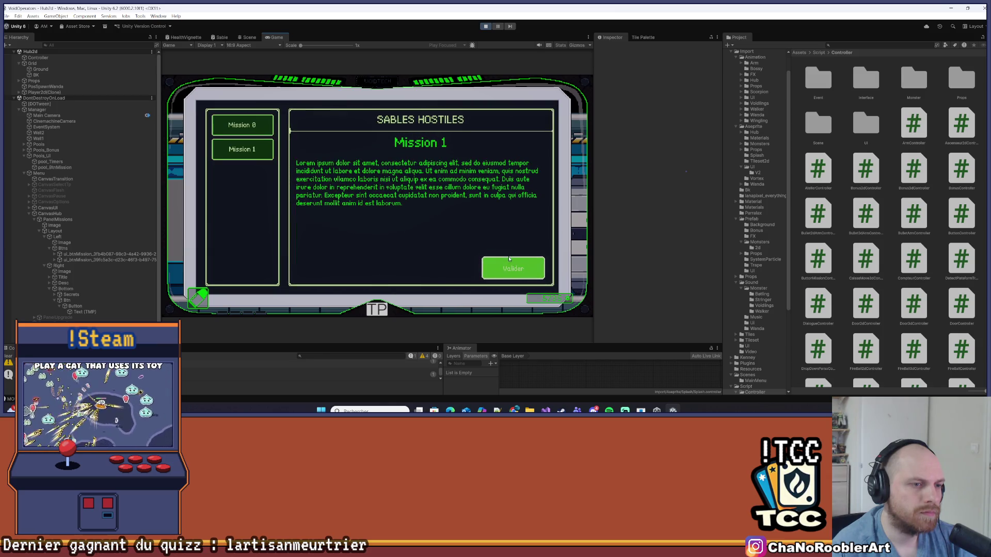
pyautogui.click(509, 261)
pyautogui.press('e')
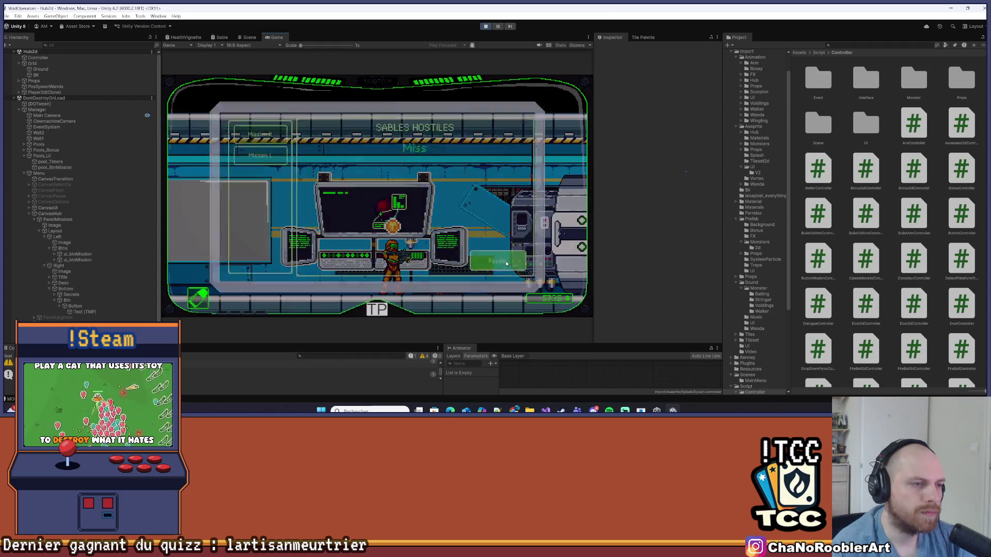
pyautogui.click(506, 265)
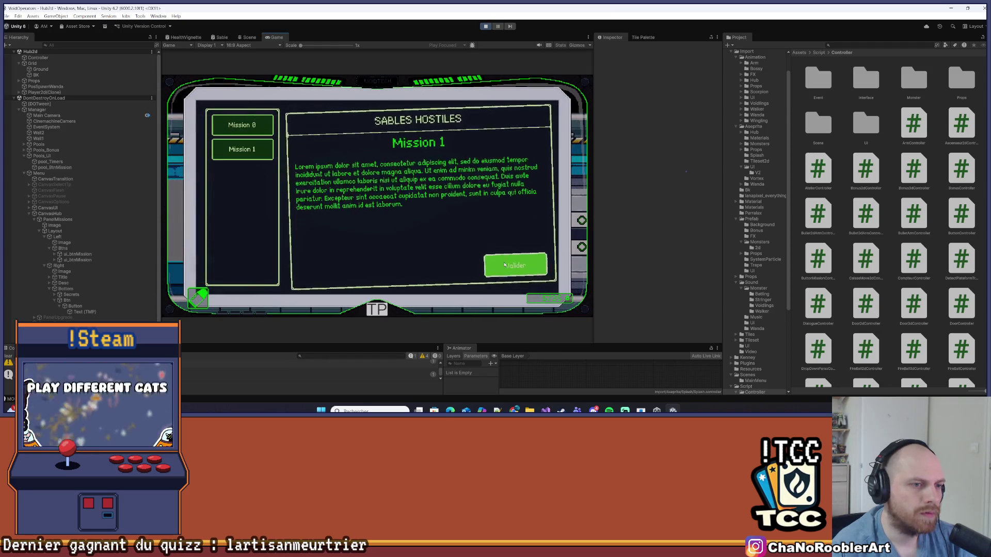
pyautogui.click(250, 150)
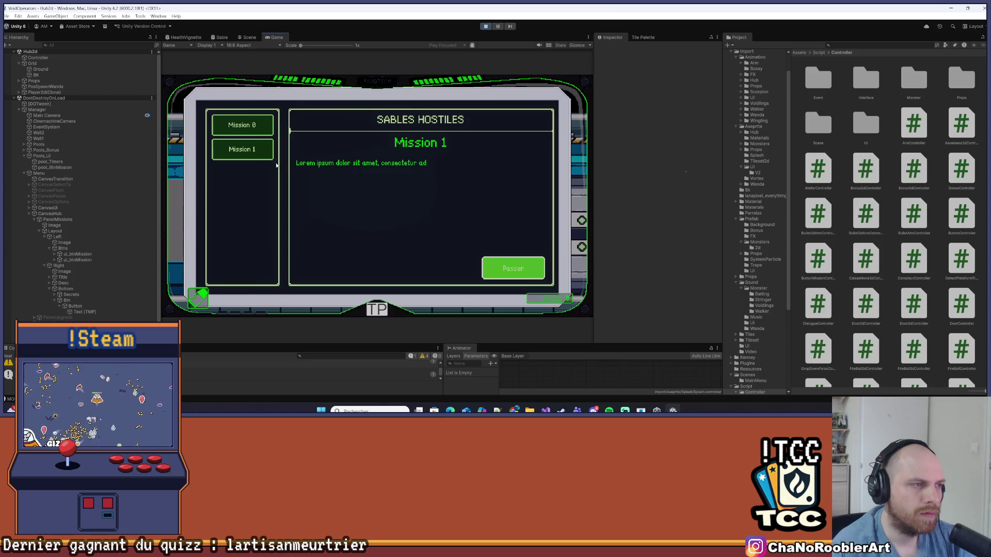
pyautogui.click(257, 146)
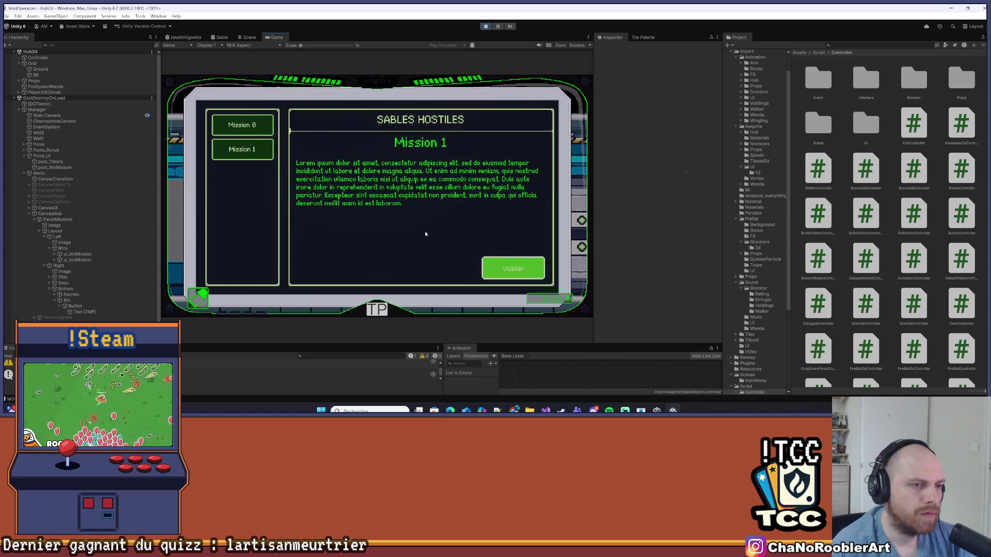
pyautogui.press('Return')
pyautogui.click(505, 267)
pyautogui.click(501, 267)
# - Replay and skip the Mission 1 description several times, then launch it and stop playing
pyautogui.click(502, 267)
pyautogui.click(508, 268)
pyautogui.click(516, 270)
pyautogui.click(527, 271)
pyautogui.click(524, 269)
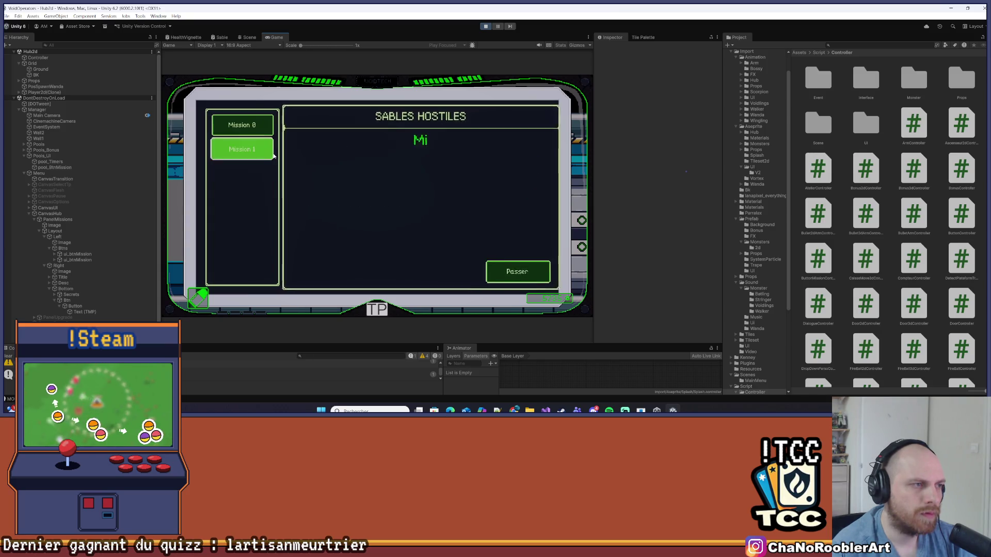
pyautogui.click(512, 264)
pyautogui.click(519, 269)
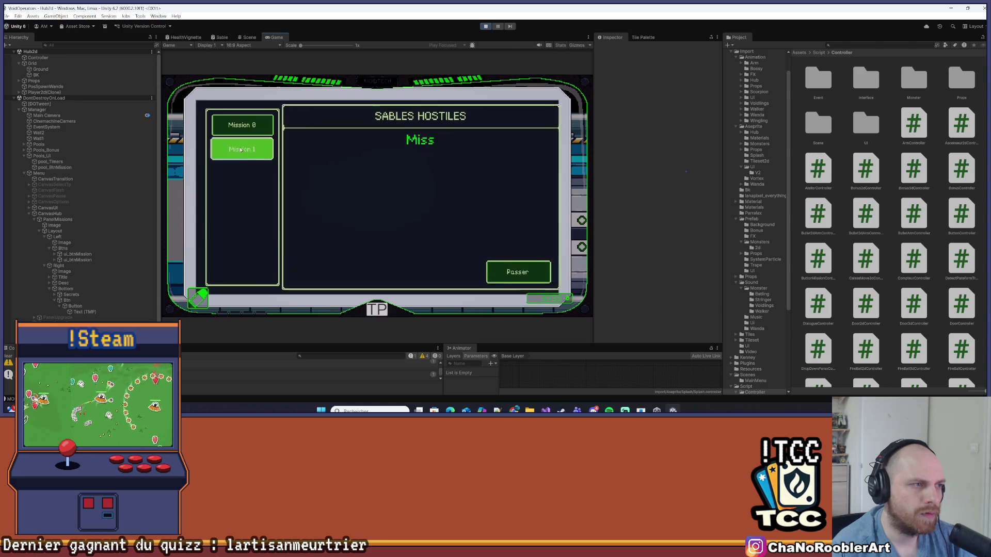
pyautogui.click(529, 272)
pyautogui.click(529, 272)
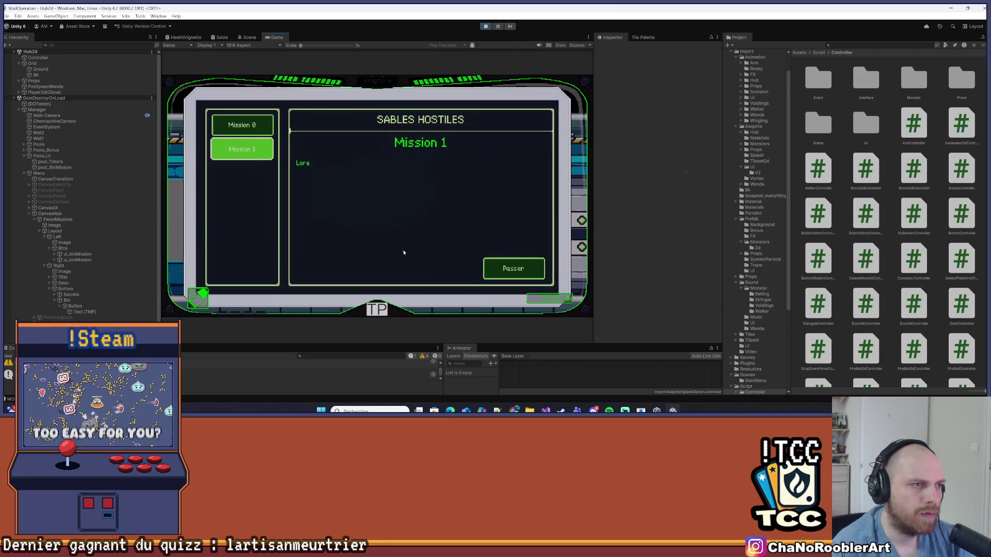
pyautogui.click(502, 277)
pyautogui.click(500, 277)
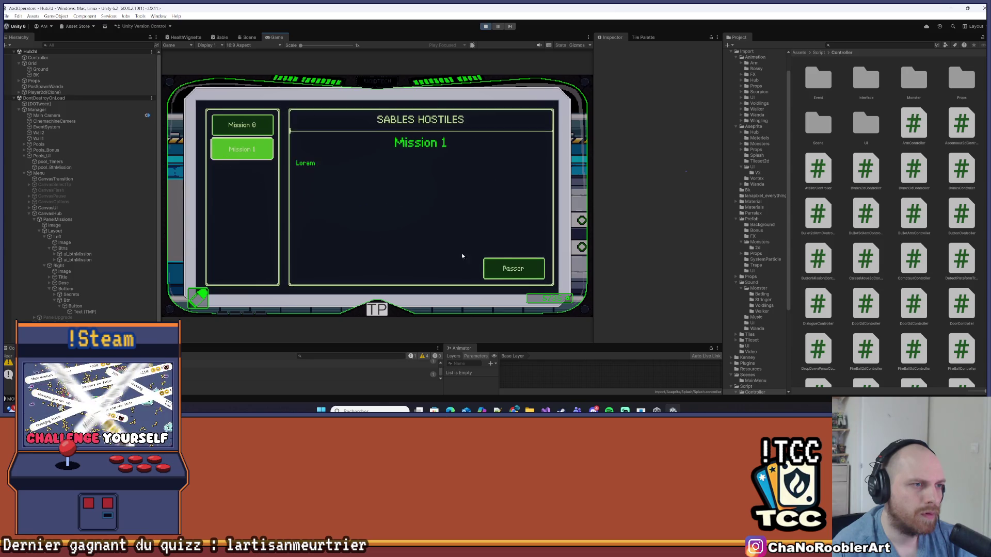
pyautogui.click(488, 266)
pyautogui.click(214, 158)
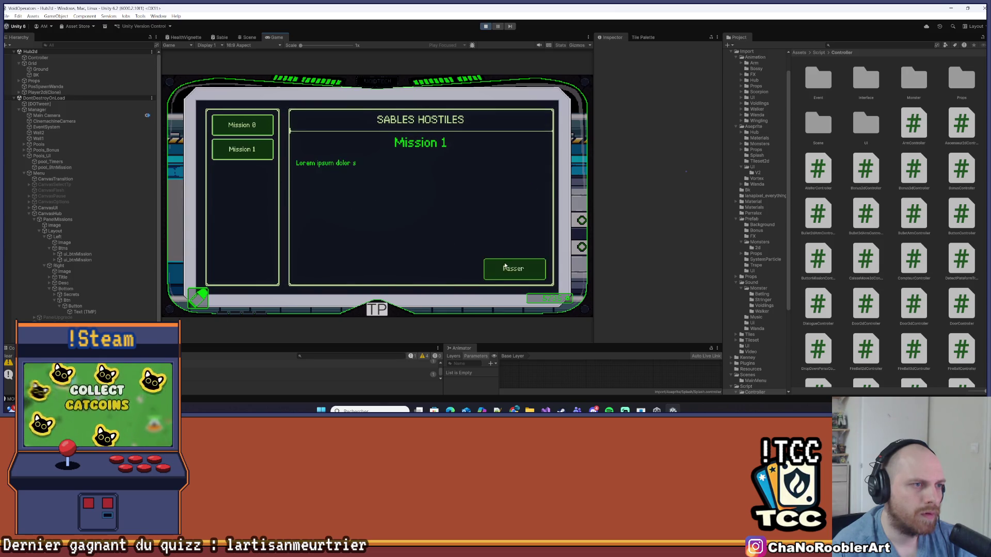
pyautogui.click(515, 268)
pyautogui.click(506, 266)
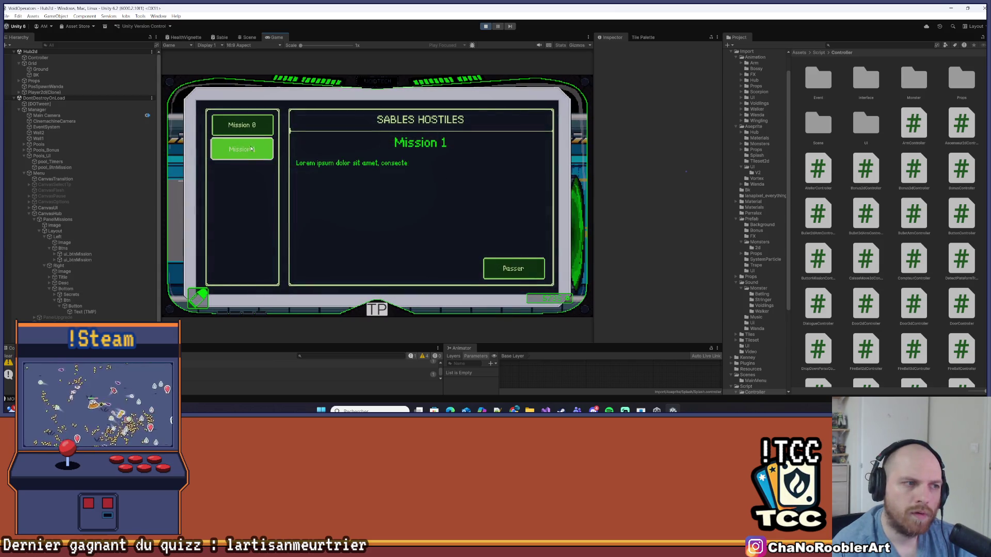
pyautogui.click(485, 26)
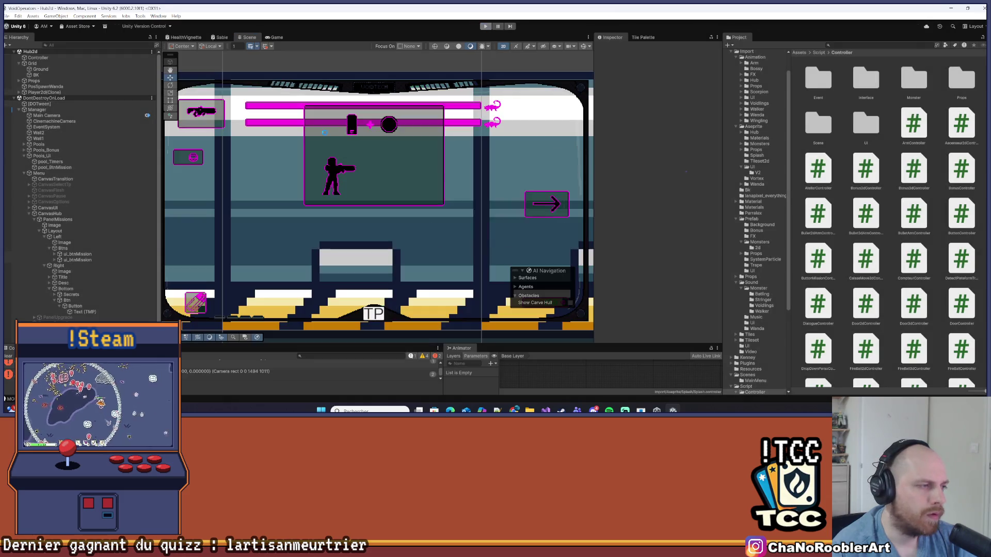
# - Dismiss the play-mode prompt, clear the Console, and browse to the Prefab/UI folder
pyautogui.click(560, 162)
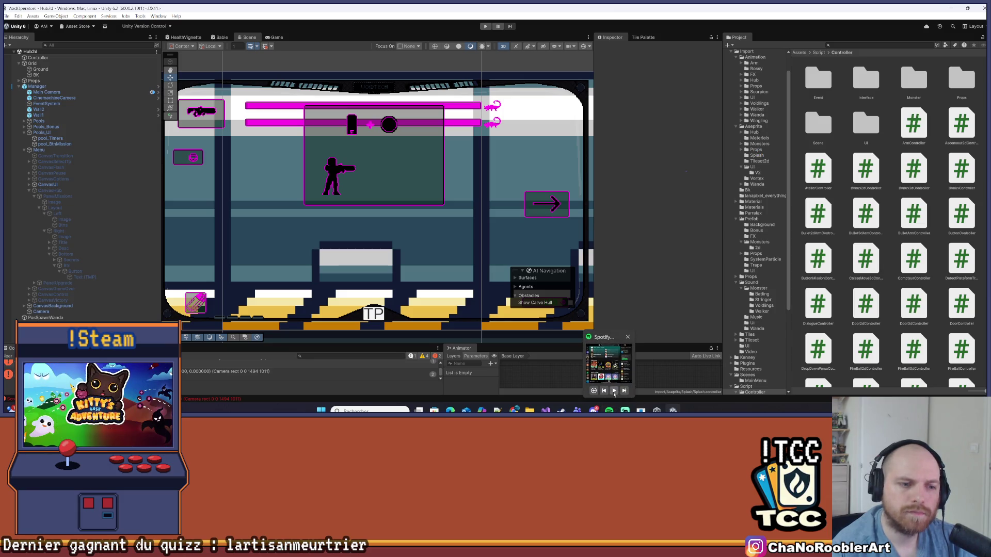
pyautogui.click(754, 167)
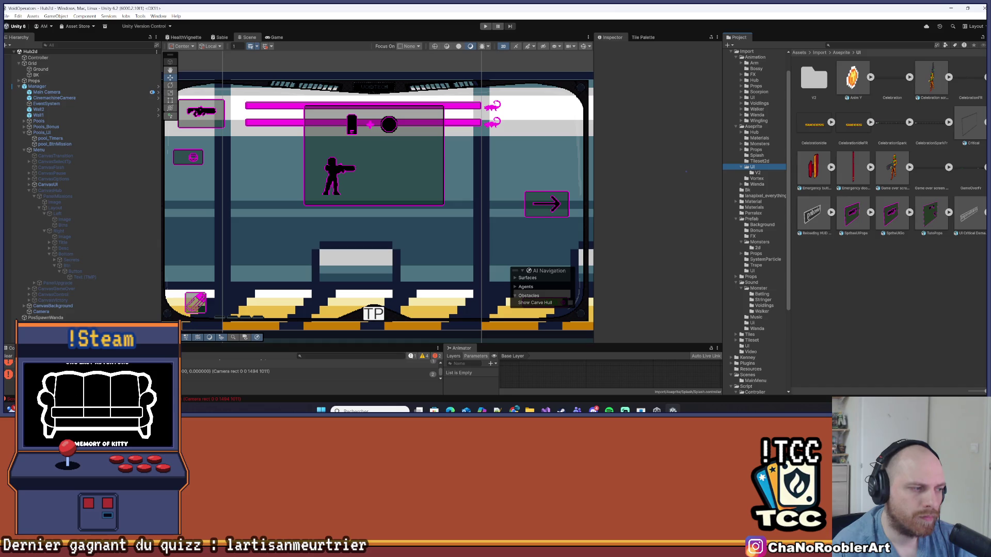
pyautogui.click(3, 357)
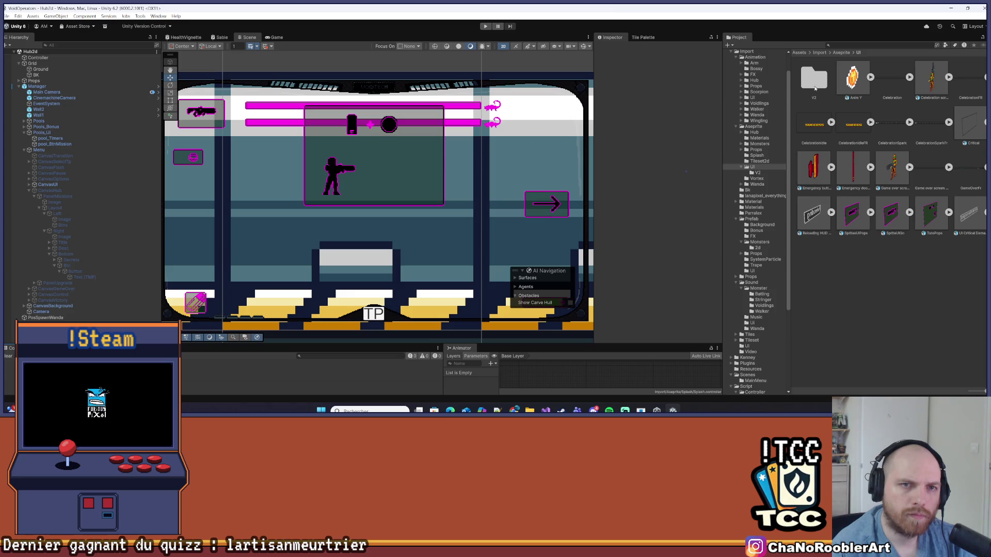
pyautogui.doubleClick(814, 80)
pyautogui.click(899, 262)
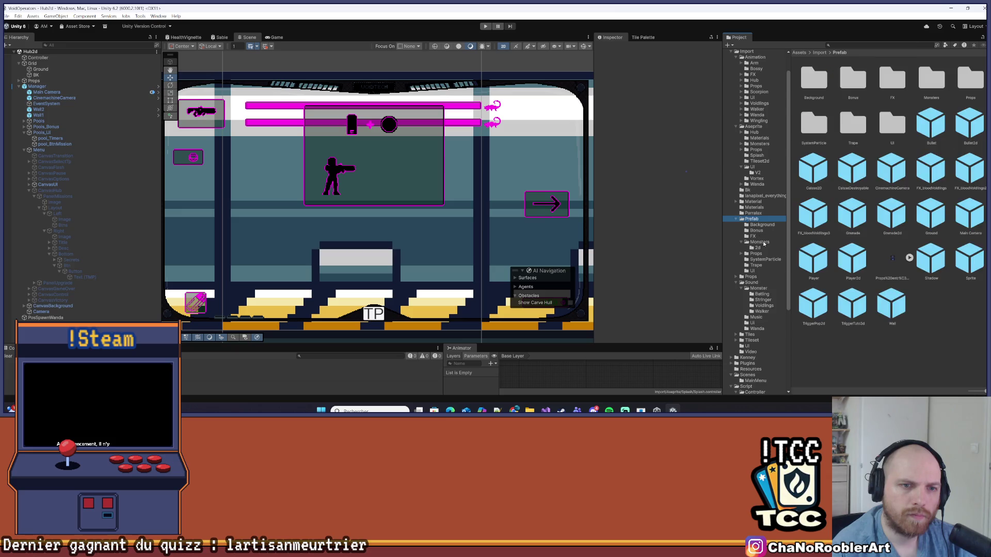
pyautogui.click(754, 271)
# - Open the ButtonMission prefab and set its Button Mission Controller sound to Ui_Enter
pyautogui.doubleClick(822, 92)
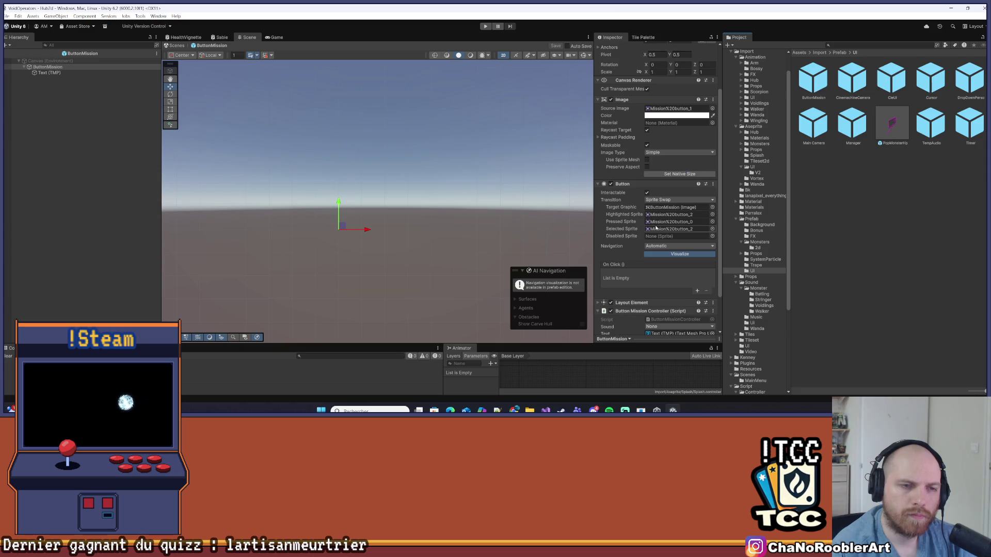
pyautogui.scroll(-3, 656, 230)
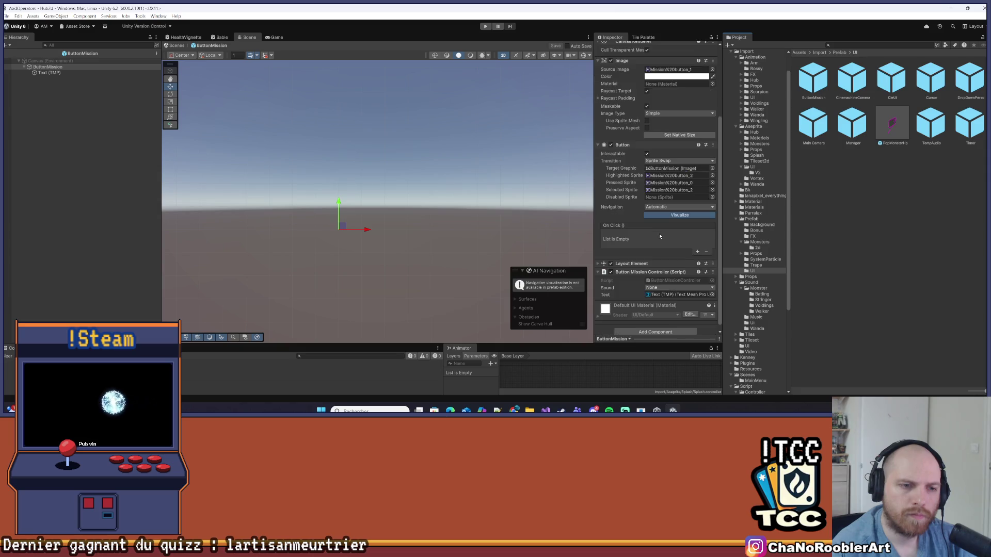
pyautogui.click(661, 282)
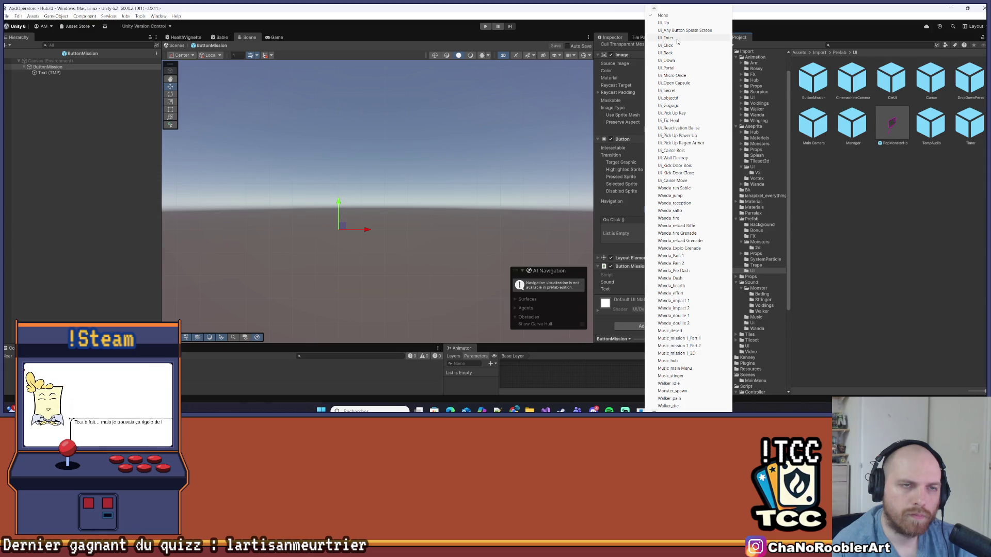
pyautogui.click(678, 42)
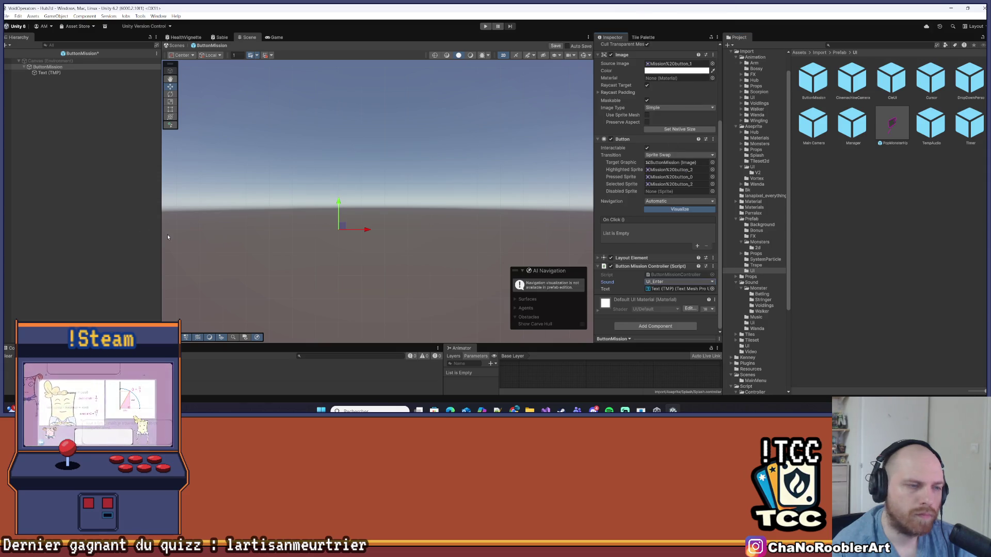
# - Save the ButtonMission prefab and return to the Hub2d scene
pyautogui.click(66, 99)
pyautogui.hotkey('ctrl', 's')
pyautogui.click(5, 53)
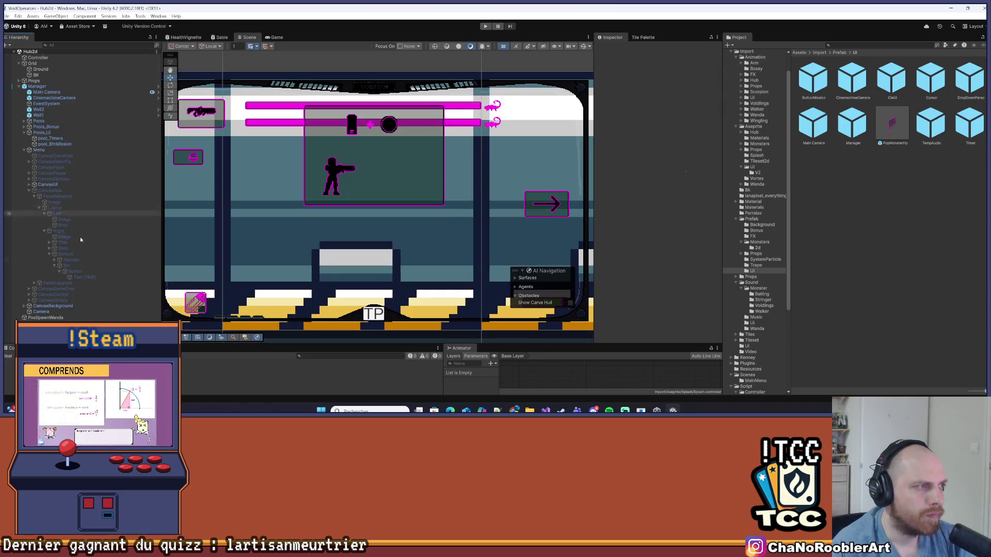
# - Start Play mode, run the player right to the terminal, and open the missions panel
pyautogui.click(486, 26)
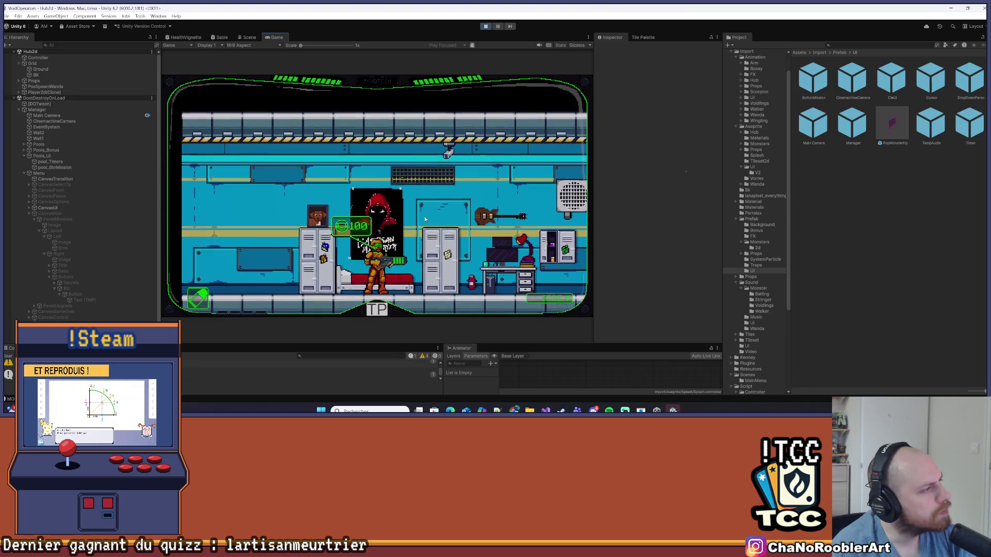
pyautogui.press('d')
pyautogui.press('d')
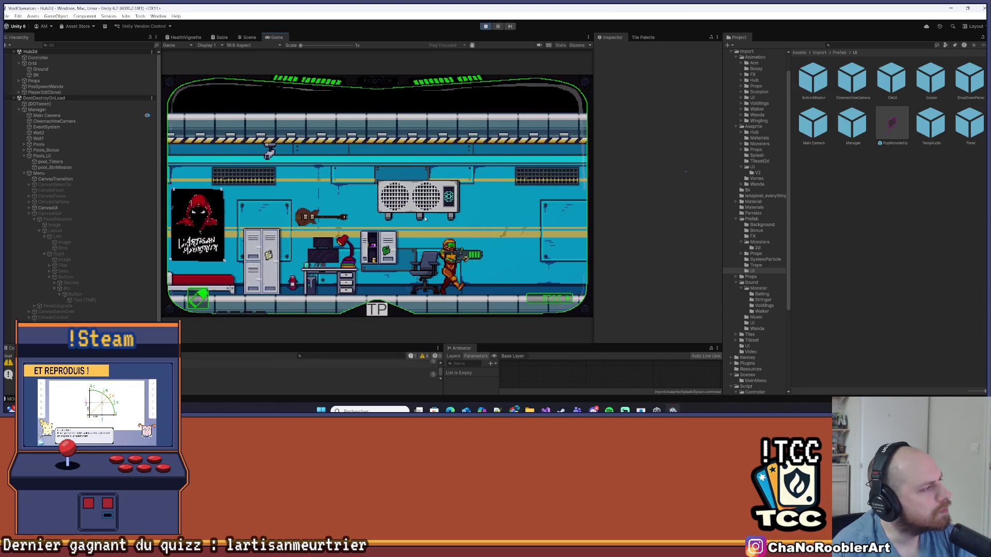
pyautogui.press('d')
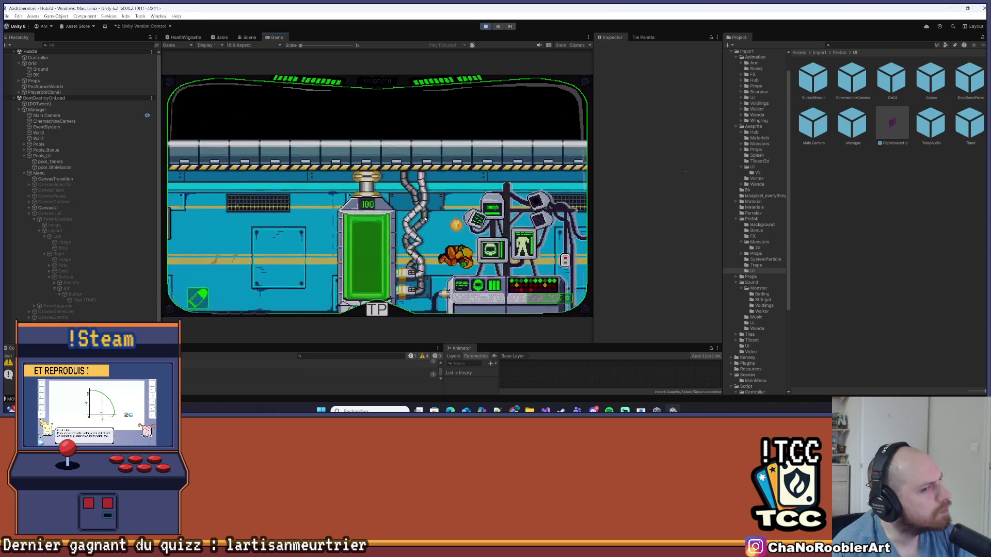
pyautogui.press('d')
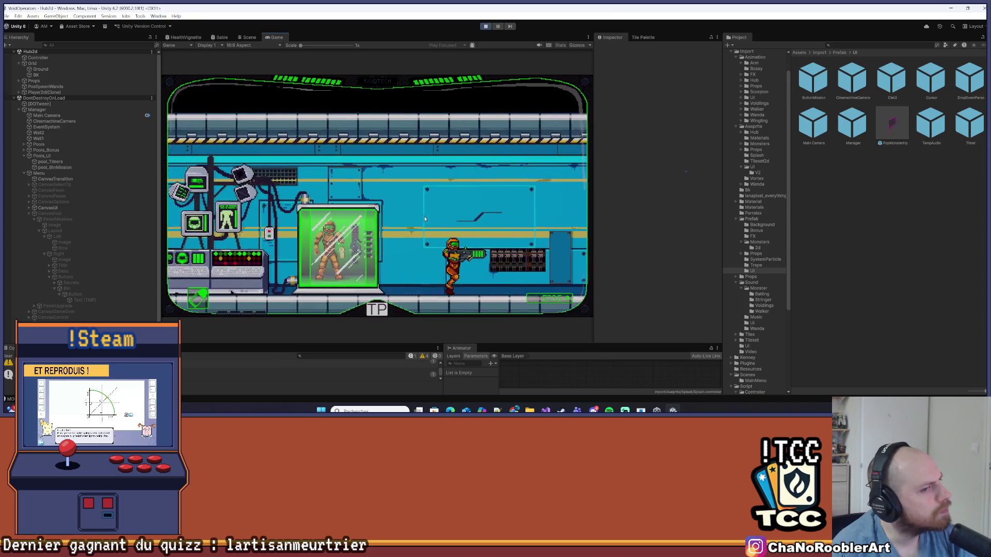
pyautogui.press('d')
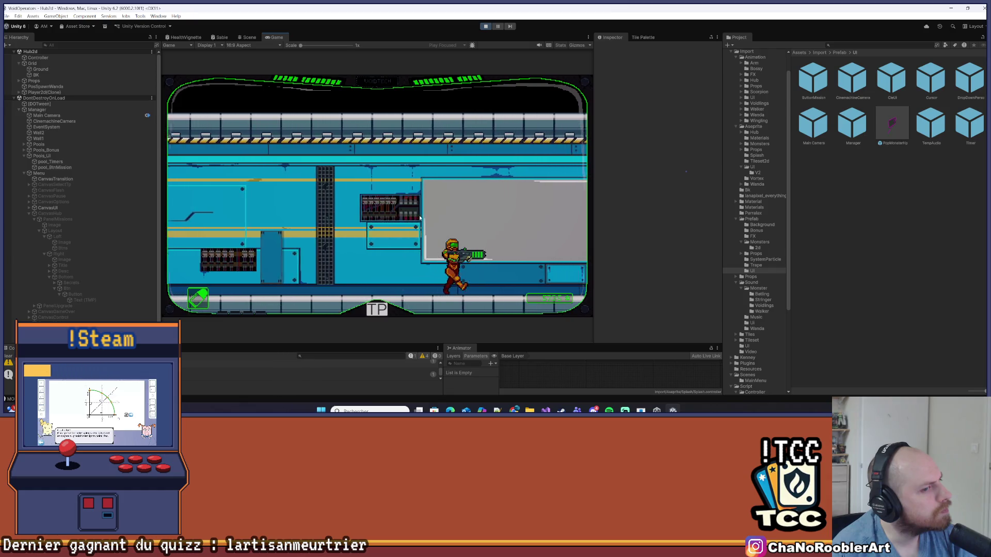
pyautogui.press('space')
pyautogui.press('d')
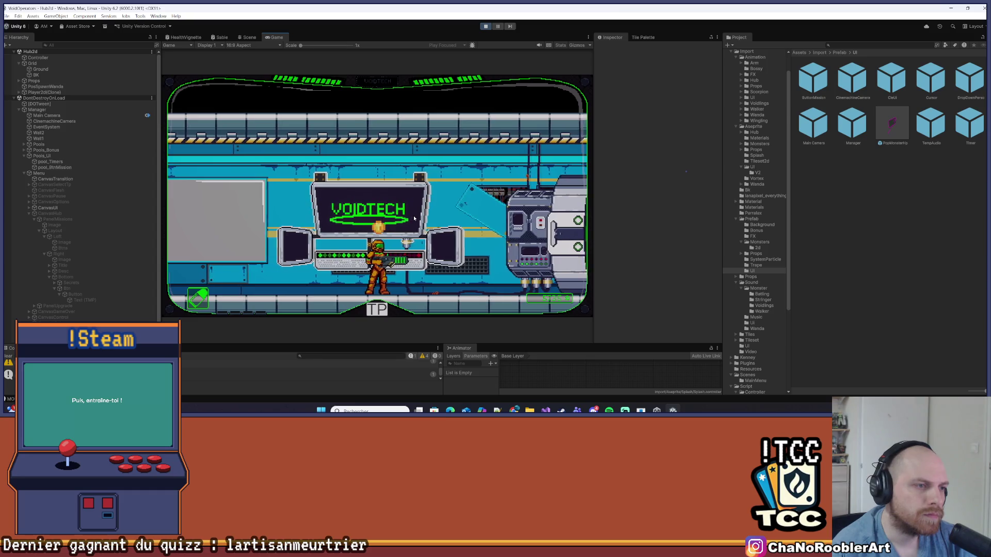
pyautogui.press('e')
# - Read Mission 0 and Mission 1, launch Mission 1, and stop Play mode
pyautogui.click(243, 134)
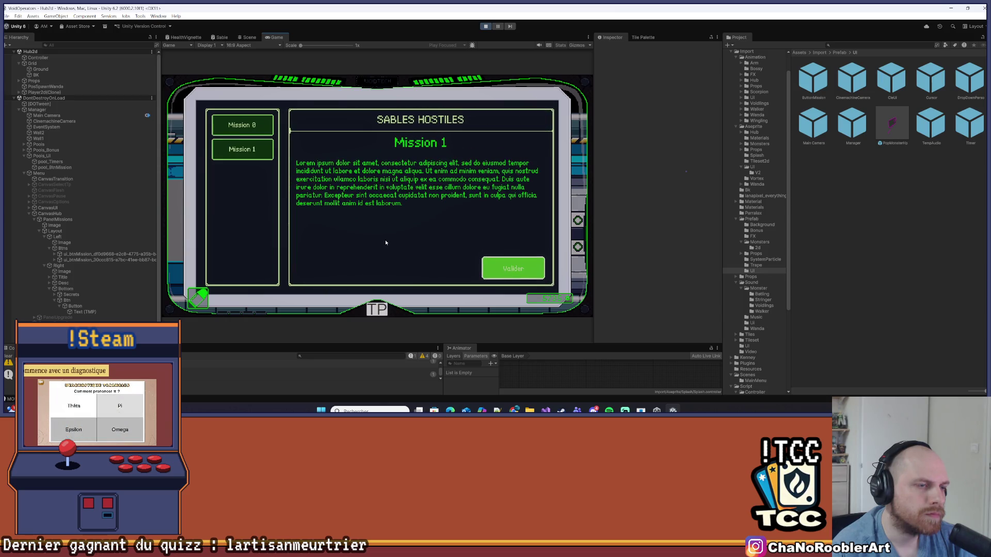
pyautogui.click(252, 155)
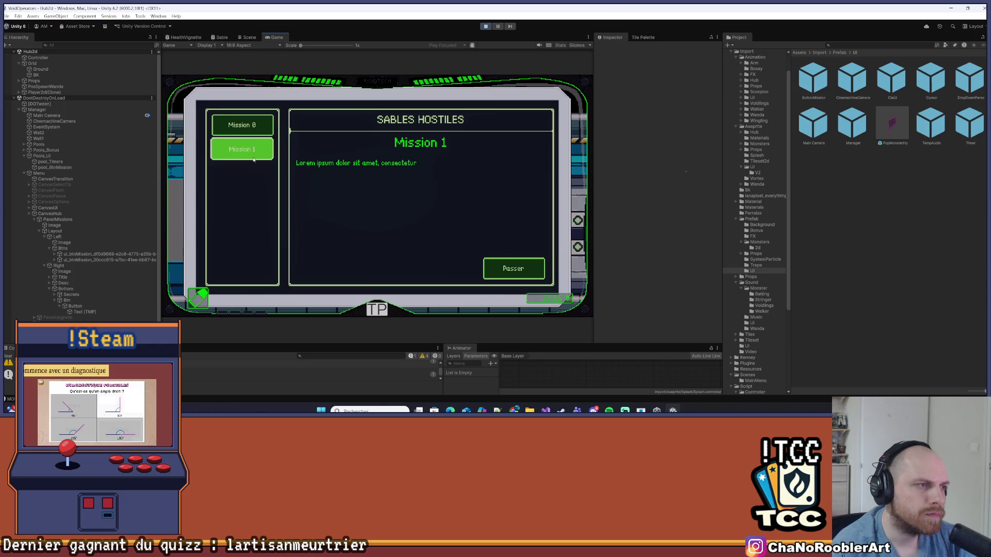
pyautogui.moveTo(609, 410)
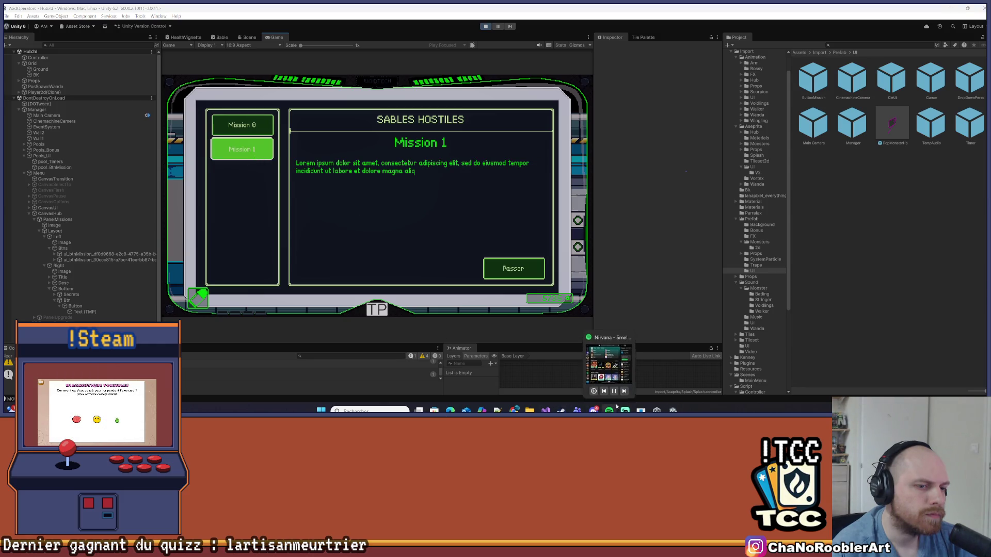
pyautogui.click(248, 149)
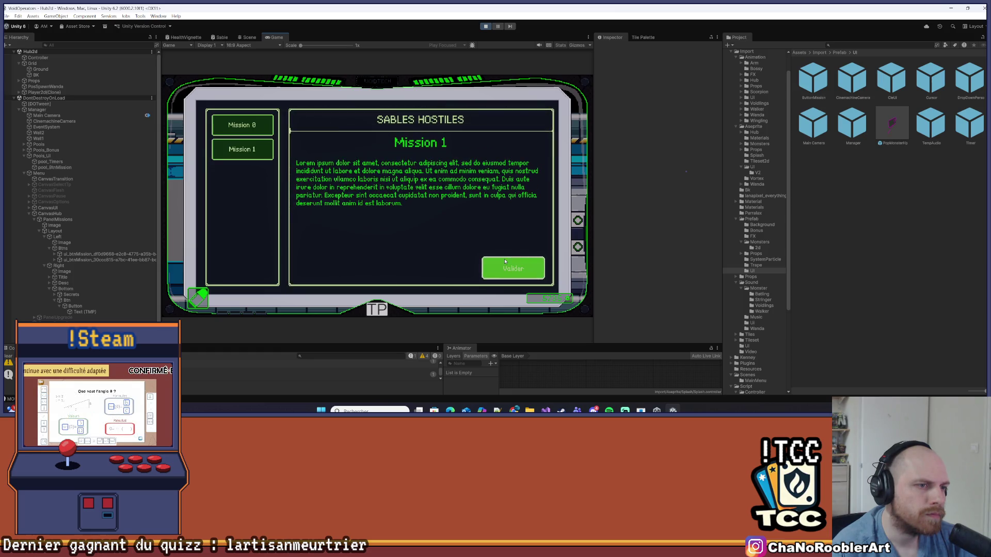
pyautogui.click(264, 126)
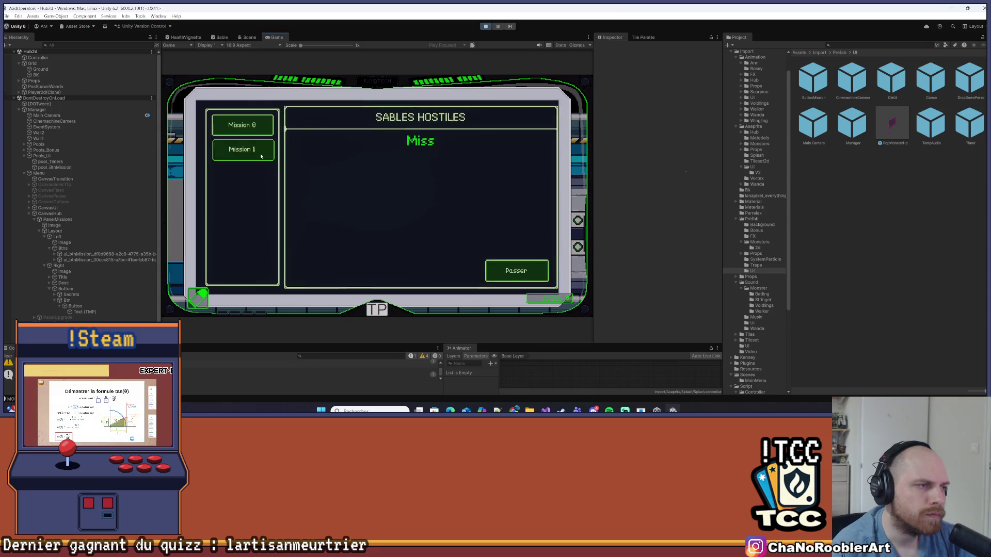
pyautogui.click(242, 148)
pyautogui.click(497, 272)
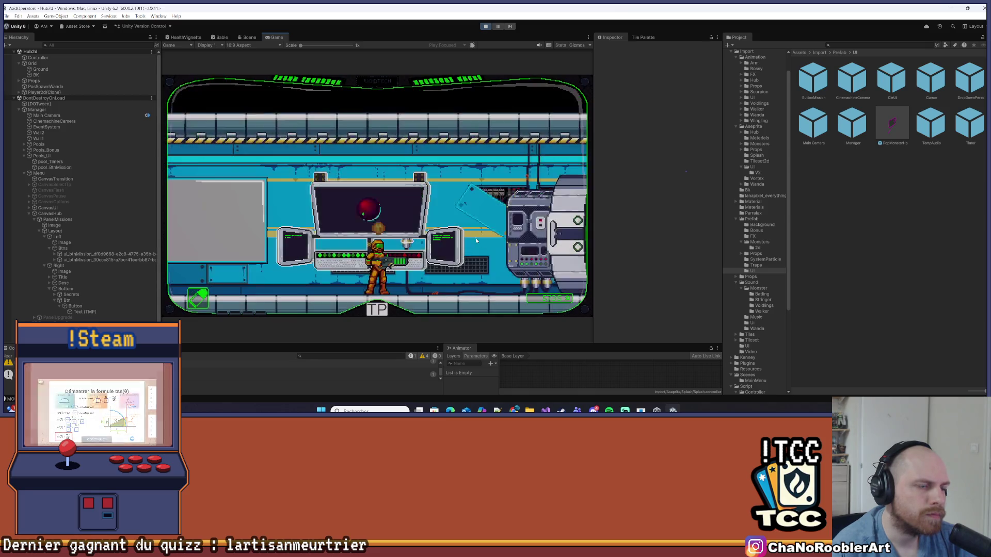
pyautogui.click(485, 29)
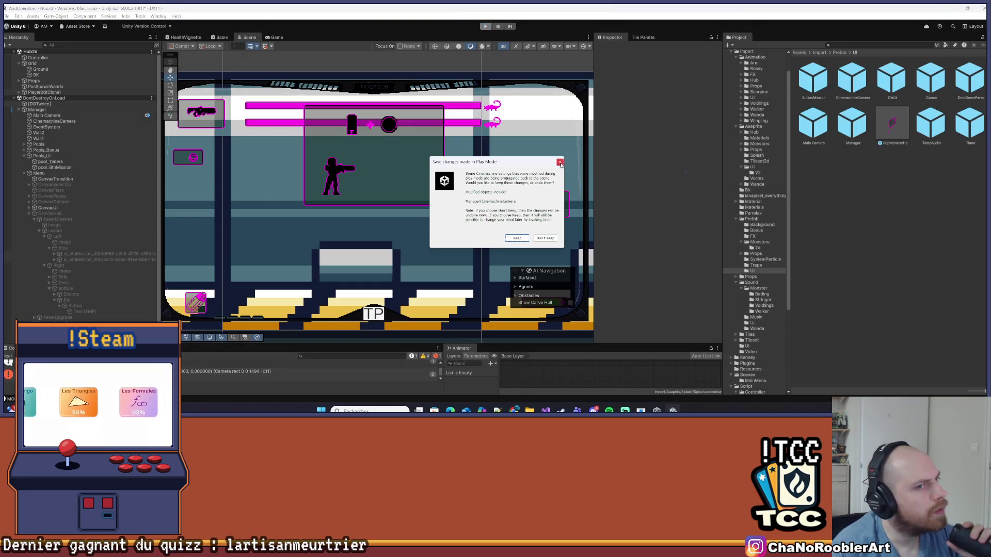
# - Keep the Play Mode changes, restore the Unity editor, and save the Hub2d scene
pyautogui.press('Return')
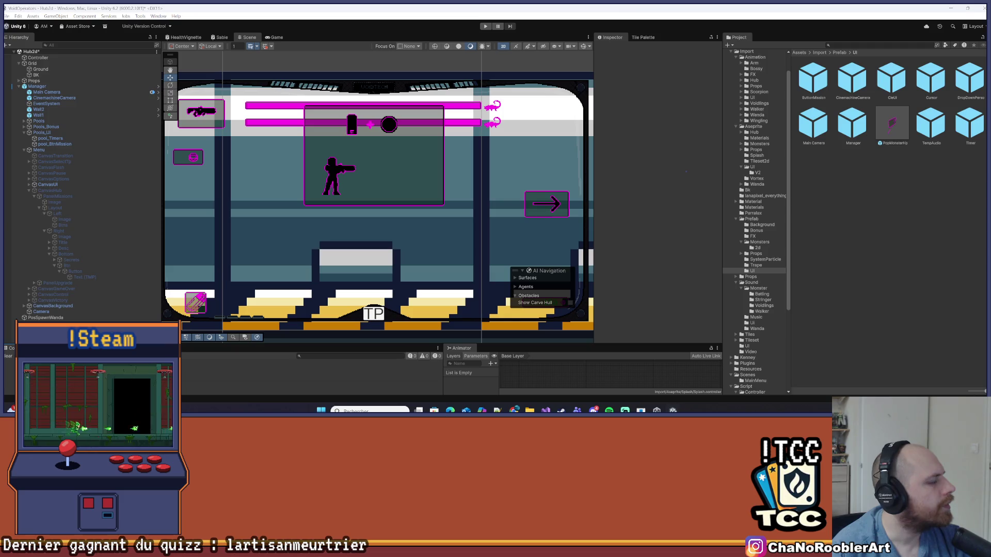
pyautogui.press('super+d')
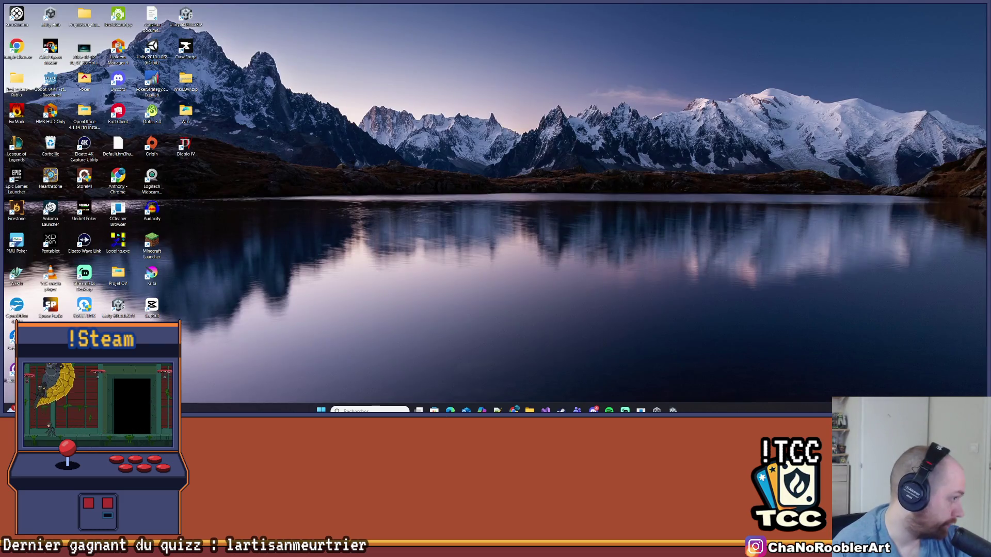
pyautogui.press('super+d')
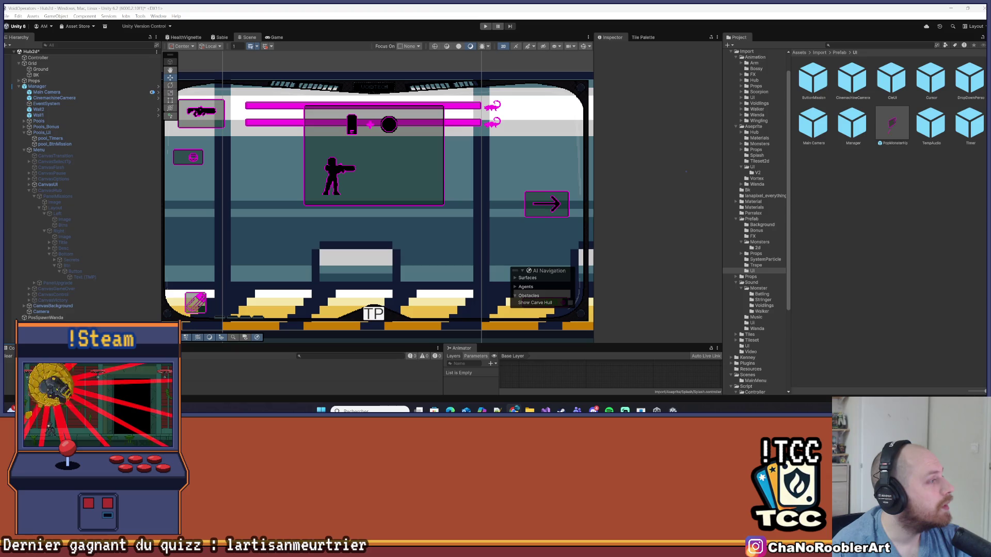
pyautogui.hotkey('ctrl', 's')
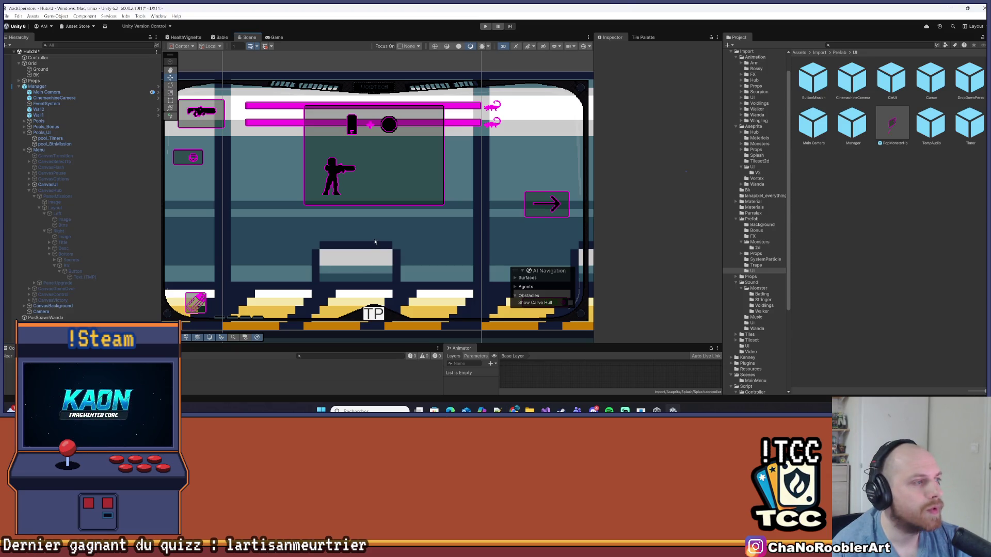
# - Collapse the Layout and PanelMissions branches and select CanvasHub in the Hierarchy
pyautogui.click(311, 265)
pyautogui.click(53, 185)
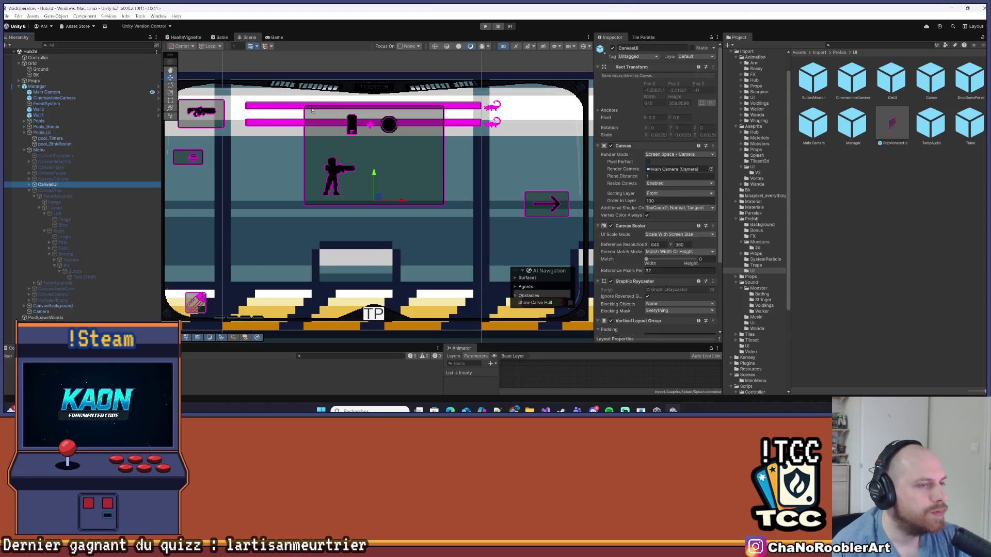
pyautogui.press('Down')
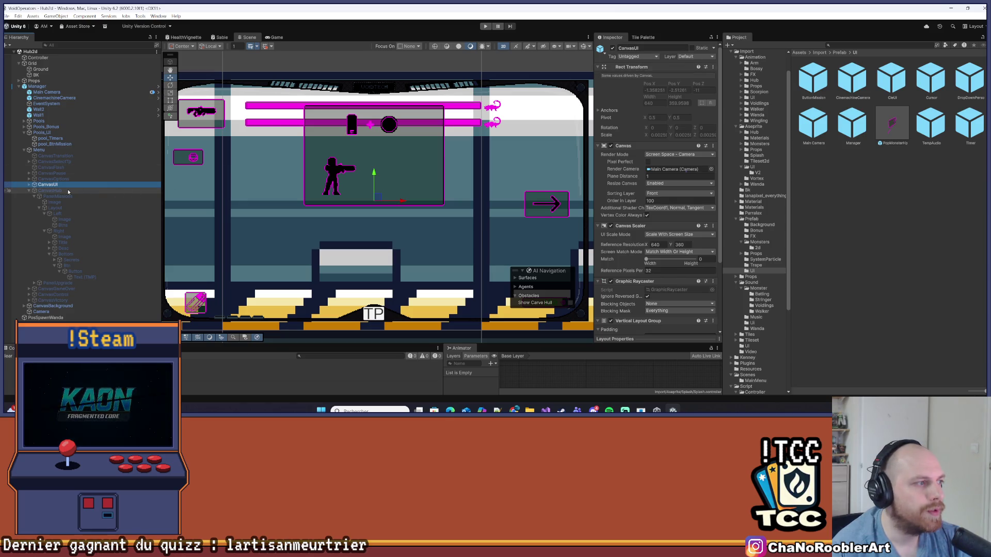
pyautogui.click(613, 47)
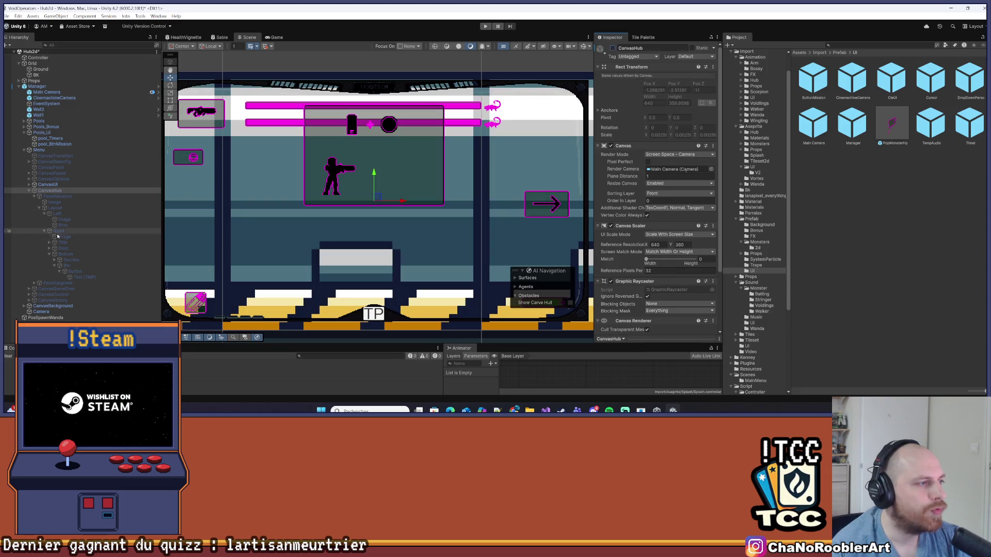
pyautogui.click(54, 208)
pyautogui.click(40, 208)
pyautogui.click(52, 191)
pyautogui.click(34, 196)
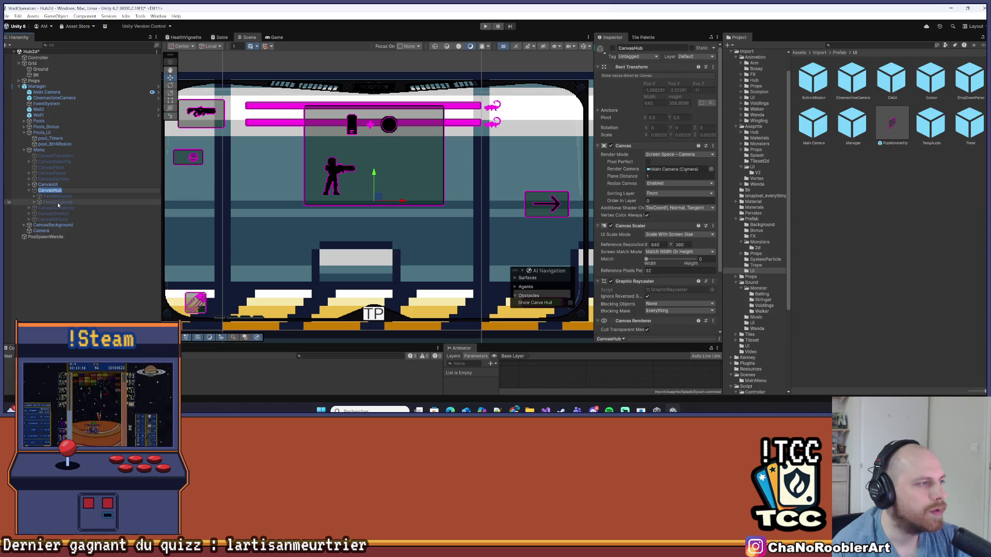
# - Activate the CanvasHub canvas and its PanelUpgrade panel
pyautogui.click(556, 35)
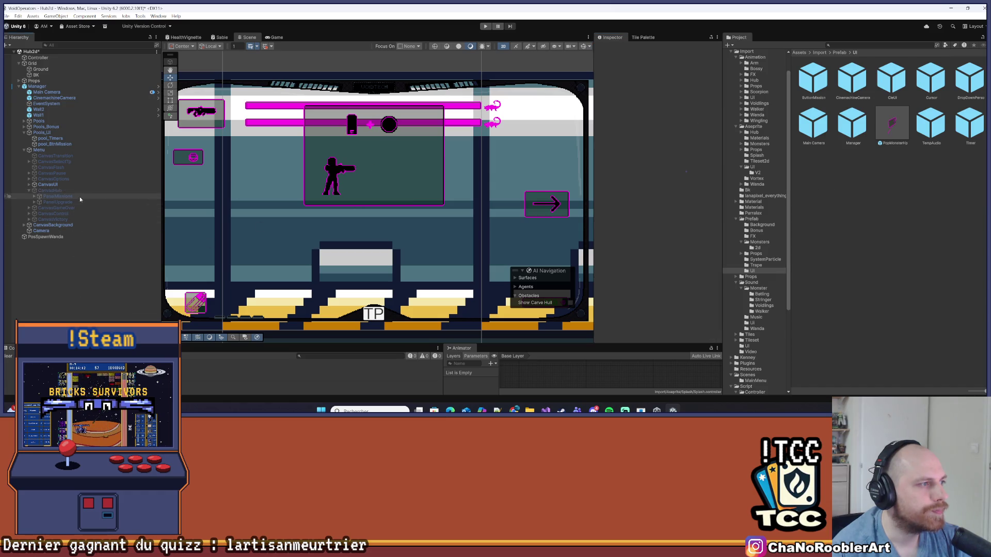
pyautogui.click(612, 48)
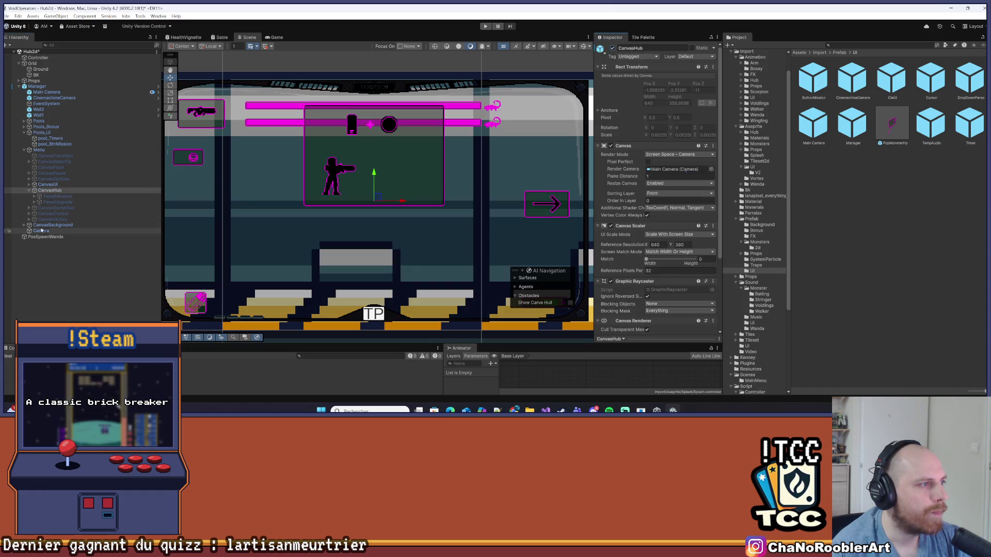
pyautogui.click(59, 201)
pyautogui.click(612, 48)
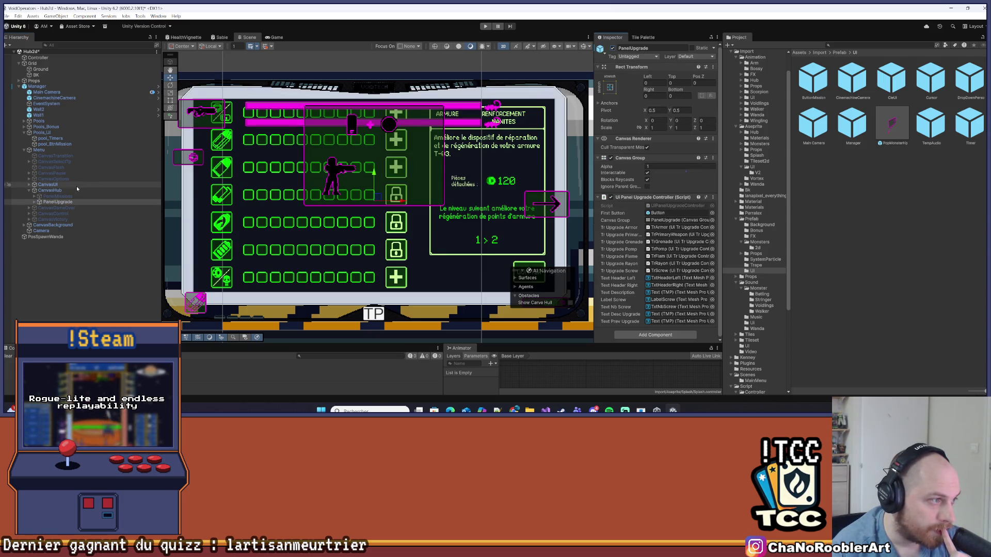
# - Deactivate CanvasUI to hide the magenta HUD and expand PanelUpgrade
pyautogui.click(77, 186)
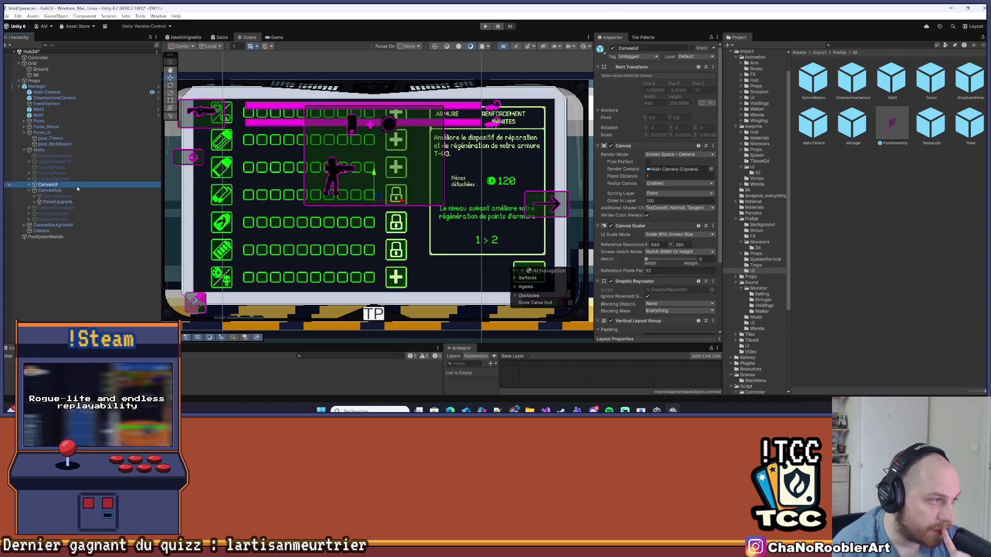
pyautogui.click(613, 48)
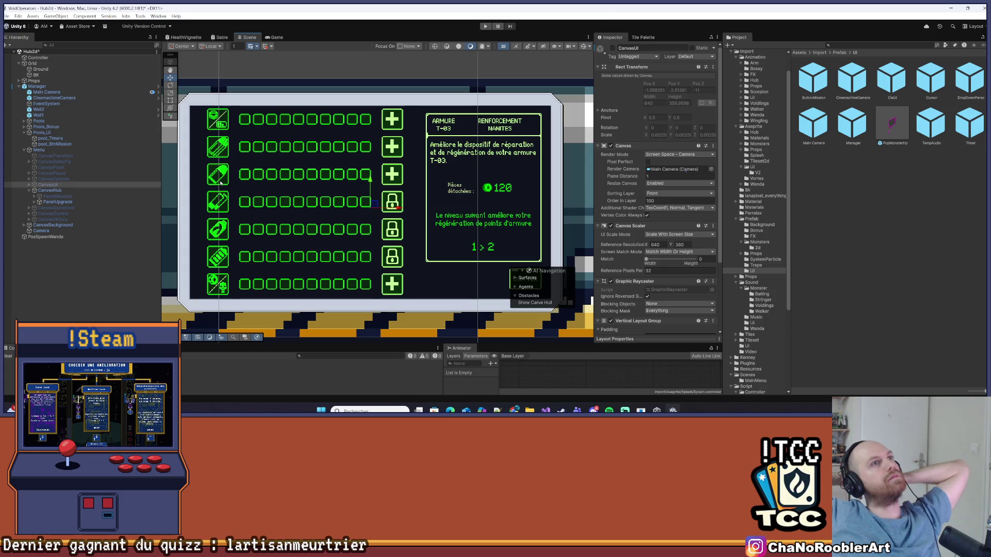
pyautogui.click(34, 202)
pyautogui.click(51, 201)
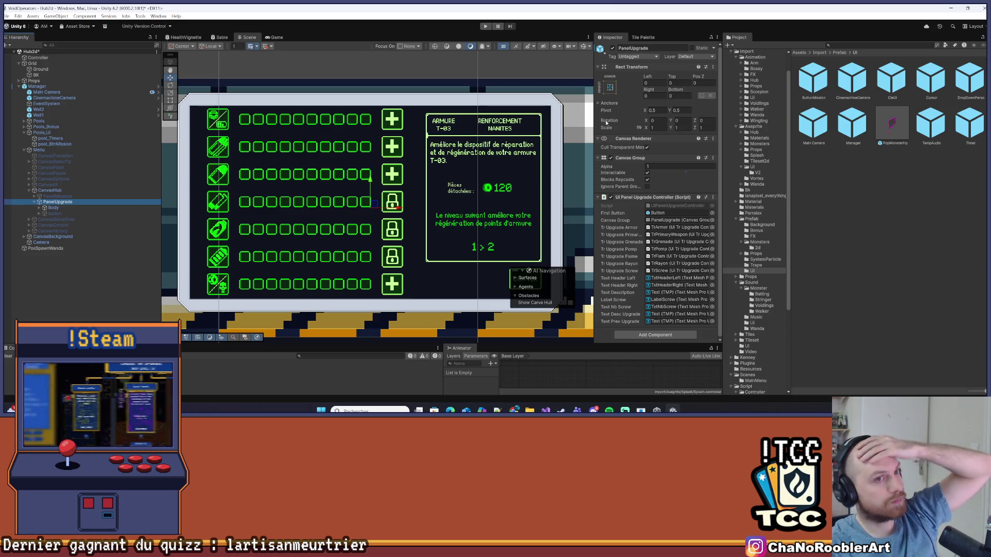
pyautogui.click(597, 197)
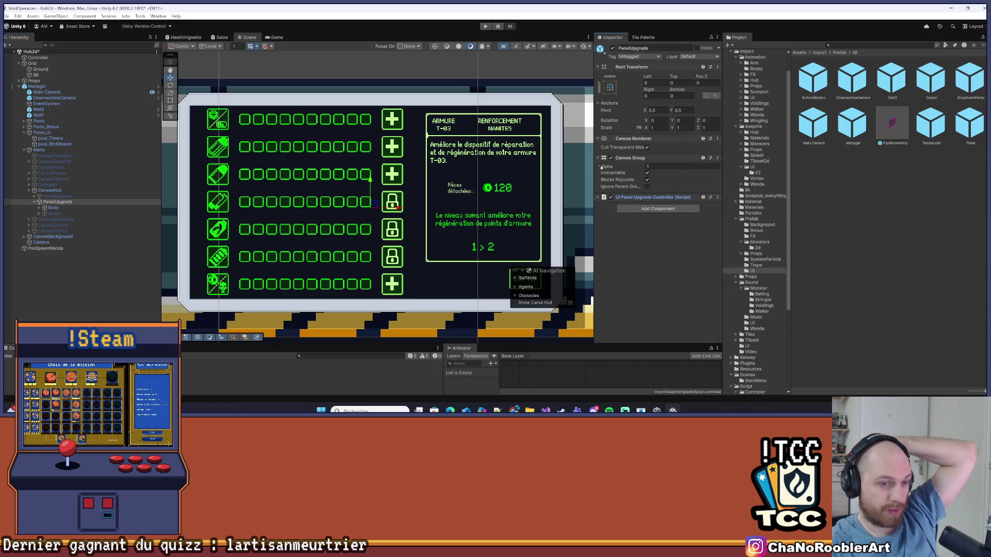
pyautogui.click(597, 158)
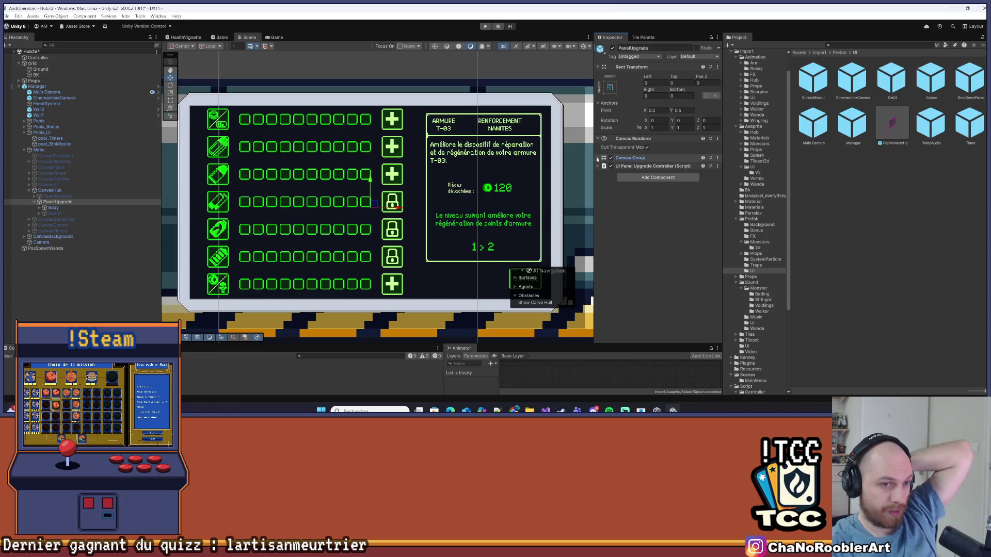
pyautogui.click(74, 208)
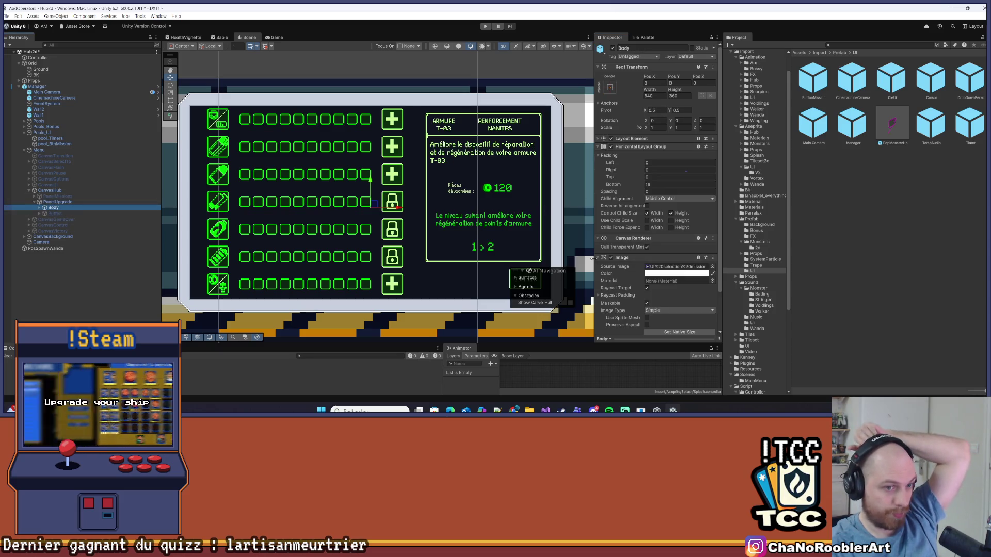
pyautogui.click(611, 258)
pyautogui.click(611, 258)
pyautogui.click(611, 257)
pyautogui.click(611, 258)
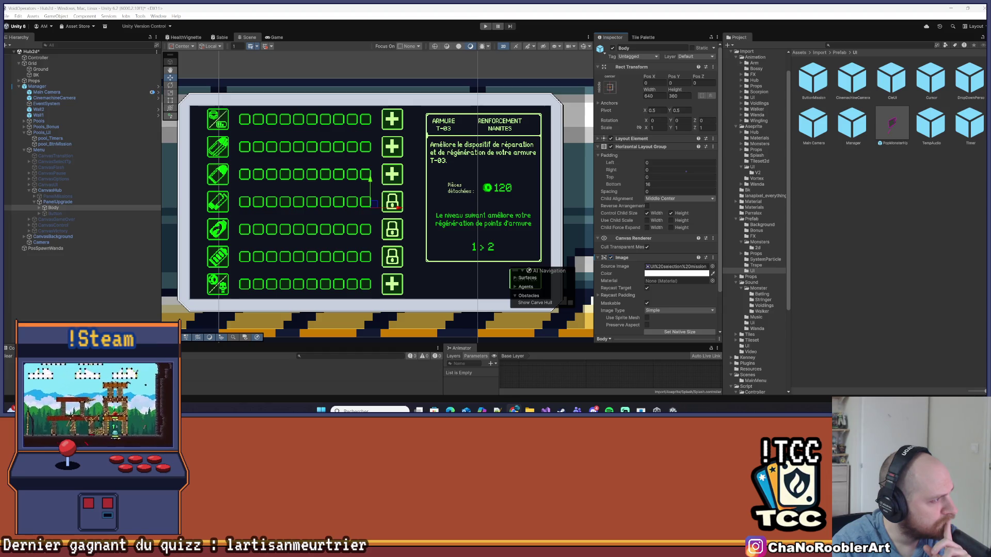
pyautogui.click(51, 191)
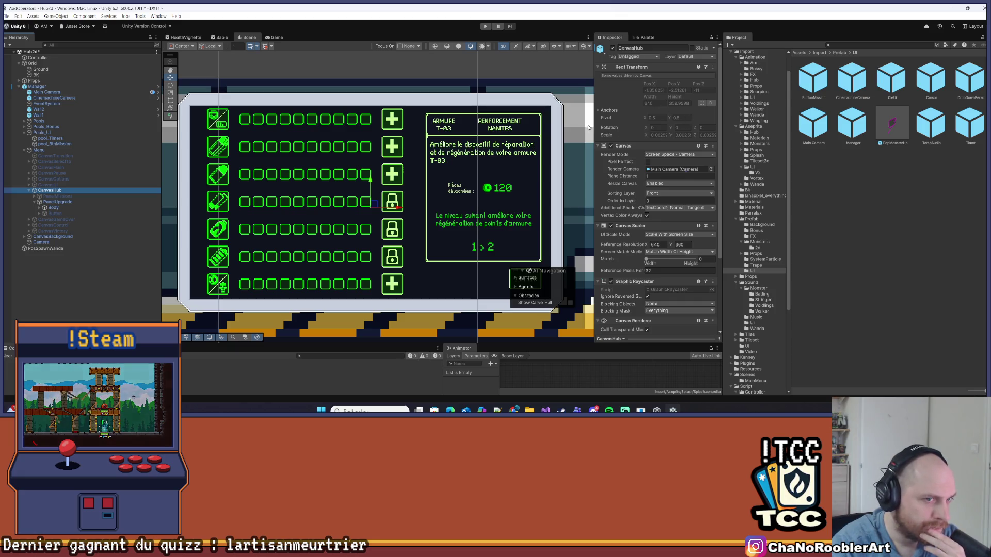
# - Widen the Inspector by shrinking the Scene view and review CanvasHub's settings
pyautogui.moveTo(594, 129); pyautogui.dragTo(486, 132)
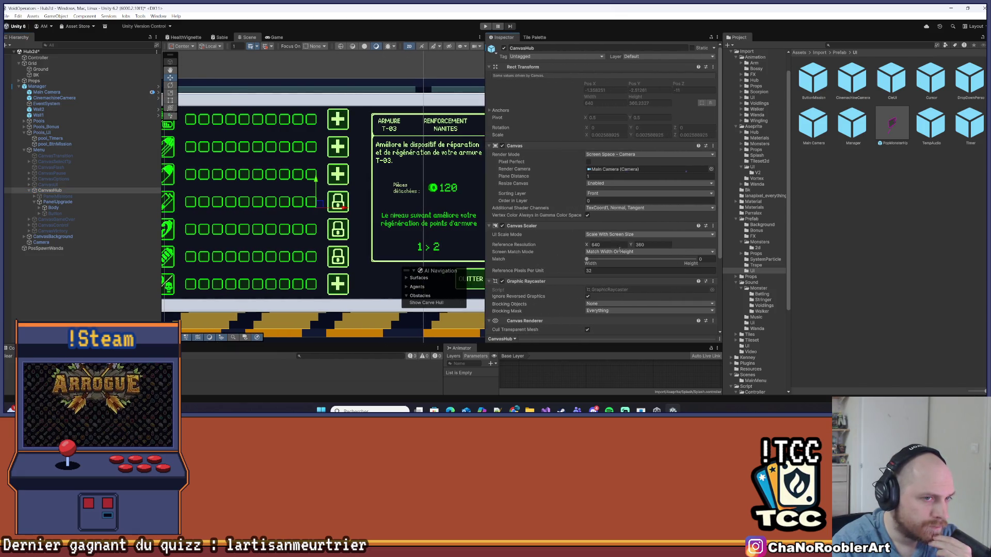
pyautogui.scroll(-3, 686, 172)
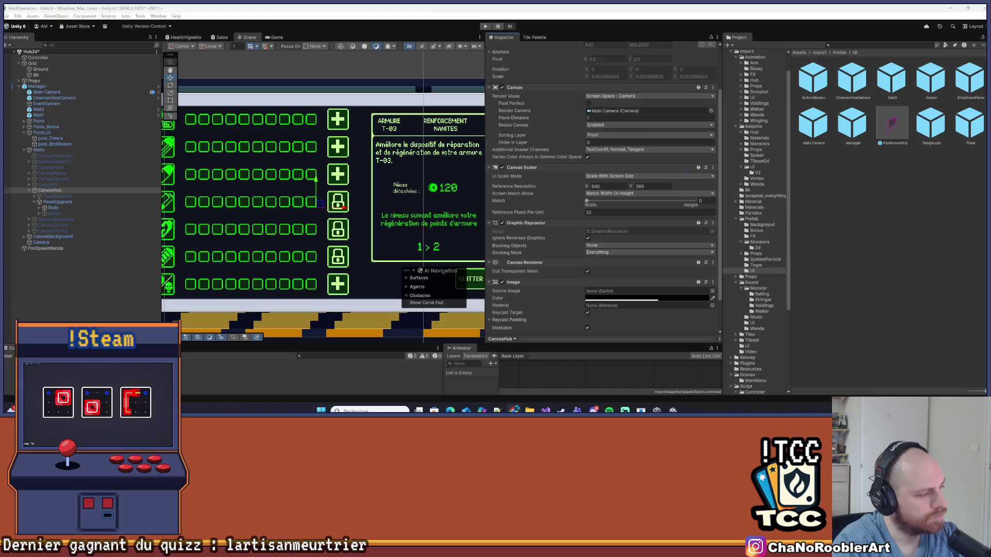
pyautogui.scroll(-2, 610, 231)
pyautogui.scroll(5, 568, 230)
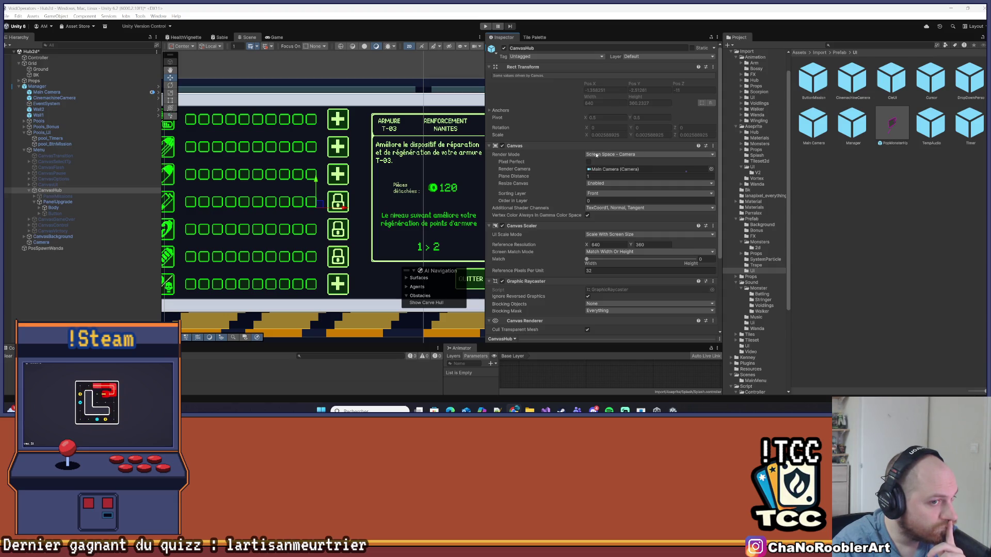
# - Inspect the Main Camera's settings in the Inspector
pyautogui.click(38, 92)
pyautogui.scroll(-2, 634, 152)
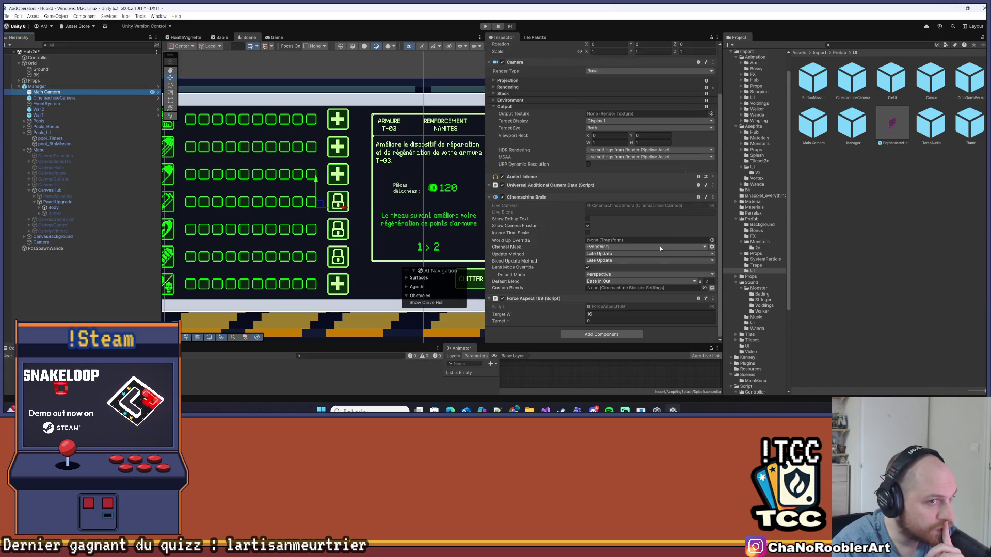
pyautogui.scroll(2, 660, 245)
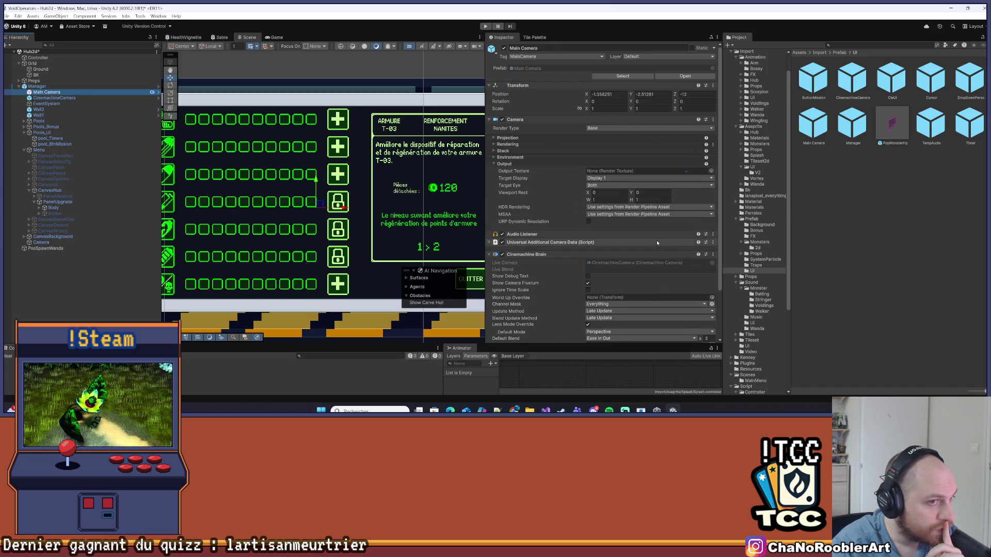
pyautogui.scroll(-2, 657, 242)
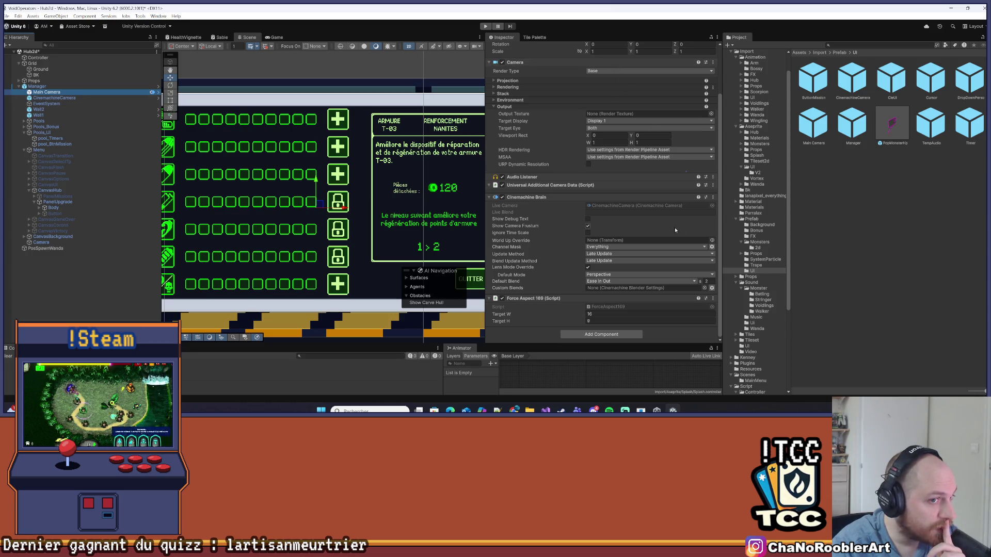
pyautogui.scroll(2, 674, 230)
pyautogui.scroll(-4, 268, 182)
pyautogui.scroll(2, 268, 182)
pyautogui.scroll(-2, 258, 155)
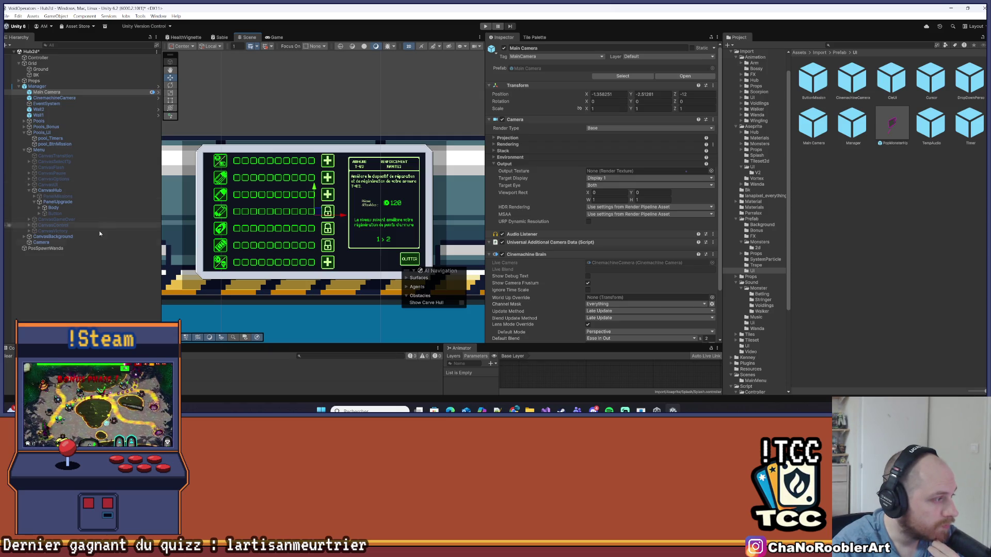
# - Reselect CanvasHub and move to the Project window's asset folders
pyautogui.click(44, 191)
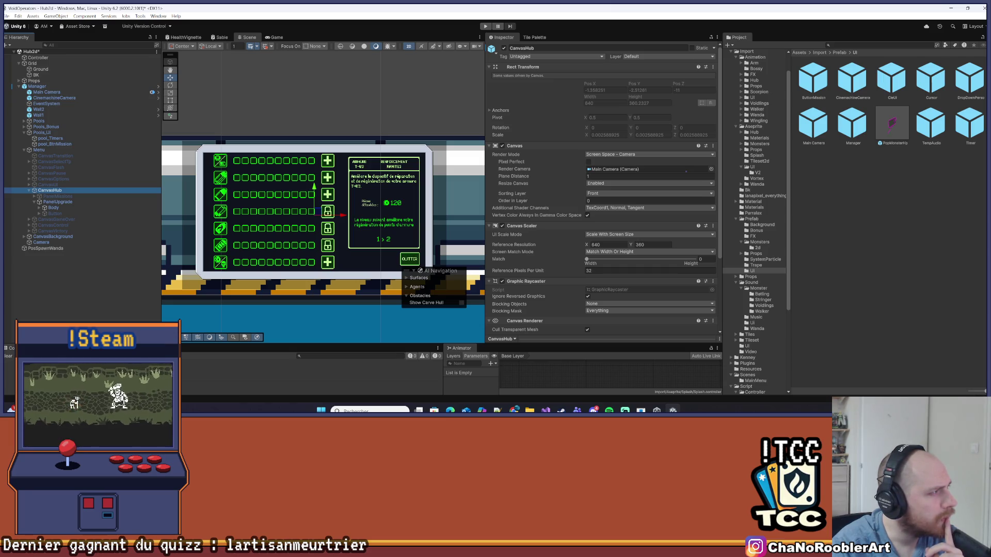
pyautogui.click(759, 170)
pyautogui.scroll(2, 759, 171)
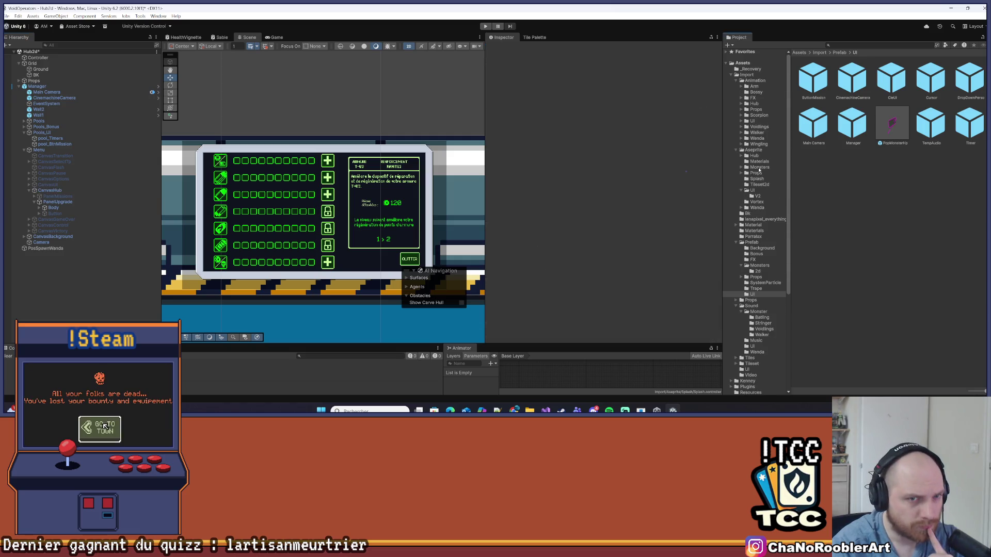
# - Navigate the Project window to the Material folder under Assets/Import
pyautogui.click(765, 163)
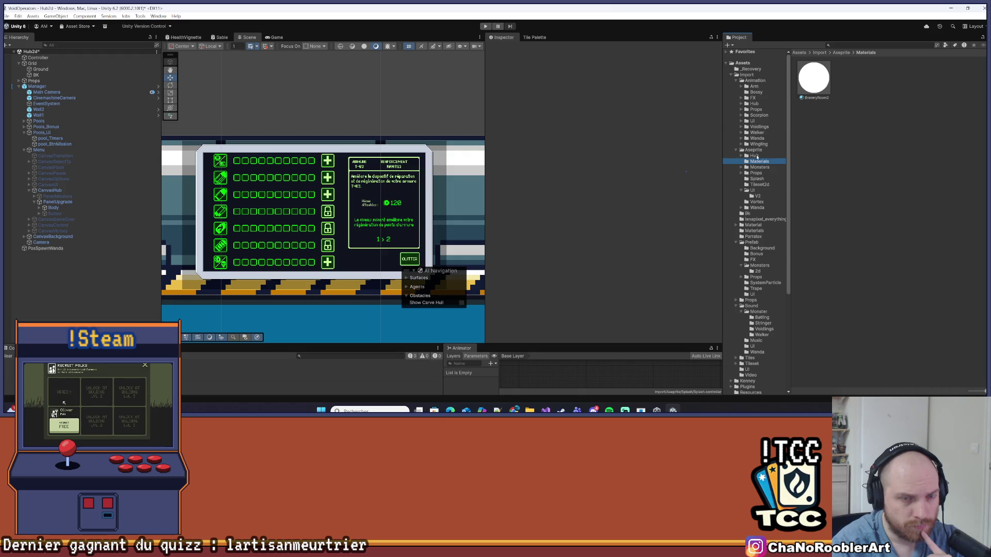
pyautogui.scroll(-3, 775, 154)
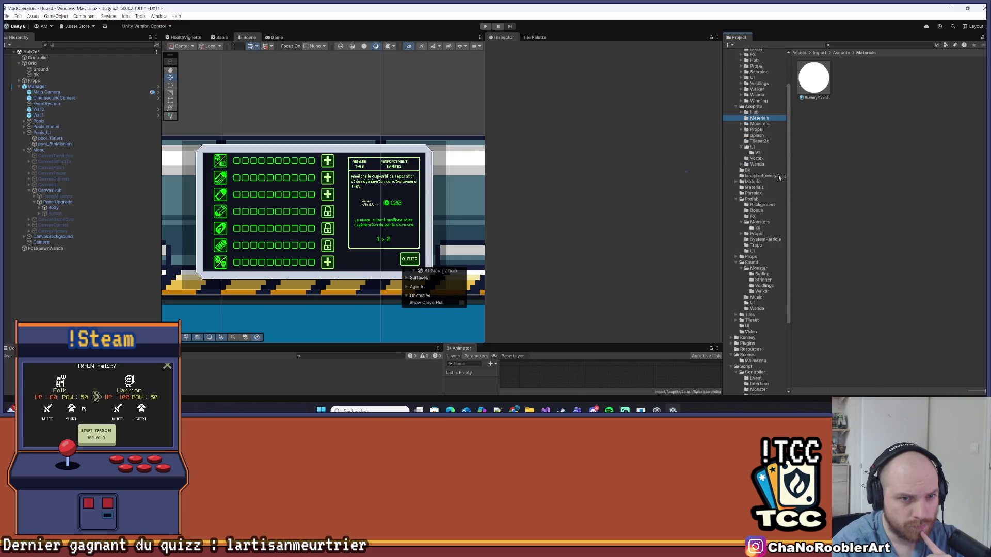
pyautogui.click(753, 199)
pyautogui.click(754, 187)
pyautogui.click(754, 182)
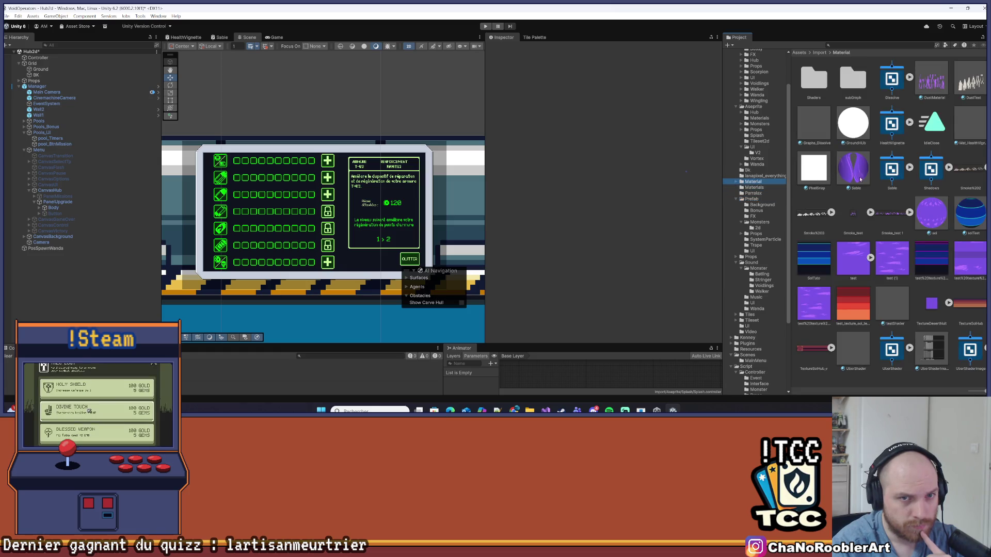
# - Create a new folder there named ShaderScripts
pyautogui.rightClick(883, 201)
pyautogui.moveTo(913, 205)
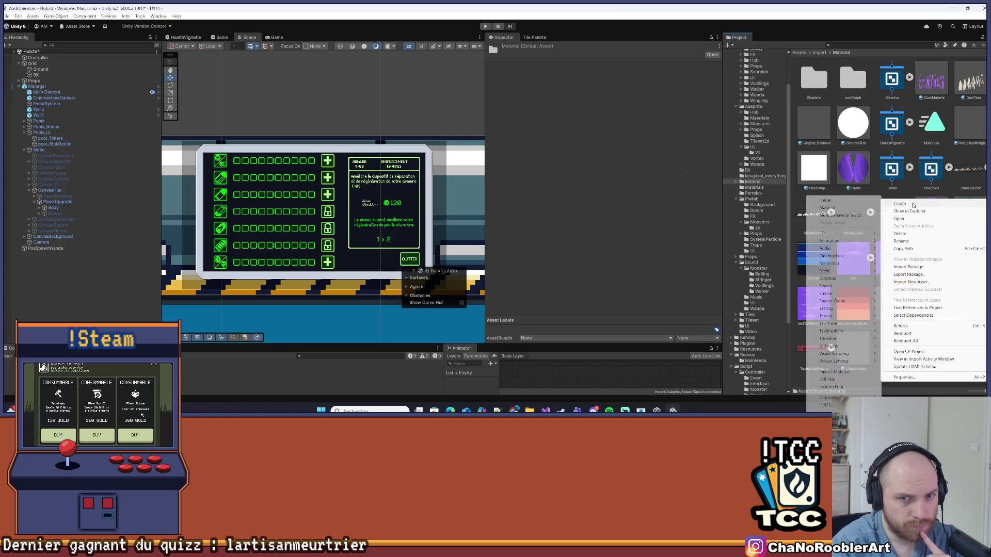
pyautogui.click(831, 200)
pyautogui.press('BackSpace')
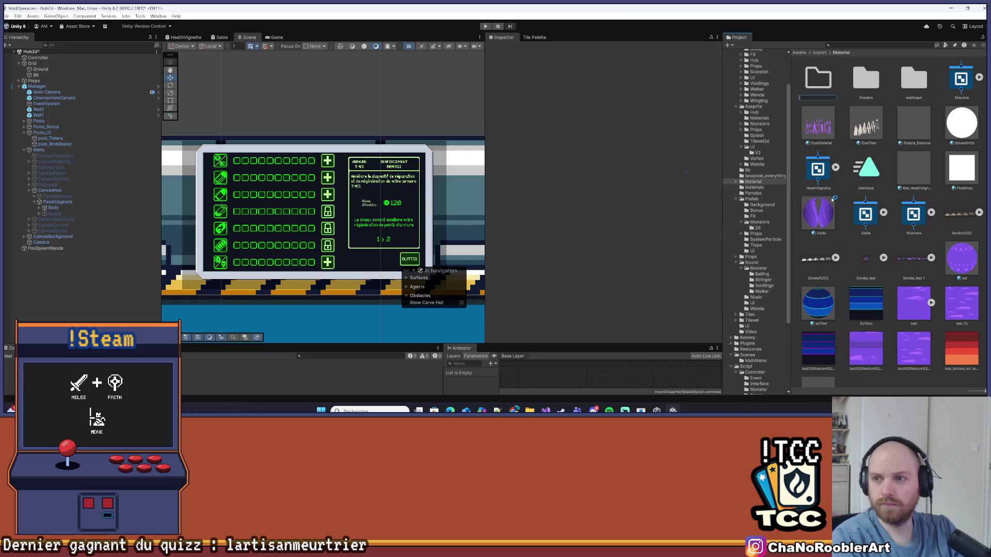
pyautogui.write('Code')
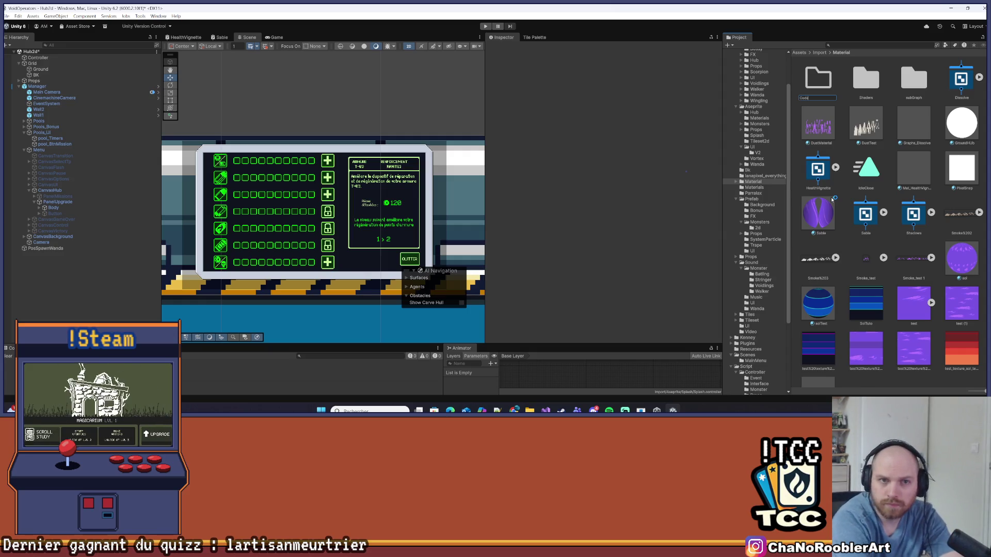
pyautogui.press('BackSpace')
pyautogui.press('BackSpace')
pyautogui.press('BackSpace')
pyautogui.write('ShaderScript')
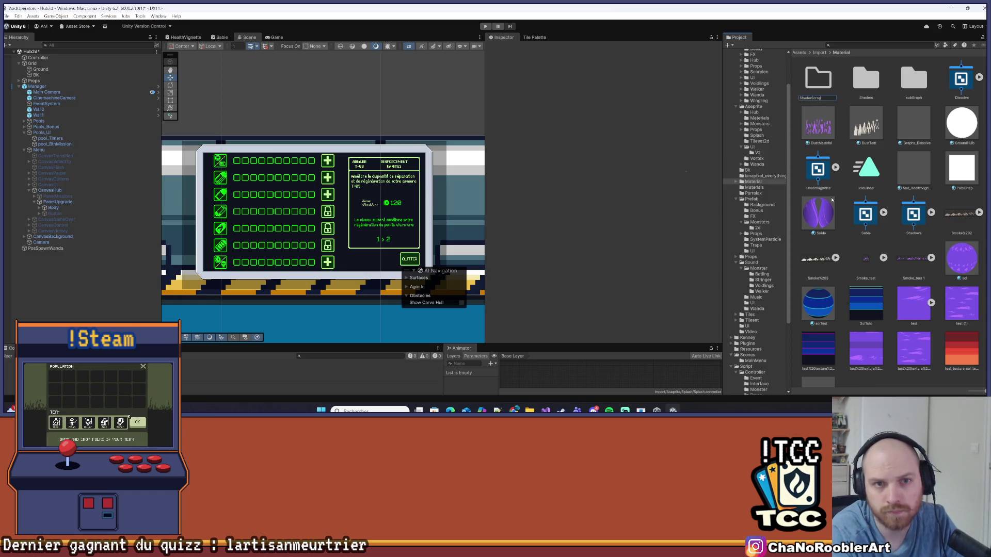
pyautogui.press('BackSpace')
pyautogui.press('BackSpace')
pyautogui.write('s')
pyautogui.press('Return')
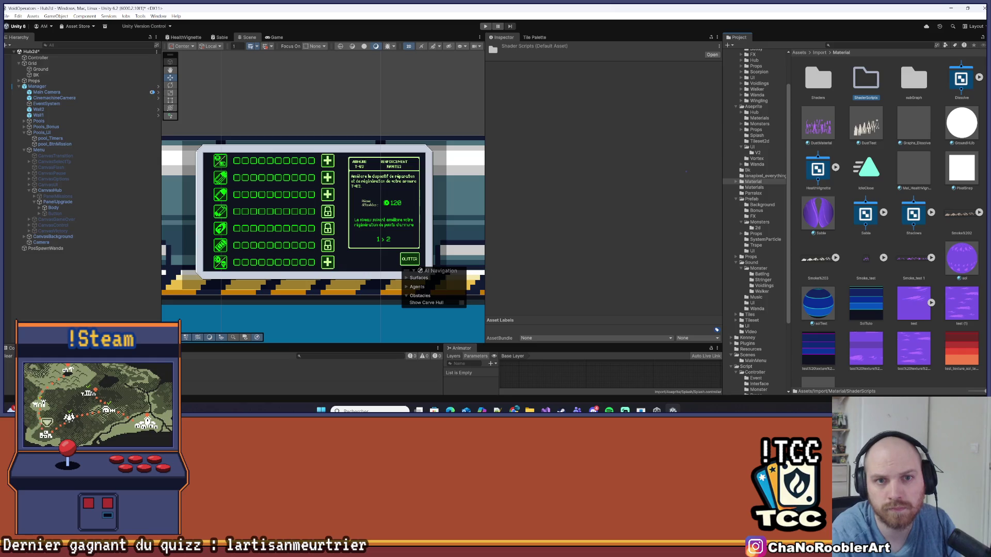
# - Open the empty ShaderScripts folder and call up its asset context menu
pyautogui.doubleClick(862, 75)
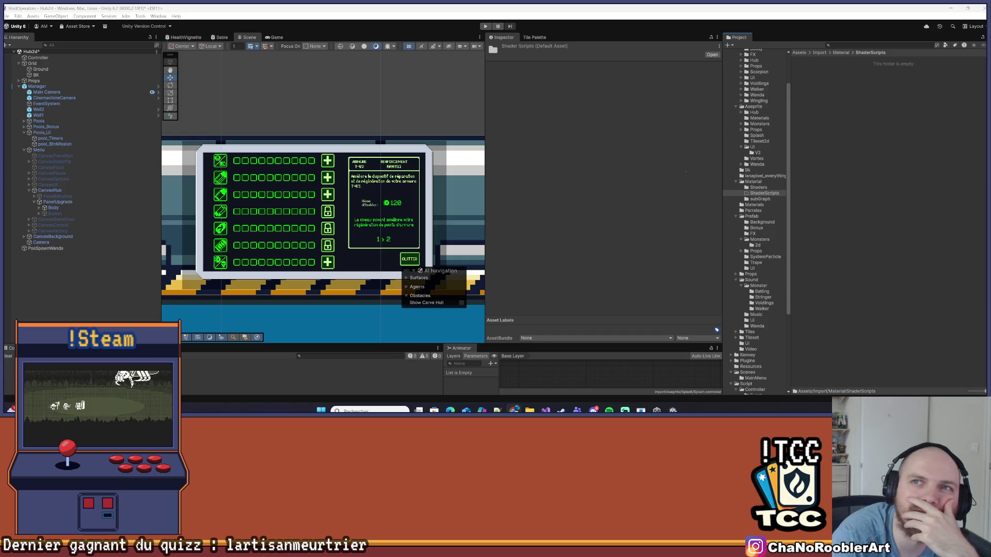
pyautogui.click(842, 322)
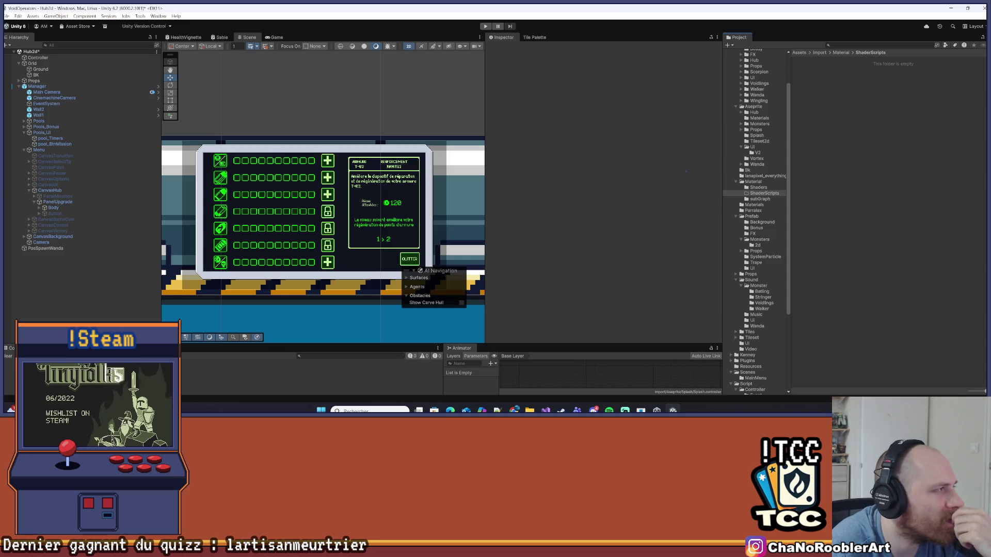
pyautogui.rightClick(833, 147)
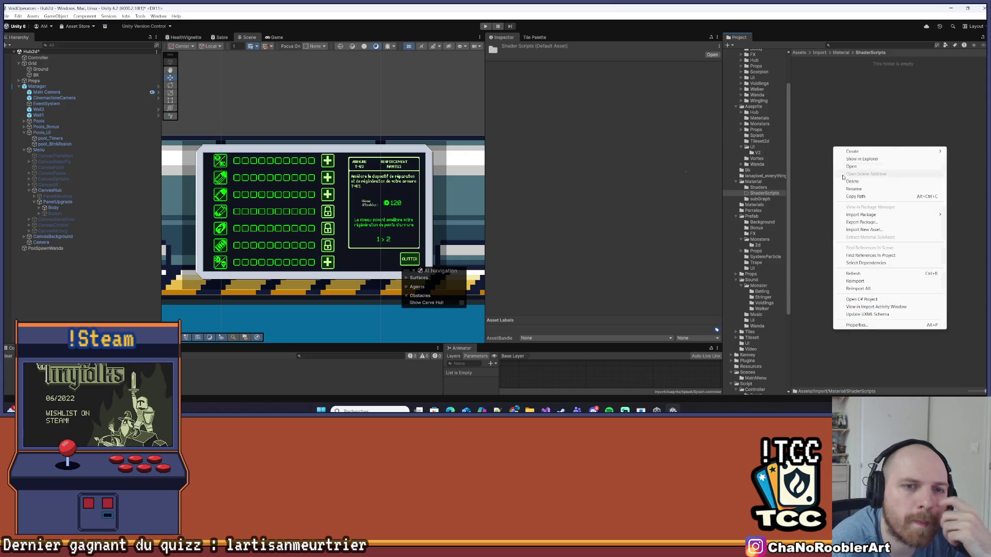
# - Create a URP Unlit Shader in ShaderScripts, keeping its default name
pyautogui.moveTo(857, 151)
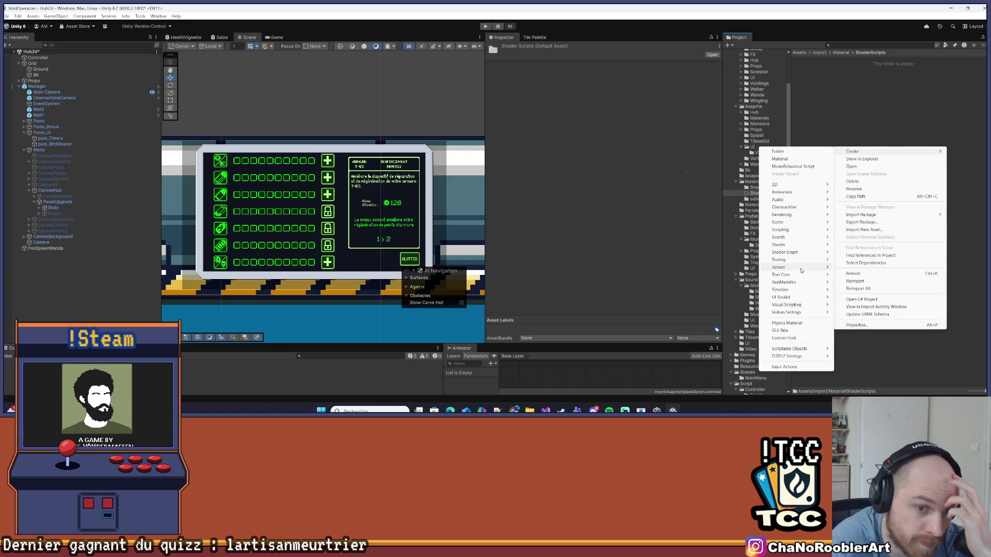
pyautogui.moveTo(785, 249)
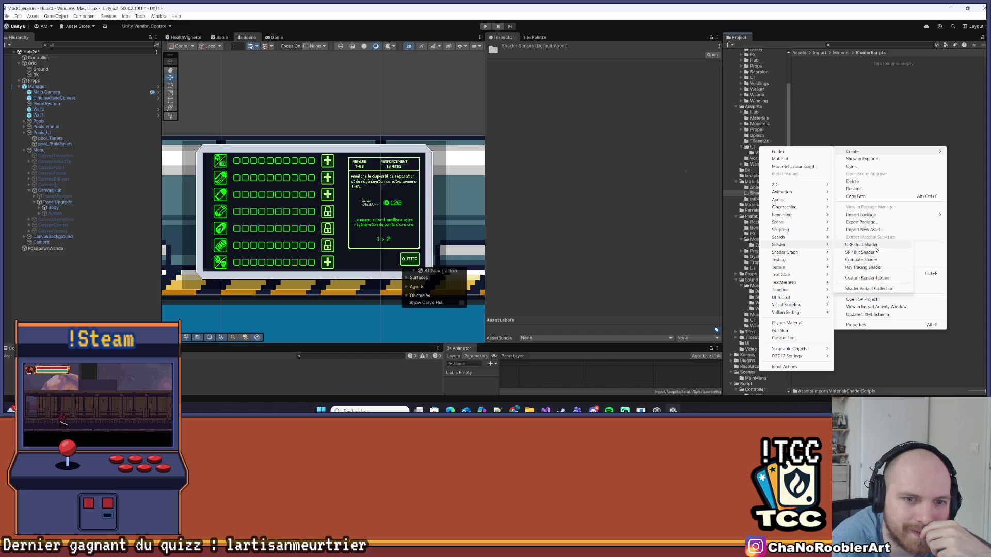
pyautogui.click(875, 247)
pyautogui.press('Return')
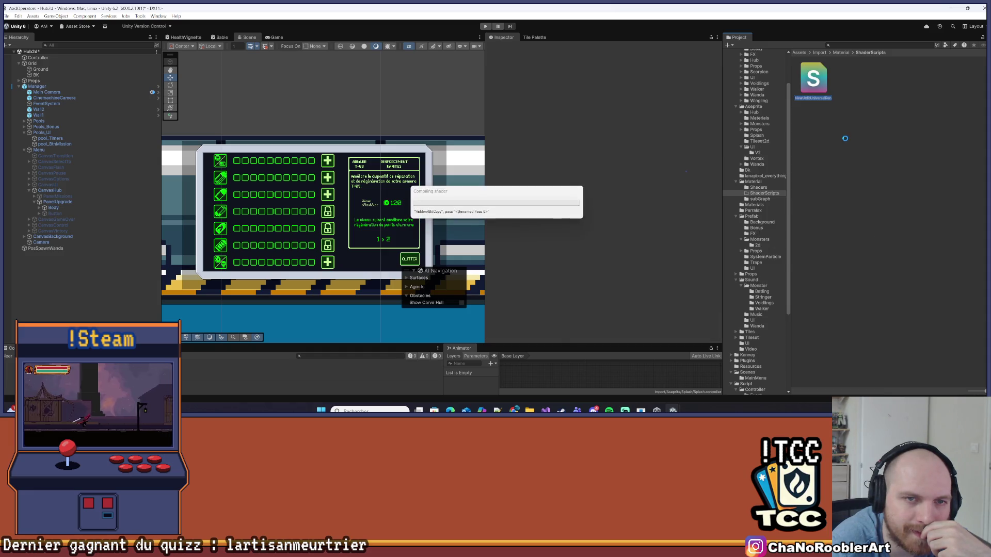
pyautogui.click(951, 8)
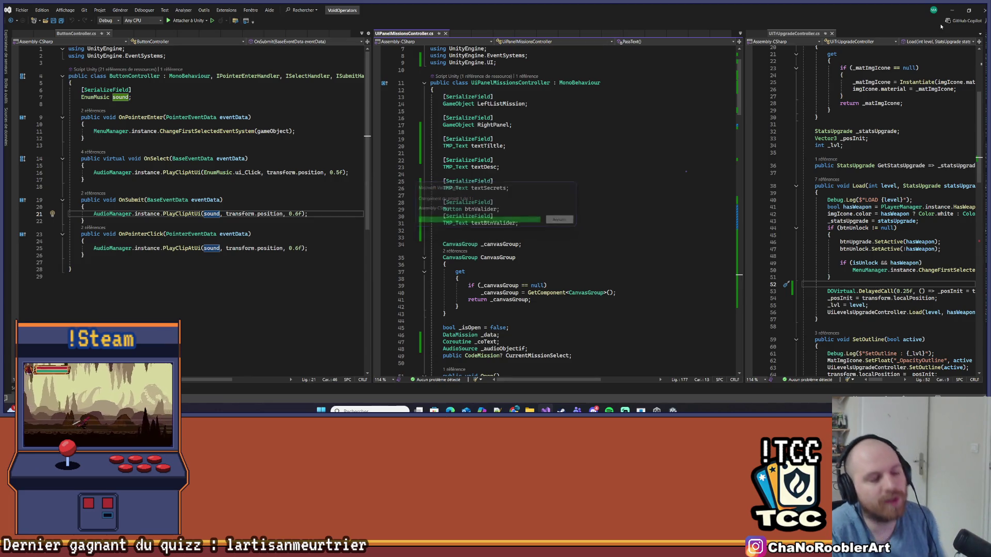
pyautogui.click(952, 10)
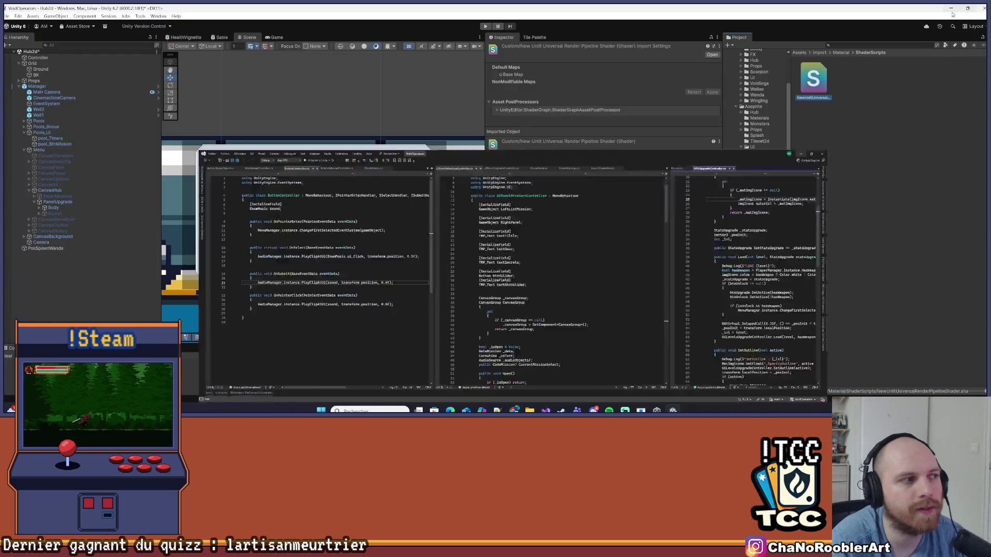
# - Rename the new shader asset to EcranCRT
pyautogui.rightClick(814, 78)
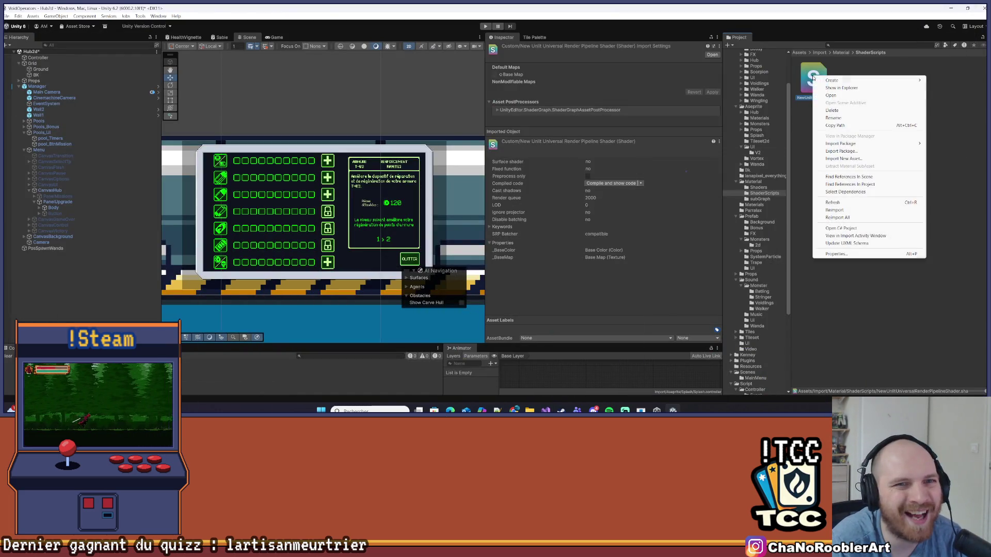
pyautogui.click(843, 112)
pyautogui.press('Escape')
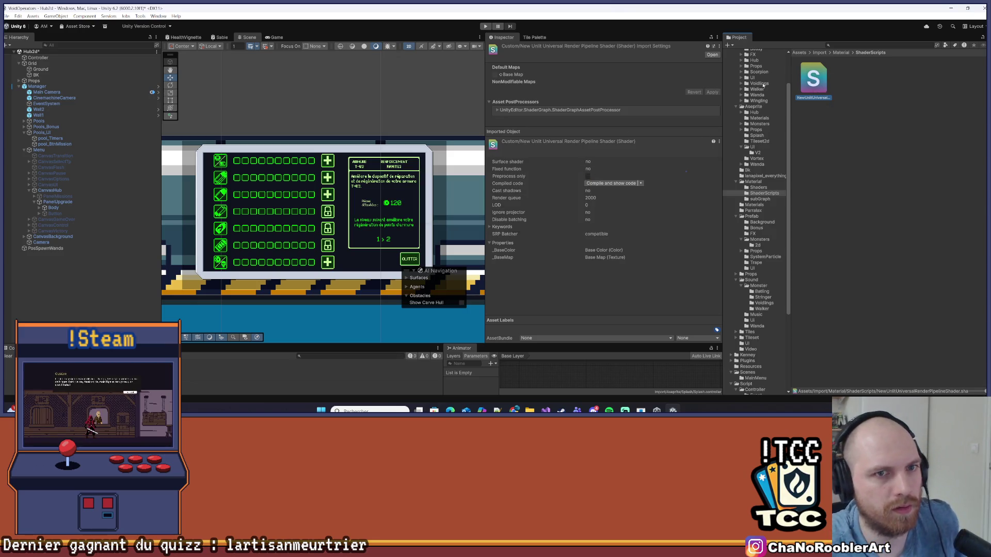
pyautogui.rightClick(809, 75)
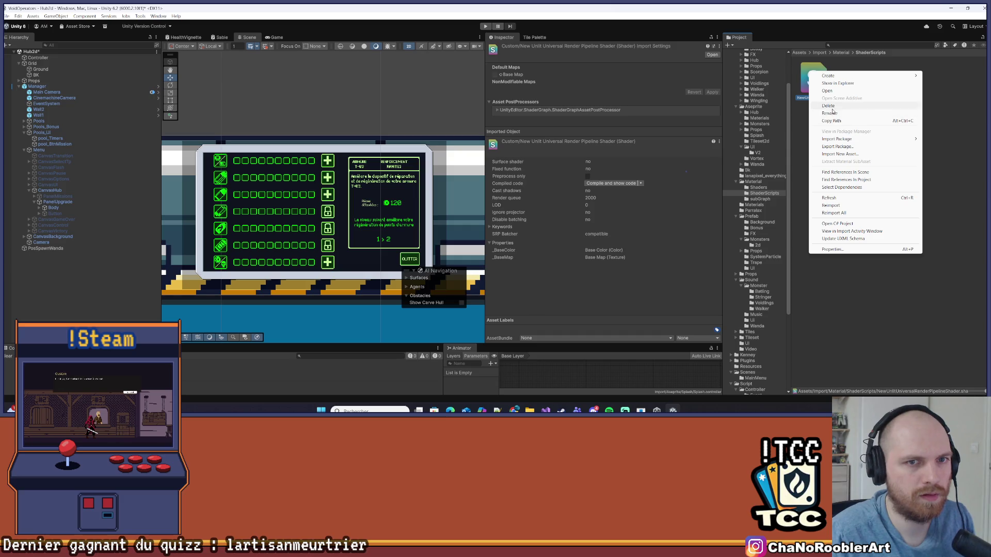
pyautogui.click(835, 114)
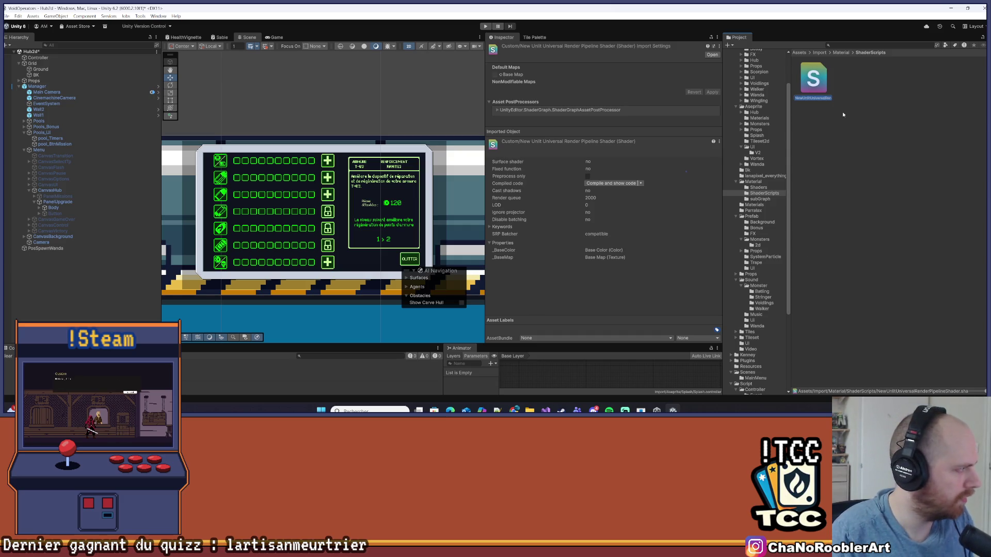
pyautogui.write('EcranCRT')
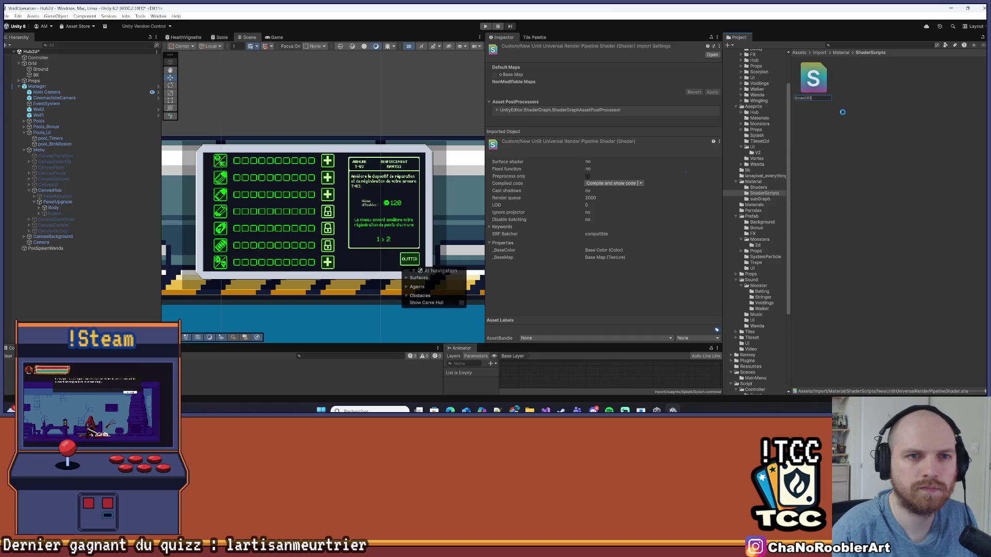
pyautogui.hotkey('alt', 'Tab')
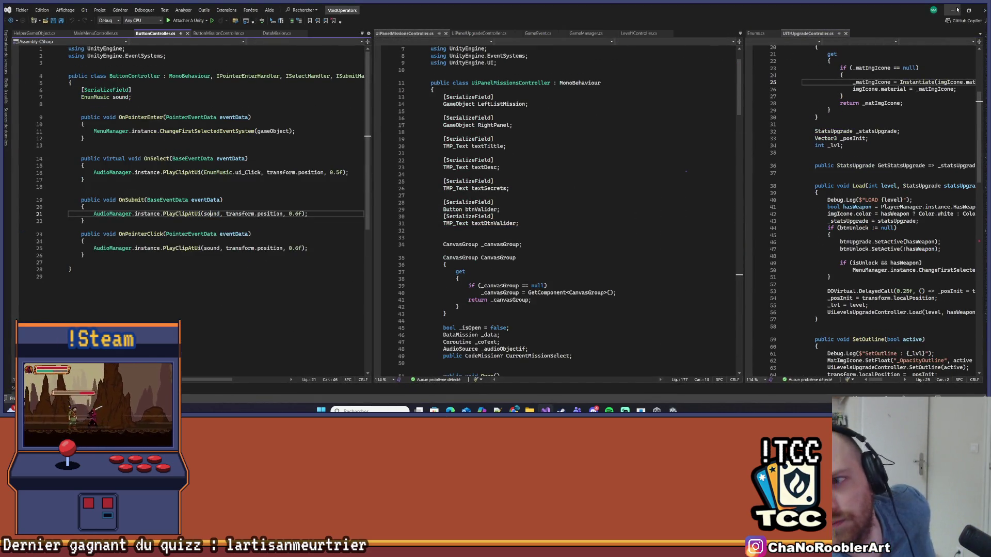
pyautogui.click(956, 9)
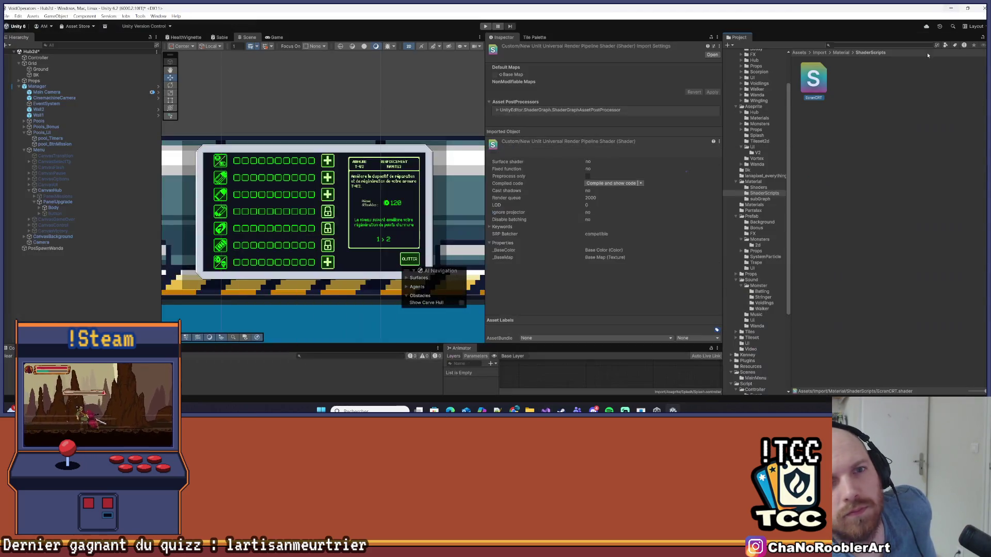
# - Open EcranCRT.shader in Visual Studio and widen the code pane
pyautogui.doubleClick(805, 78)
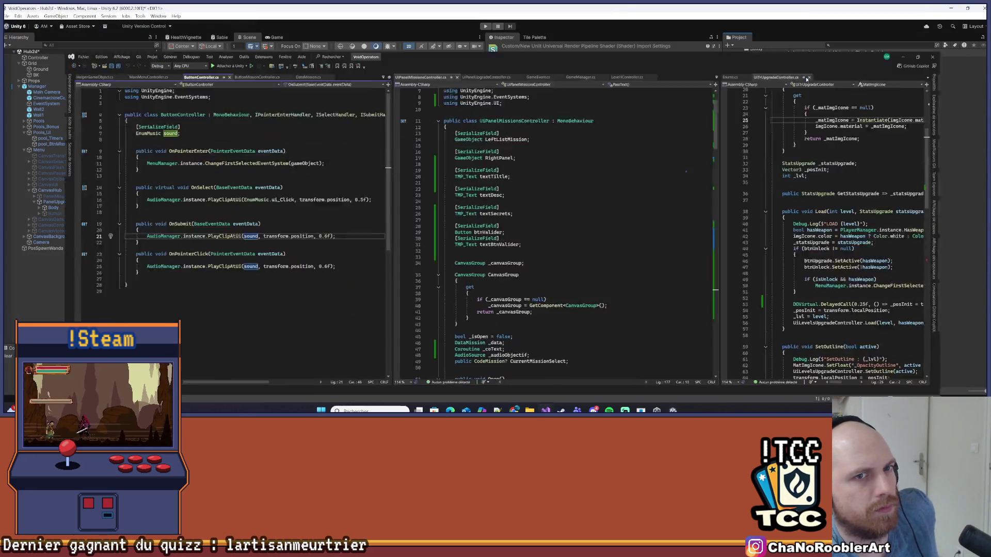
pyautogui.doubleClick(272, 174)
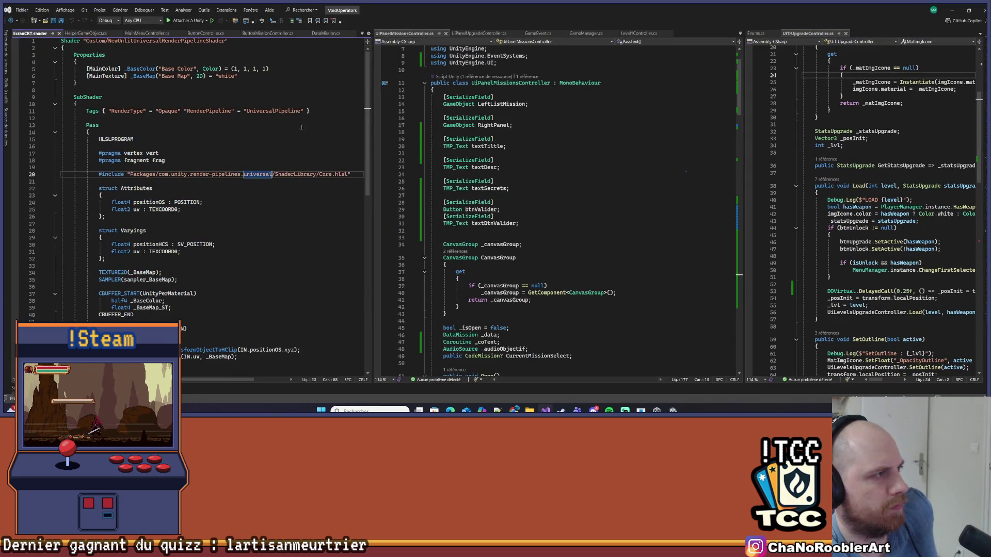
pyautogui.moveTo(371, 144); pyautogui.dragTo(508, 148)
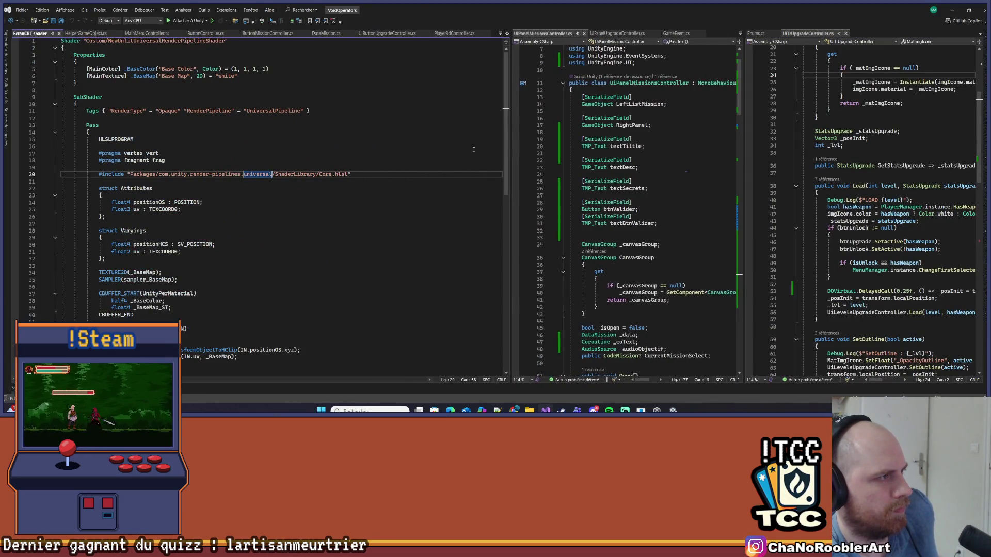
pyautogui.scroll(-3, 283, 177)
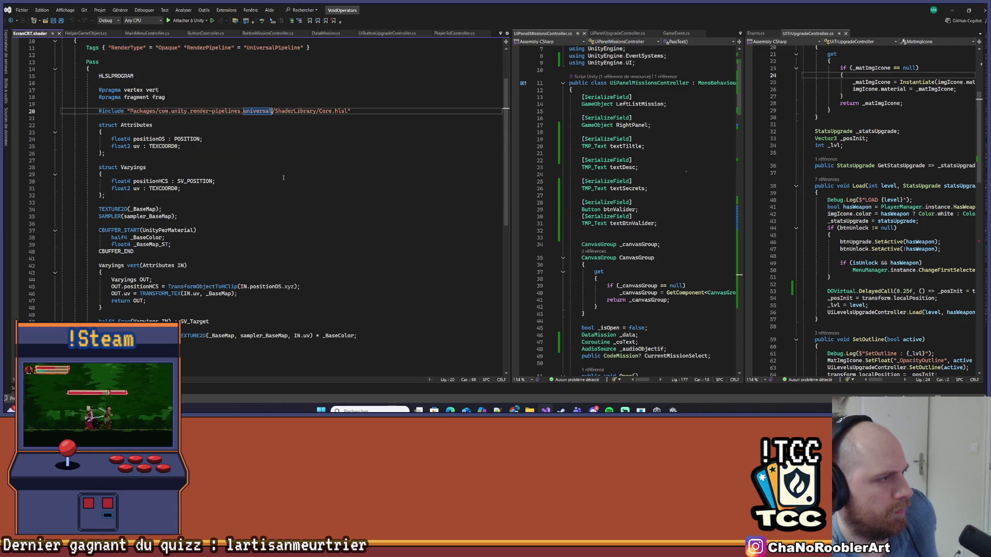
pyautogui.scroll(3, 283, 177)
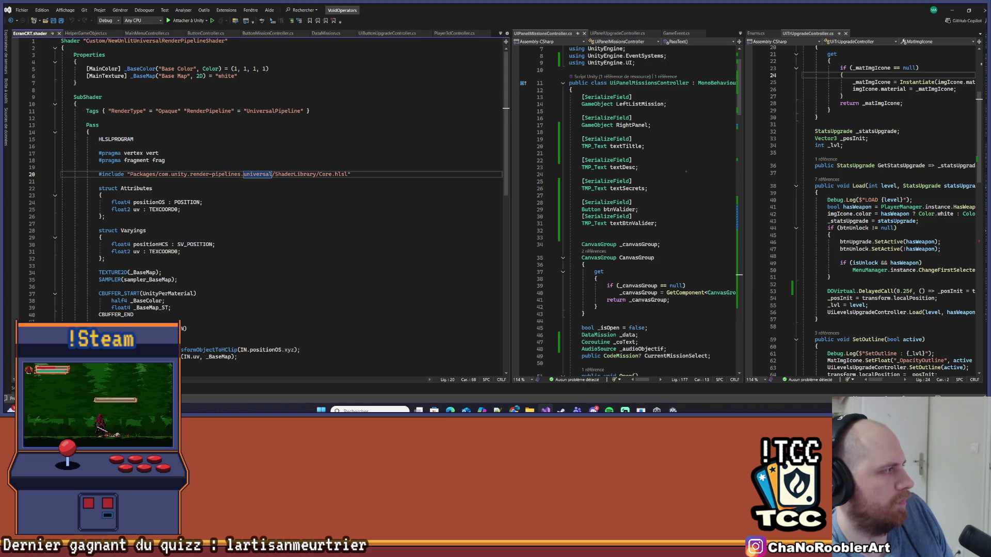
# - Replace the code with the GrabPass CRT shader, rename it UI/EcranCRT, and save
pyautogui.hotkey('ctrl', 'a')
pyautogui.hotkey('ctrl', 'v')
pyautogui.scroll(15, 220, 199)
pyautogui.keyDown('ctrl'); pyautogui.scroll(1, 220, 199); pyautogui.keyUp('ctrl')
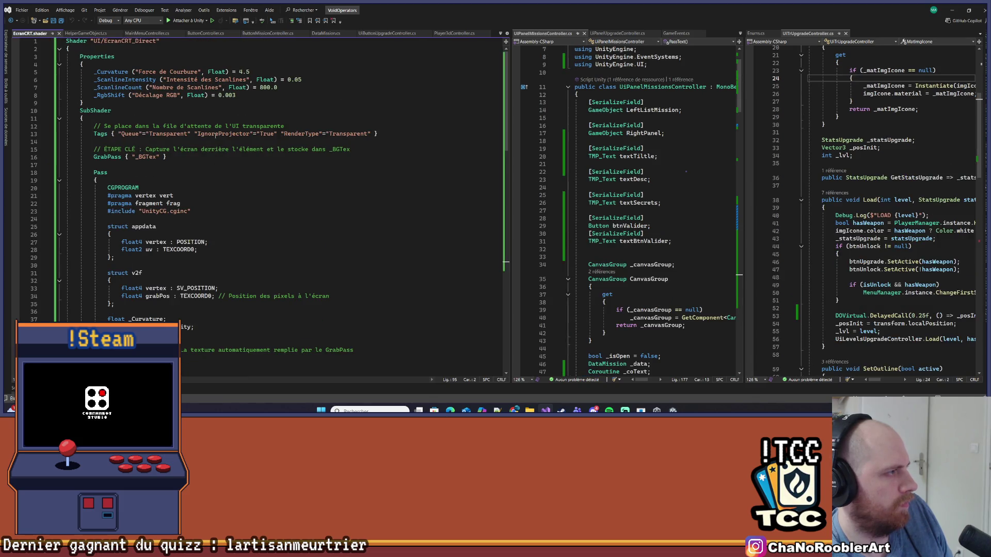
pyautogui.moveTo(133, 41); pyautogui.dragTo(158, 41)
pyautogui.press('BackSpace')
pyautogui.click(161, 49)
pyautogui.hotkey('ctrl', 's')
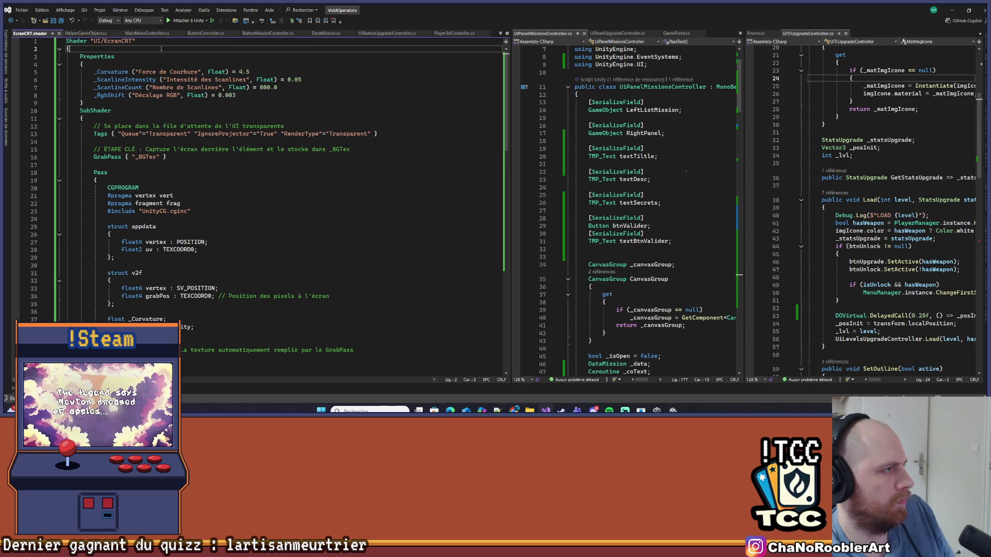
# - Review the saved shader code and minimize Visual Studio to return to Unity
pyautogui.press('alt')
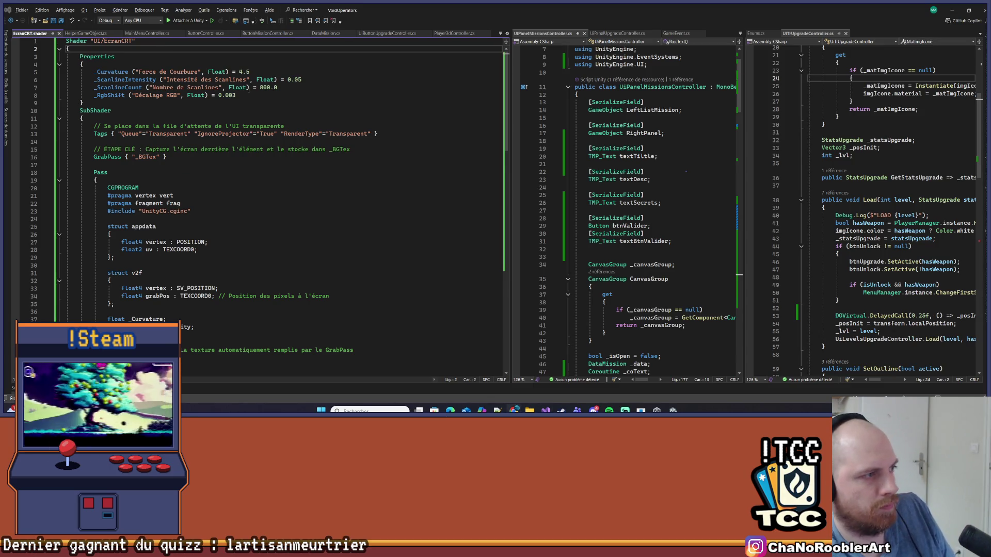
pyautogui.scroll(-20, 250, 88)
pyautogui.scroll(18, 201, 116)
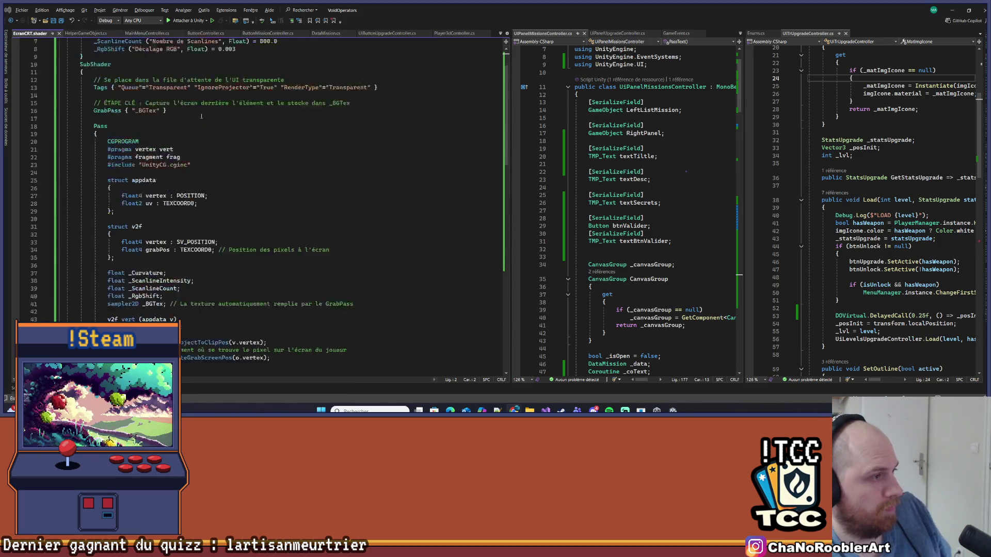
pyautogui.scroll(2, 202, 116)
pyautogui.click(224, 88)
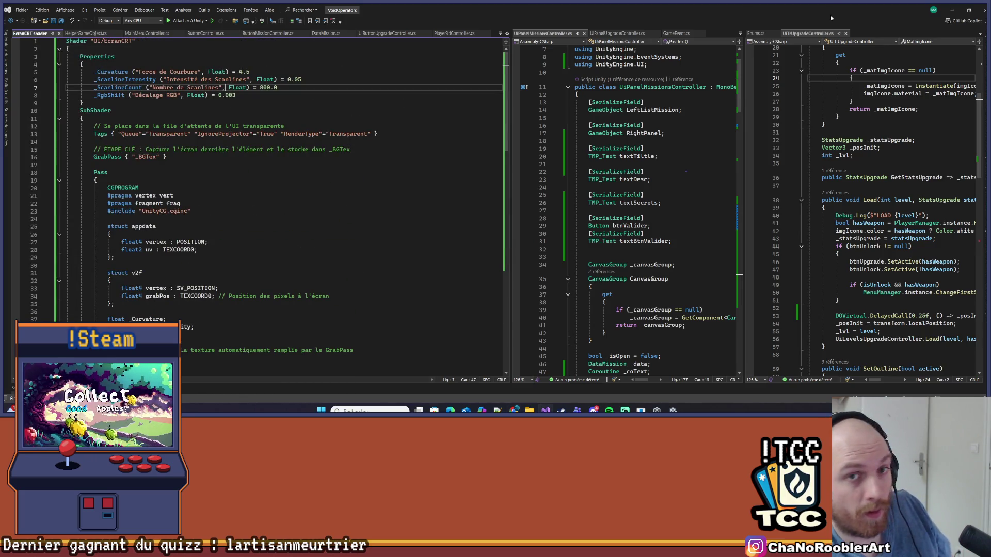
pyautogui.click(951, 10)
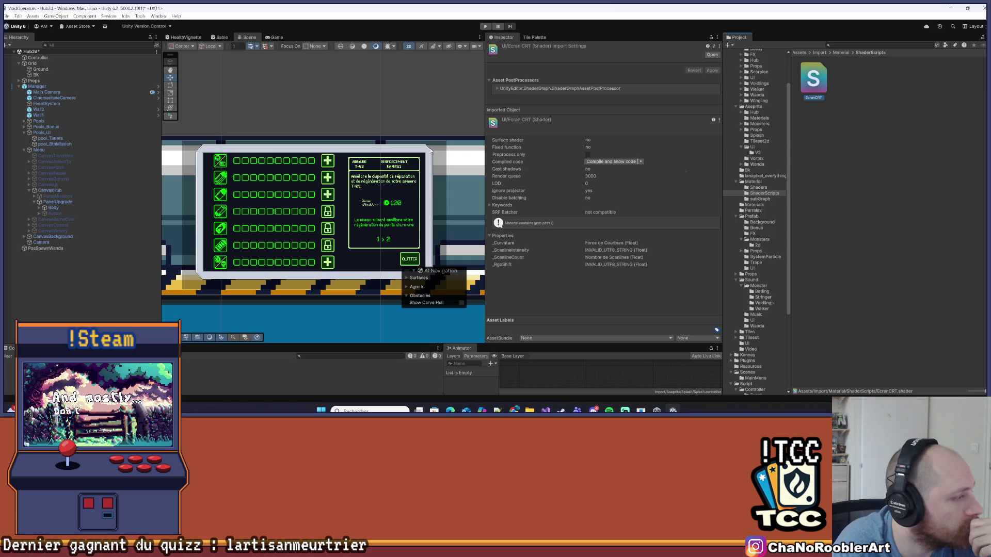
# - Create a material named UI_EcranCRT from the EcranCRT shader
pyautogui.rightClick(812, 85)
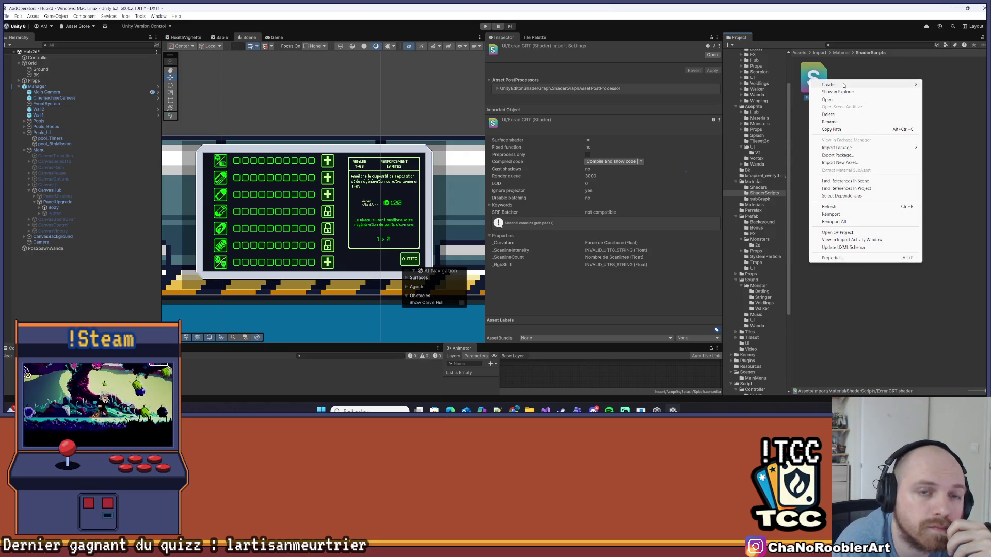
pyautogui.moveTo(828, 85)
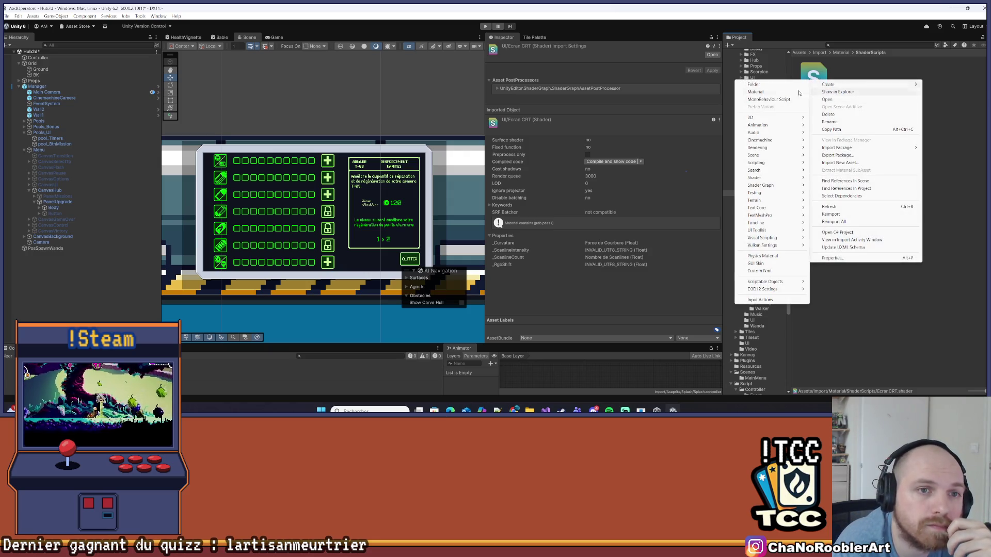
pyautogui.click(755, 92)
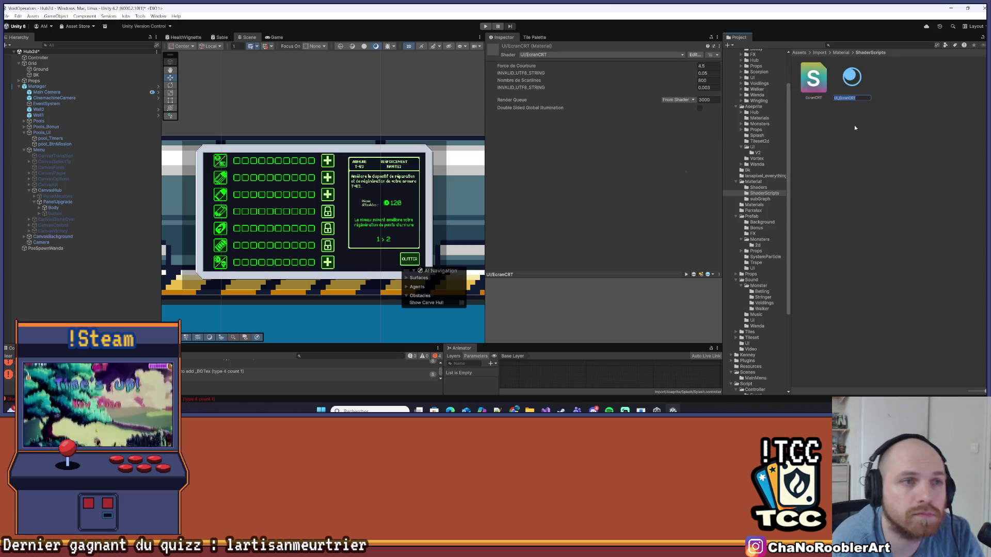
pyautogui.press('Return')
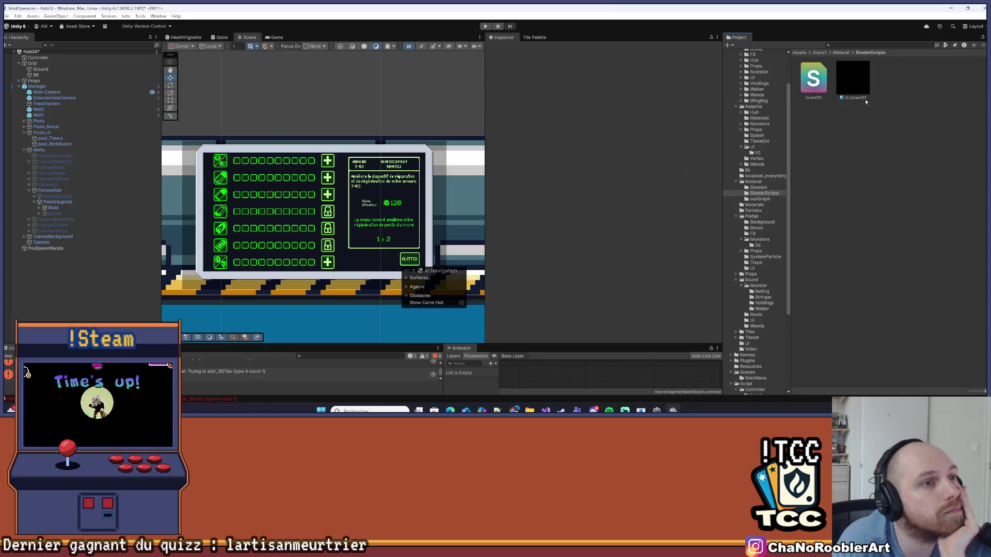
pyautogui.click(872, 133)
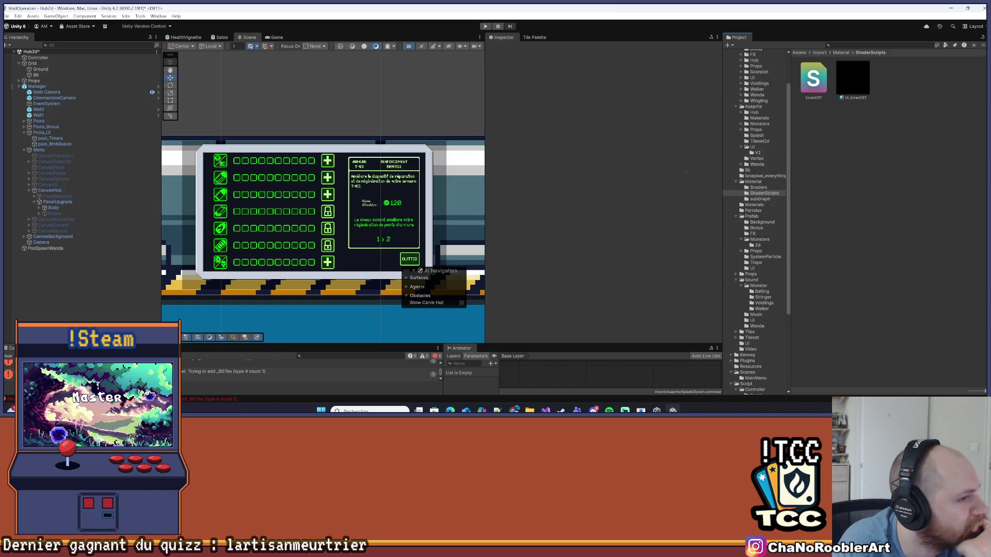
# - Clear the Console's shader errors and drag the splitter to widen the Scene view
pyautogui.click(7, 357)
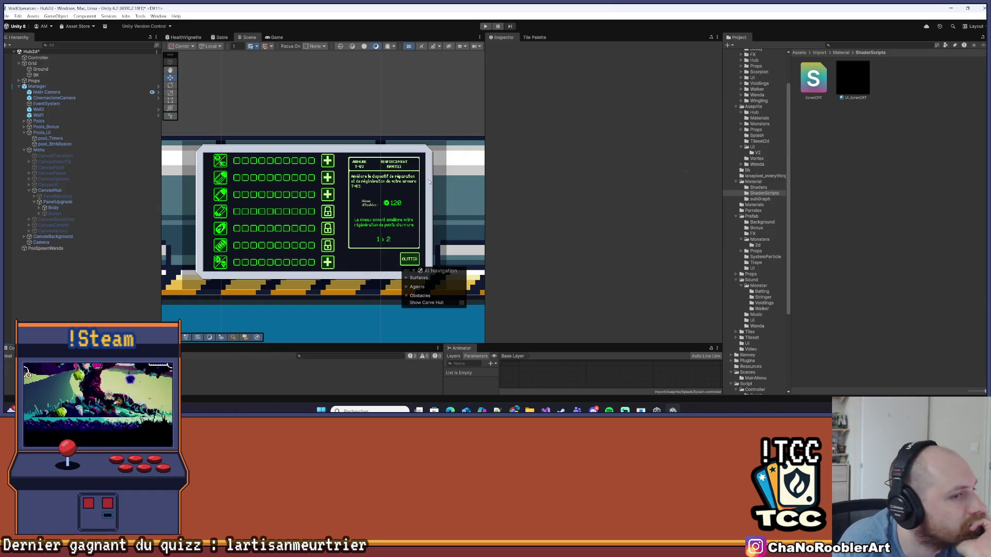
pyautogui.moveTo(483, 138); pyautogui.dragTo(618, 138)
pyautogui.scroll(3, 445, 158)
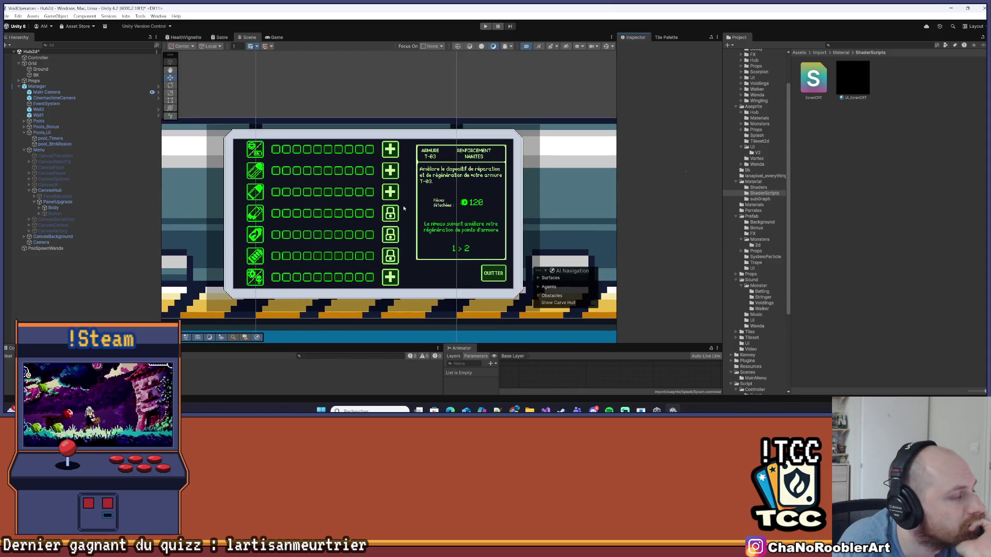
# - Show the Game view, review PanelUpgrade and CanvasHub, and open CanvasHub's UI create menu
pyautogui.click(277, 37)
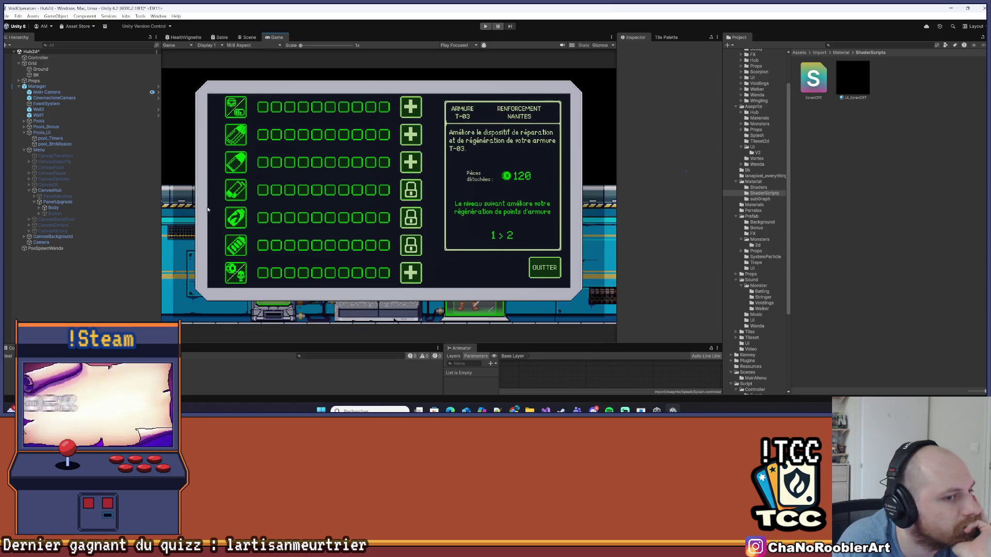
pyautogui.click(58, 203)
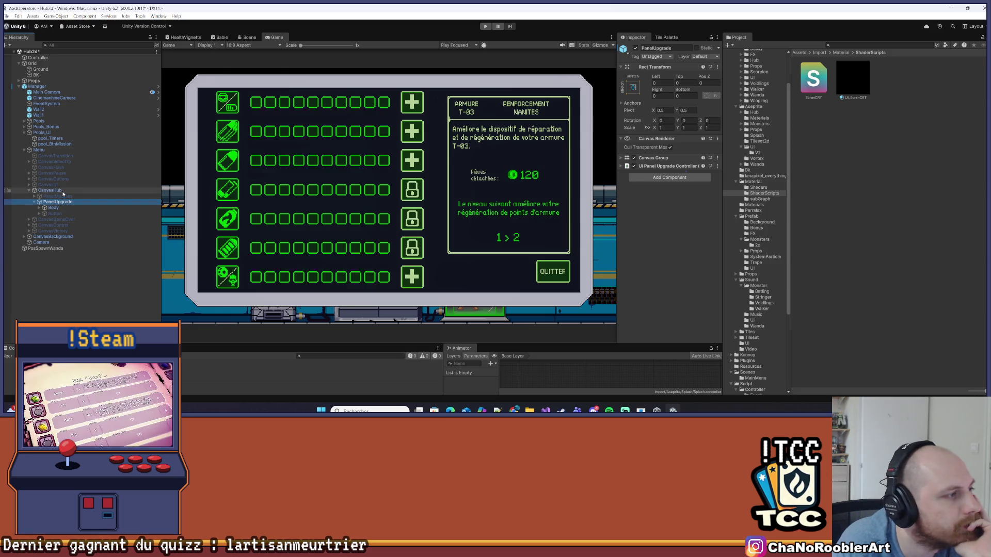
pyautogui.click(63, 192)
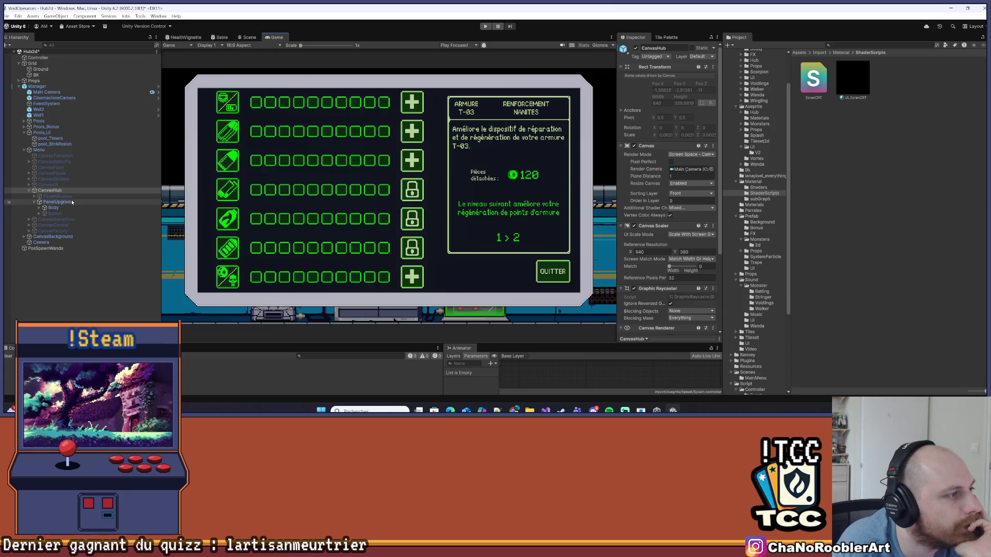
pyautogui.moveTo(616, 149); pyautogui.dragTo(605, 150)
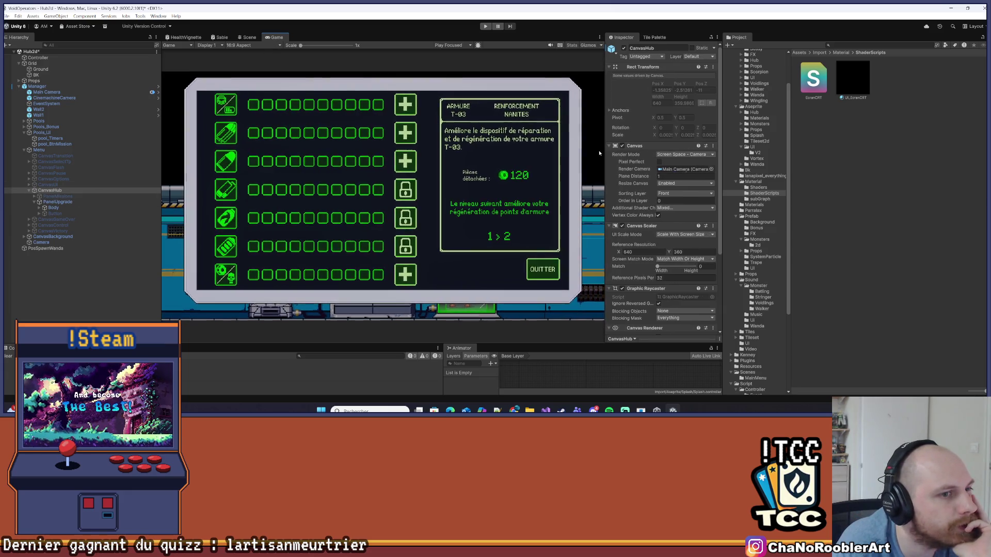
pyautogui.click(55, 203)
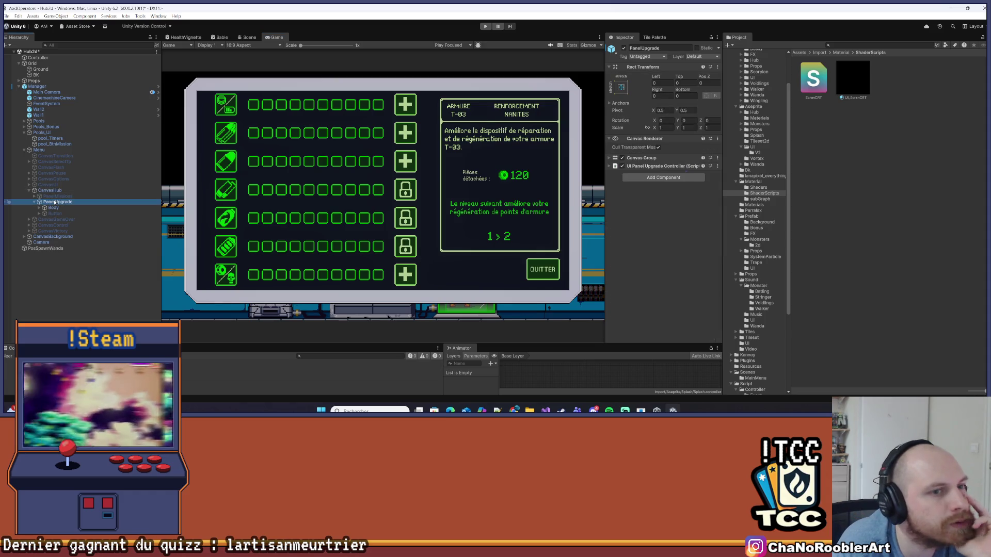
pyautogui.click(55, 191)
pyautogui.scroll(-5, 635, 172)
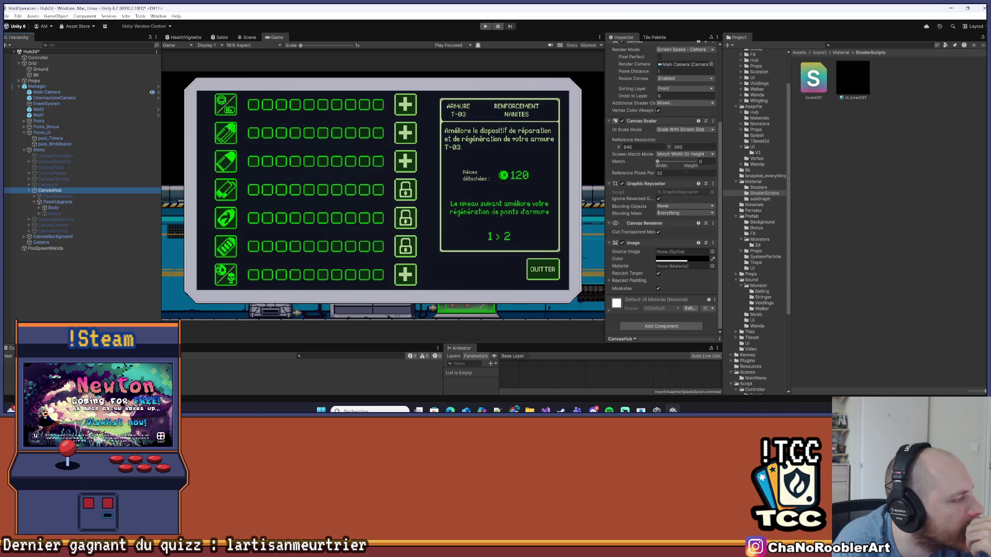
pyautogui.rightClick(48, 191)
pyautogui.moveTo(67, 282)
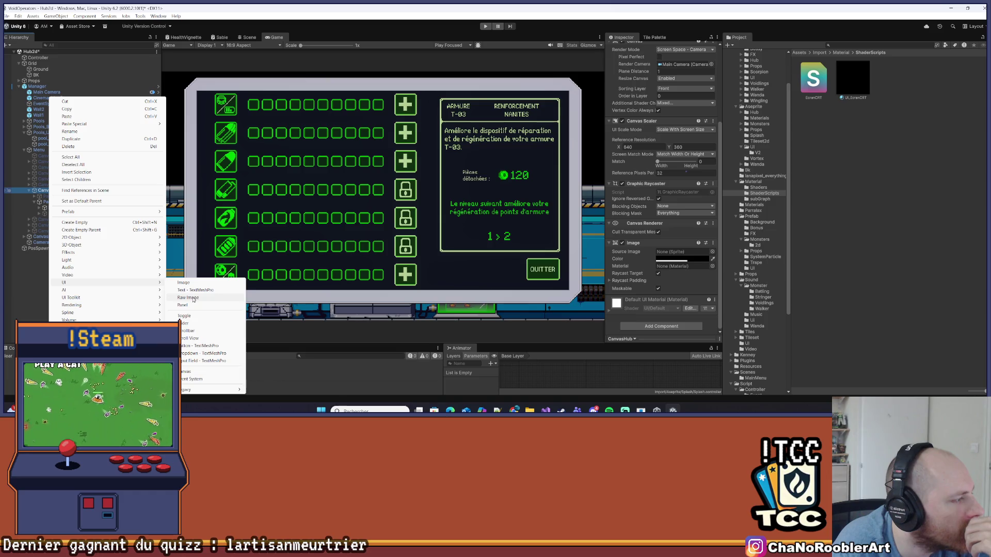
# - Add a Raw Image under CanvasHub named Filtre
pyautogui.click(194, 299)
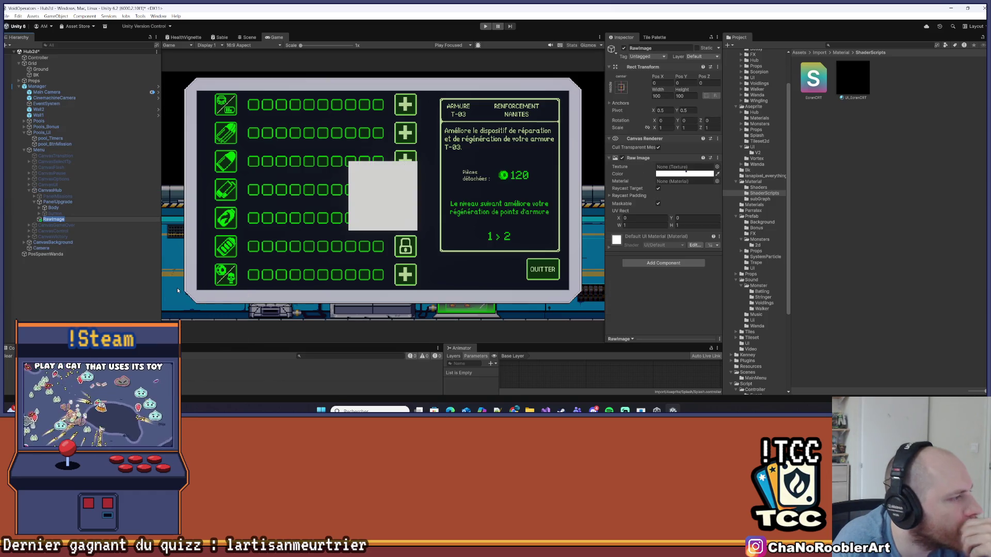
pyautogui.write('Filtre')
pyautogui.press('Return')
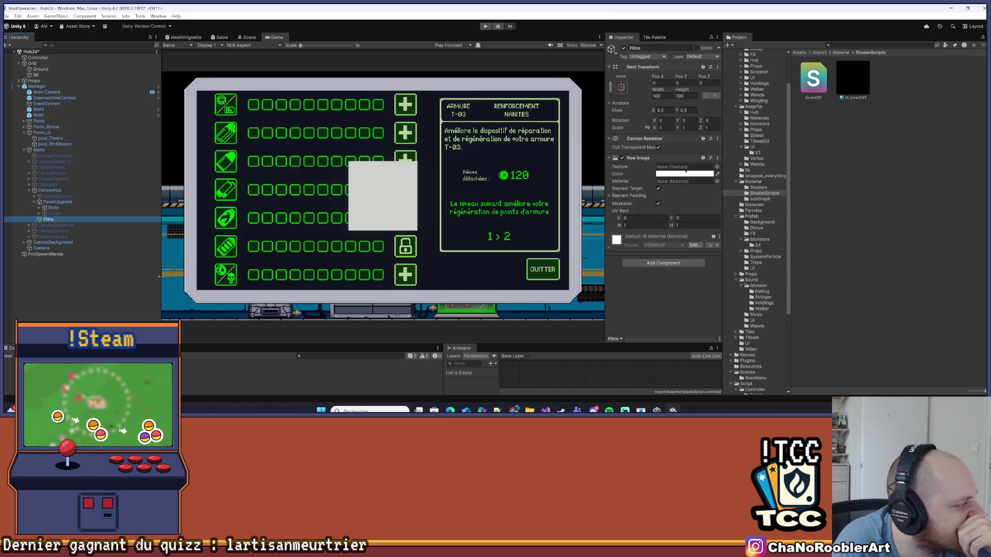
# - Stretch Filtre across the canvas with all offsets 0 and assign the UI_EcranCRT material
pyautogui.click(621, 87)
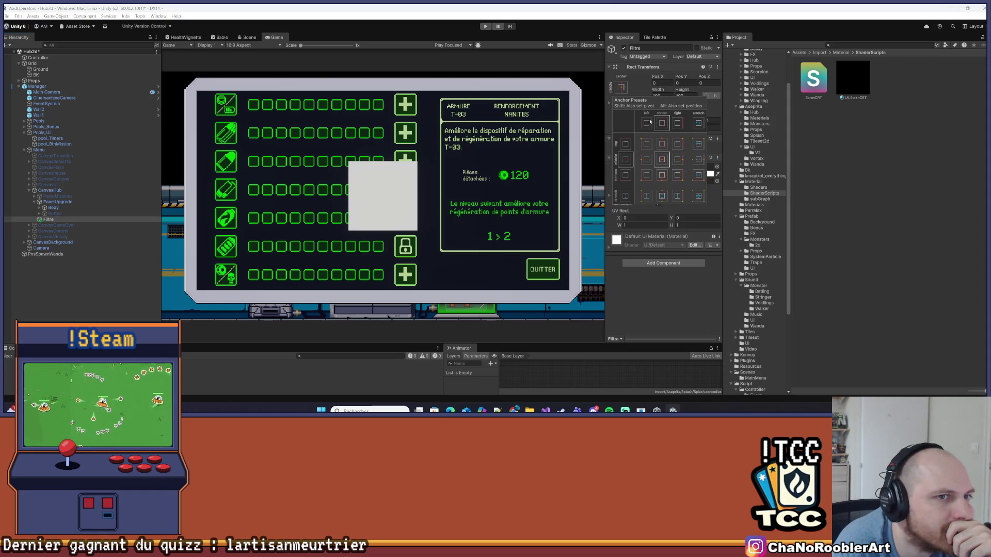
pyautogui.click(700, 195)
pyautogui.click(658, 84)
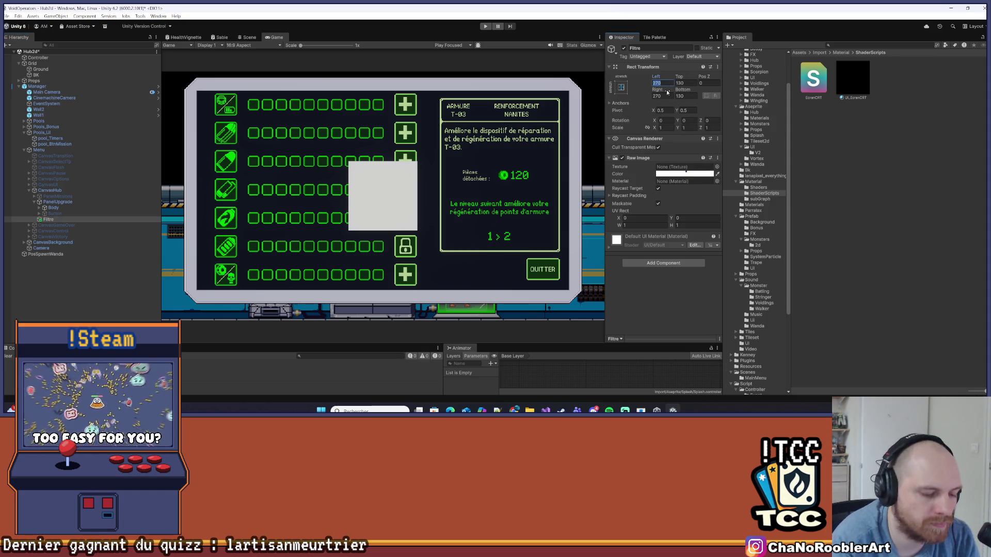
pyautogui.write('0')
pyautogui.press('Tab')
pyautogui.write('0')
pyautogui.press('Tab')
pyautogui.press('Tab')
pyautogui.write('0')
pyautogui.press('Tab')
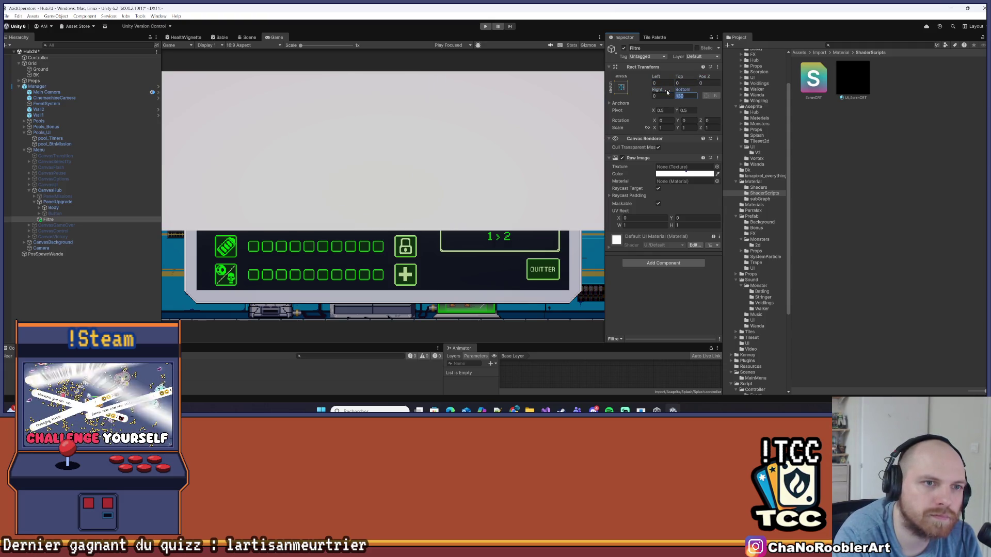
pyautogui.write('0')
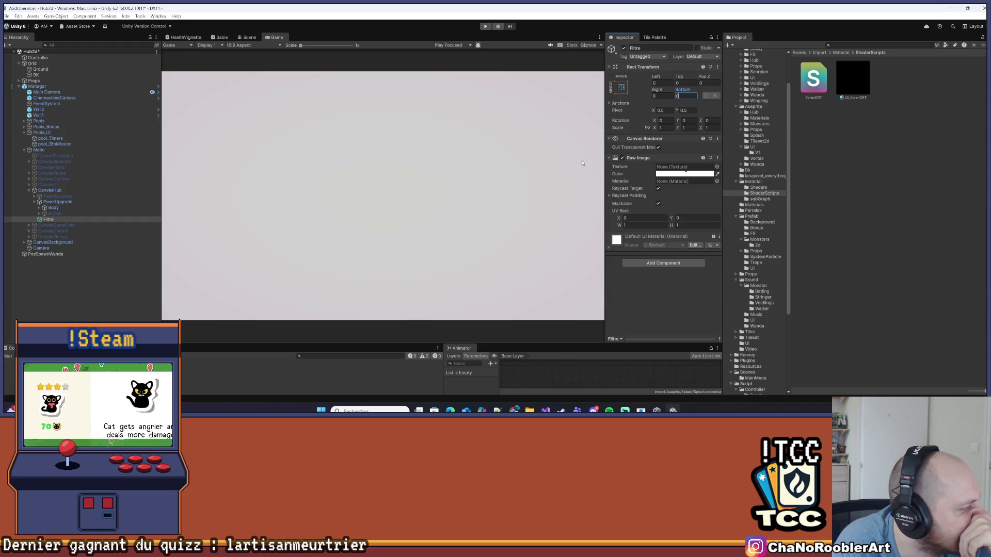
pyautogui.click(64, 222)
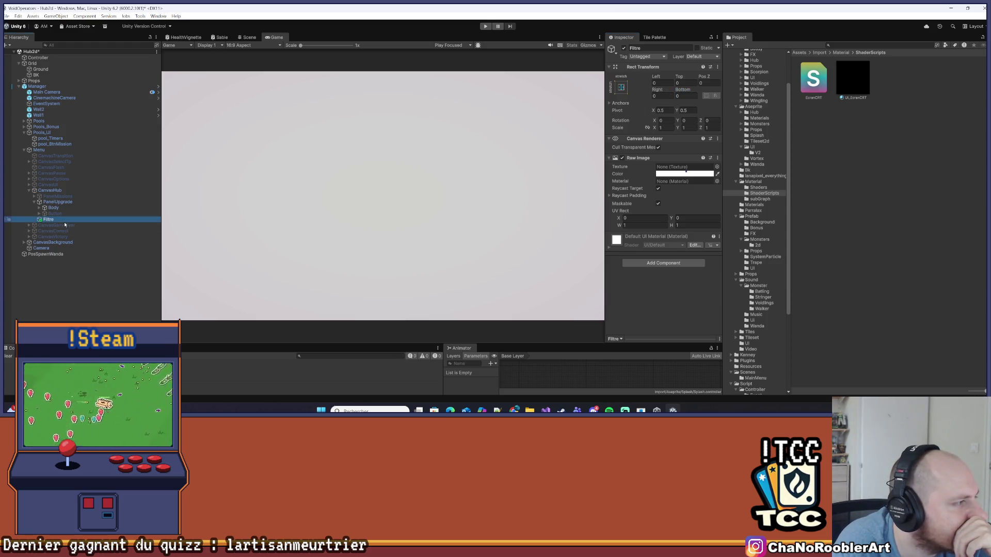
pyautogui.moveTo(851, 86); pyautogui.dragTo(687, 181)
pyautogui.click(116, 303)
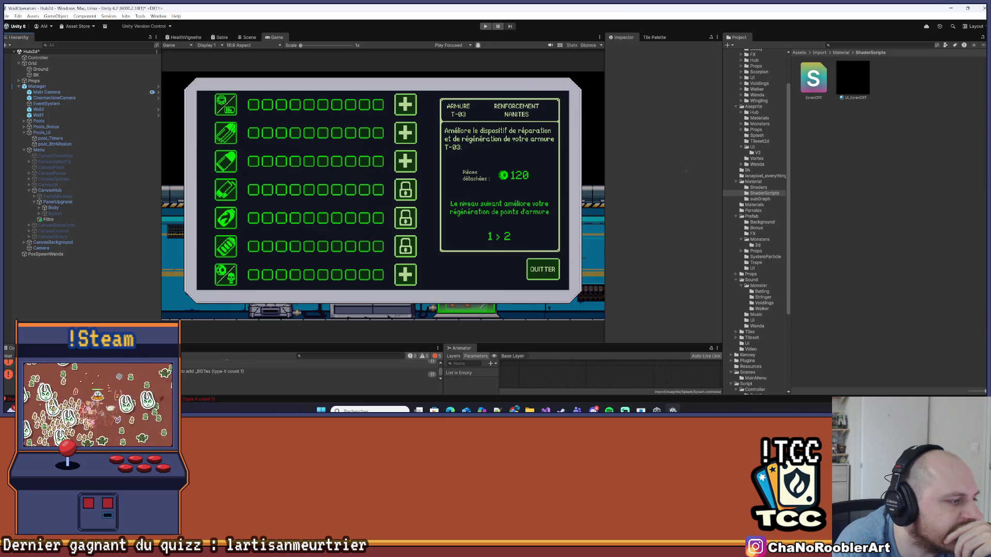
# - Enlarge the Console, inspect Filtre's texture options, and screenshot the console errors
pyautogui.moveTo(117, 343); pyautogui.dragTo(117, 287)
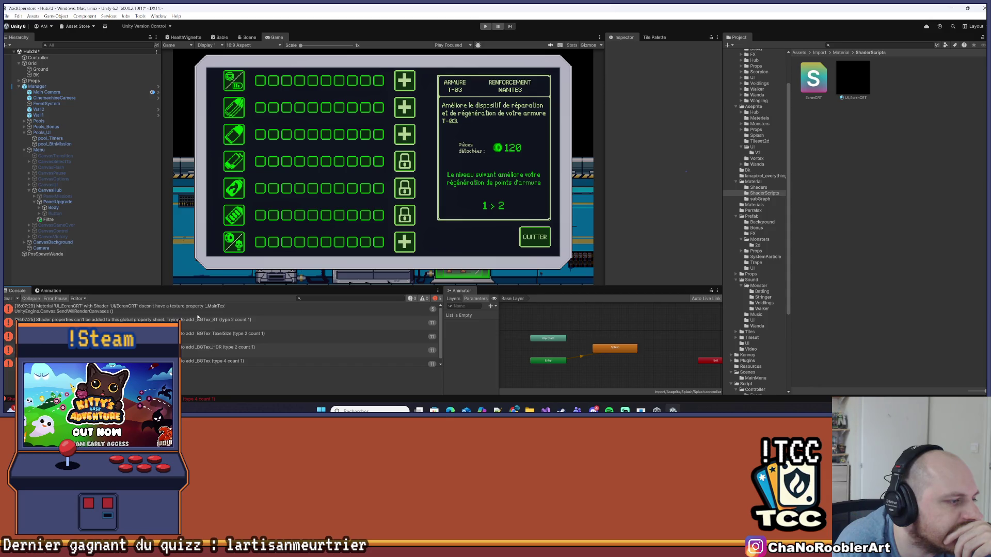
pyautogui.click(48, 219)
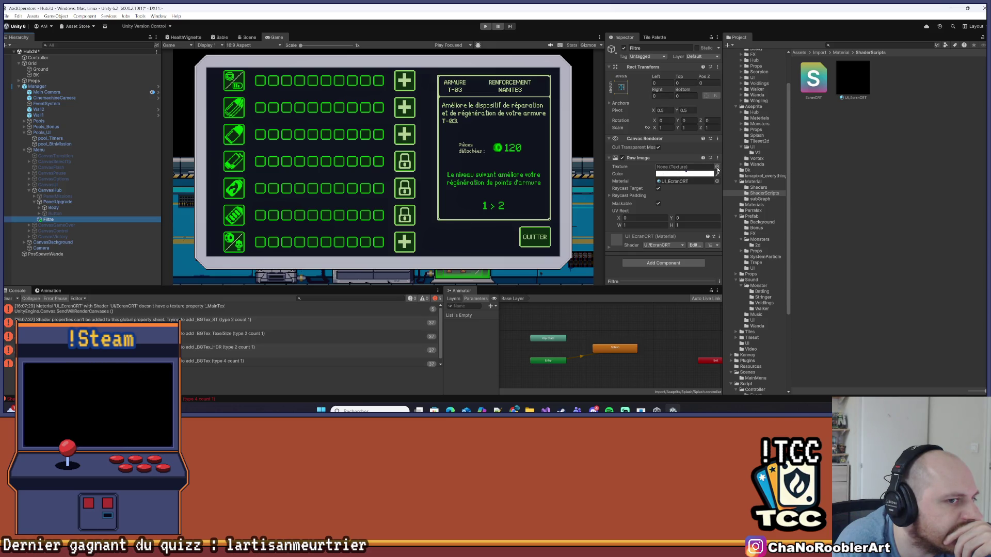
pyautogui.click(717, 166)
pyautogui.click(661, 194)
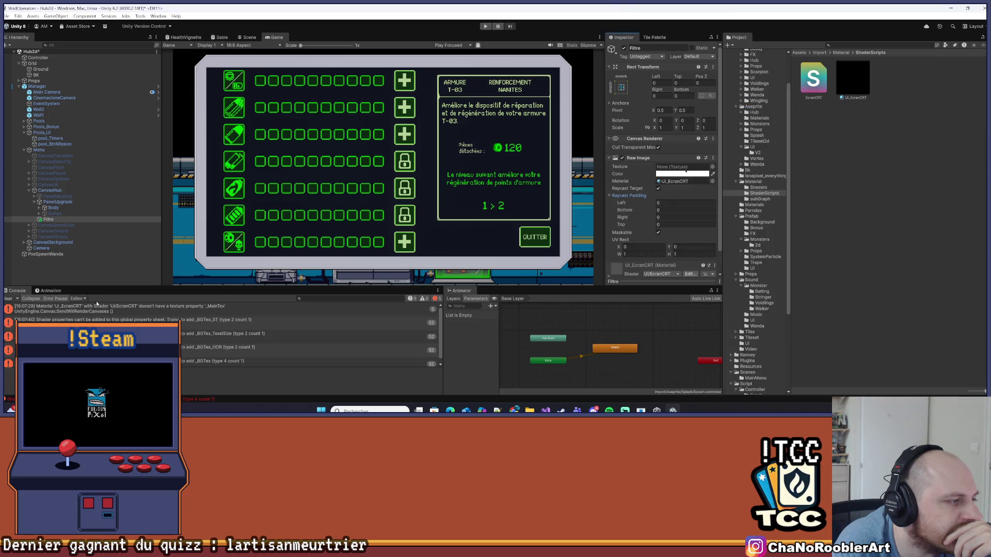
pyautogui.click(12, 299)
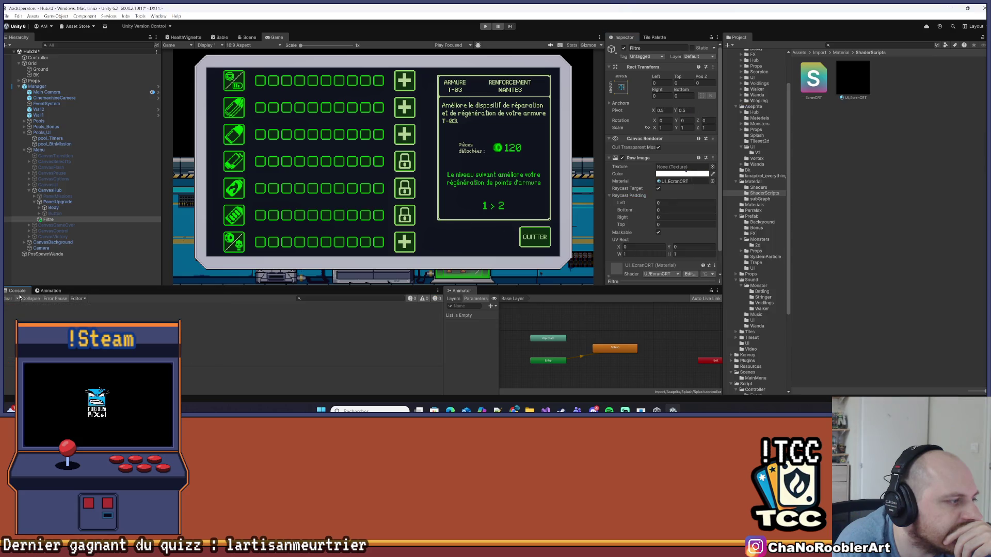
pyautogui.click(48, 220)
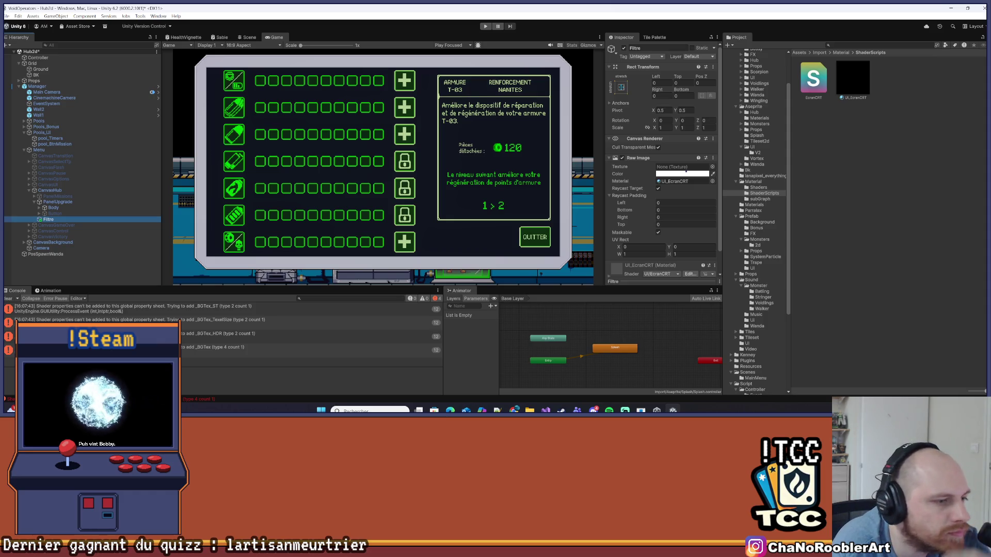
pyautogui.press('super+shift+s')
pyautogui.moveTo(3, 302); pyautogui.dragTo(444, 360)
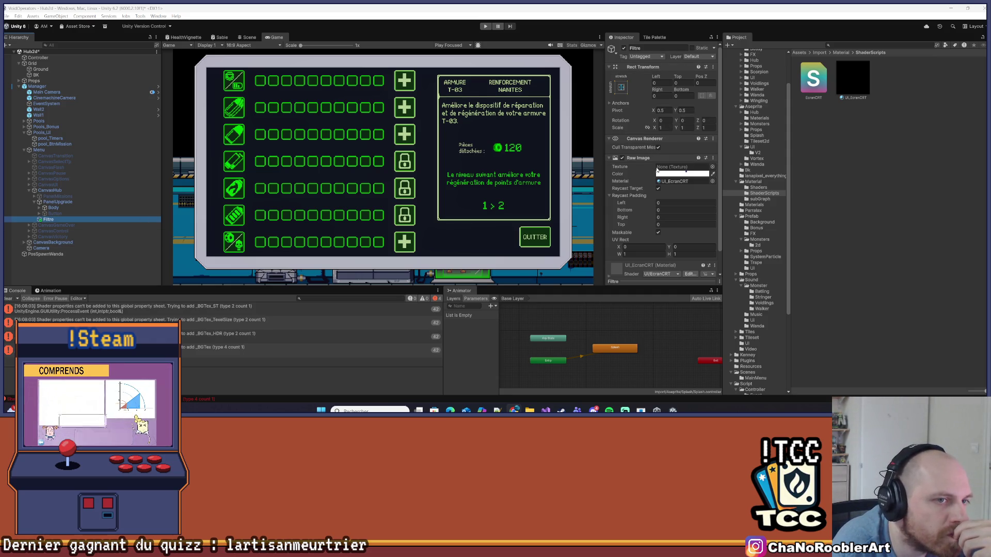
# - Set Filtre's texture to Armor stand (1), then None, clearing console errors each time
pyautogui.click(713, 167)
pyautogui.doubleClick(719, 205)
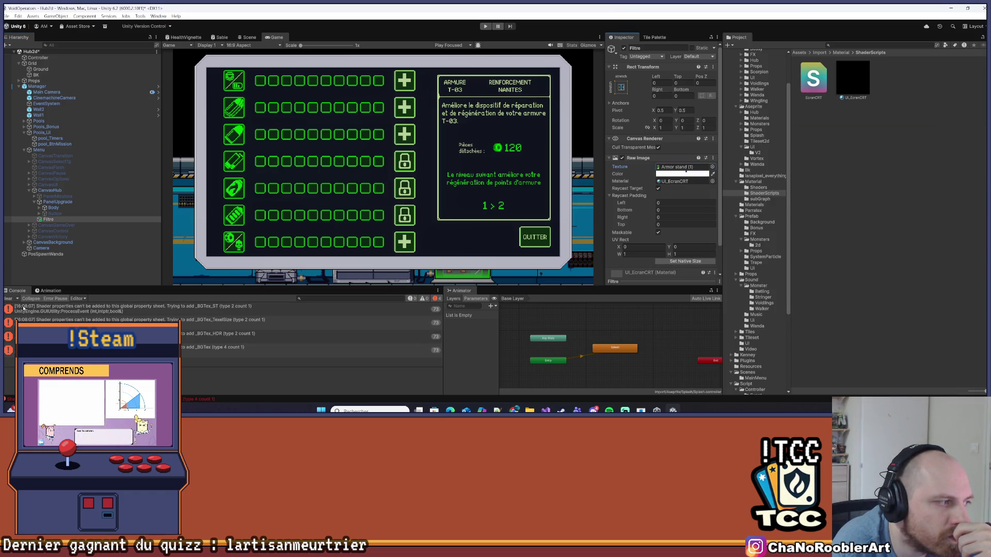
pyautogui.click(8, 299)
pyautogui.click(48, 219)
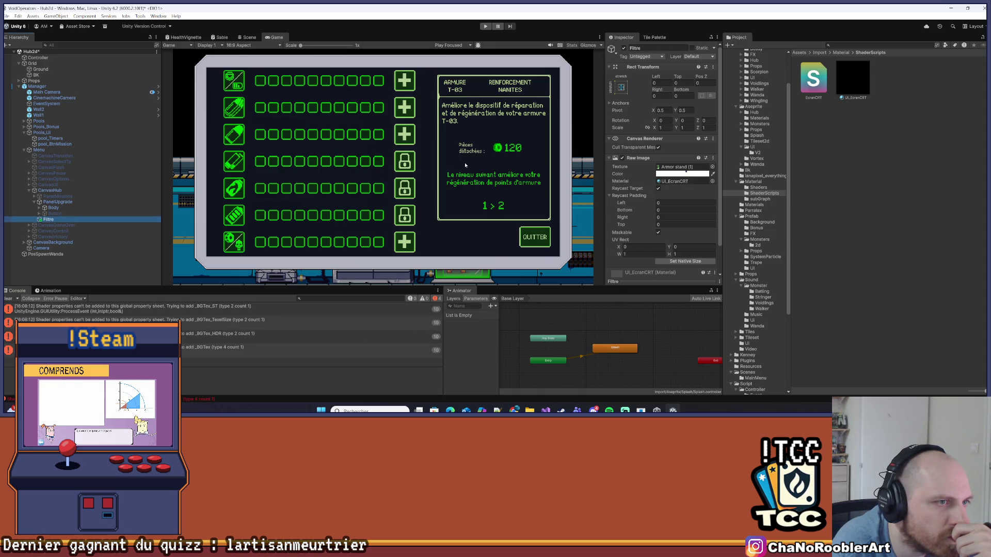
pyautogui.click(713, 167)
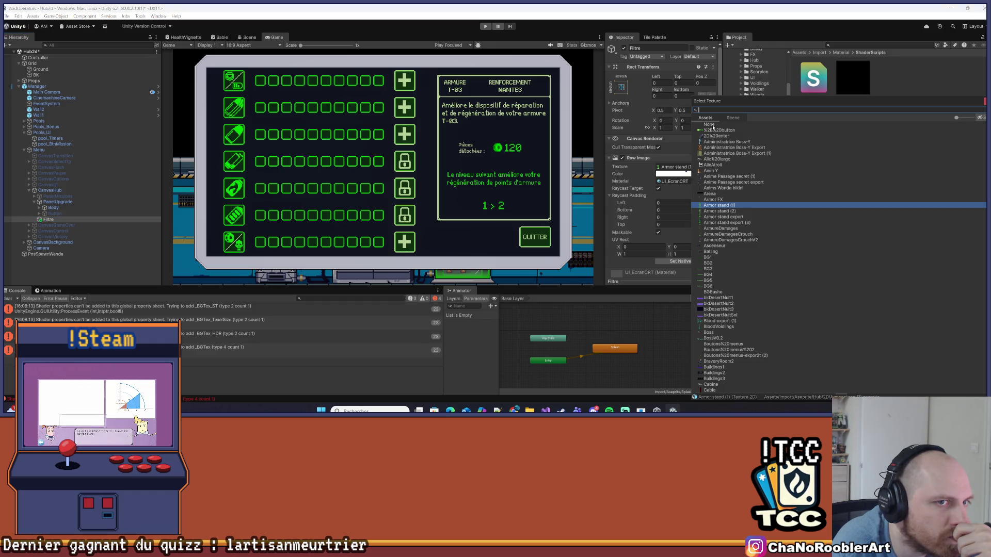
pyautogui.doubleClick(709, 125)
pyautogui.click(6, 299)
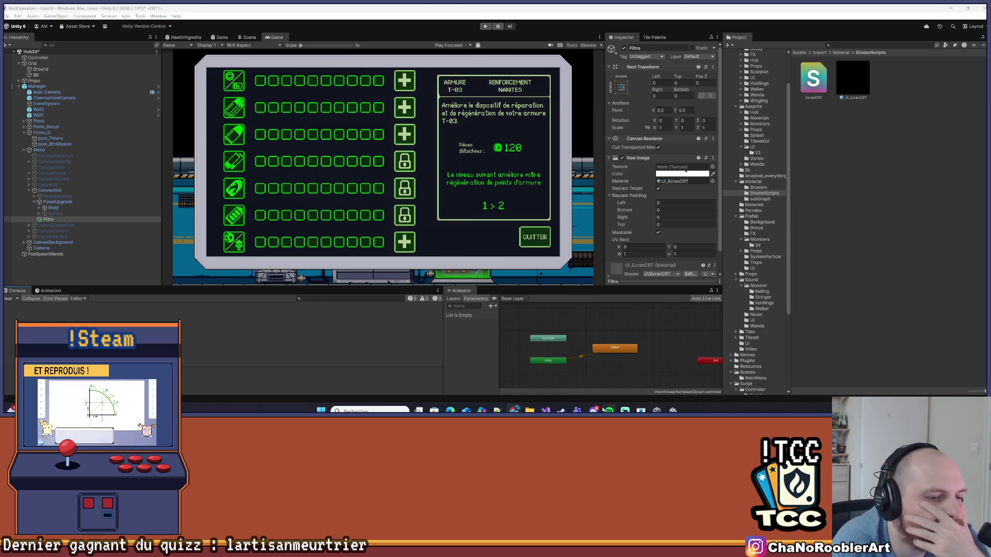
pyautogui.click(545, 411)
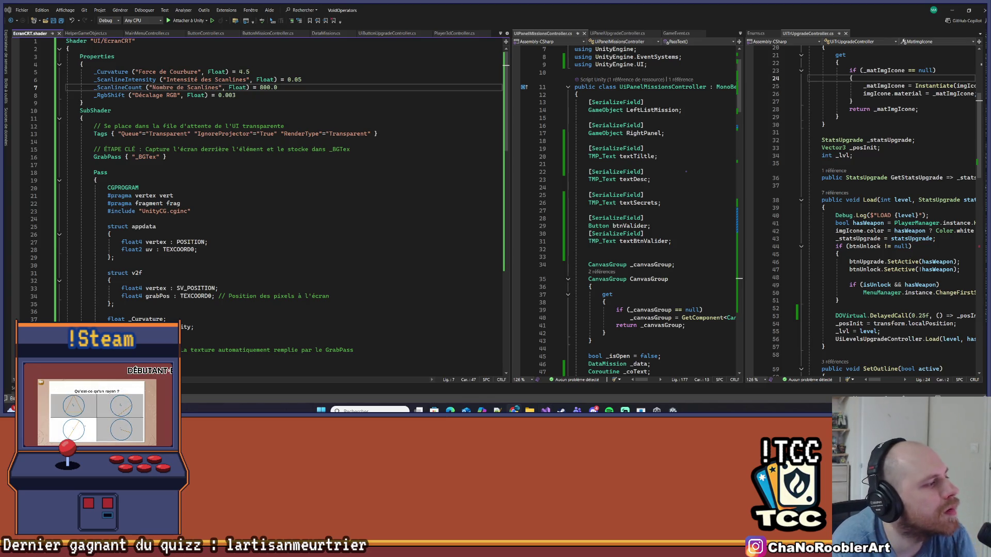
# - Overwrite EcranCRT's code with the UI/EcranCRT_Direct version using an unnamed GrabPass
pyautogui.doubleClick(241, 350)
pyautogui.hotkey('ctrl', 'a')
pyautogui.hotkey('ctrl', 'v')
pyautogui.scroll(15, 261, 230)
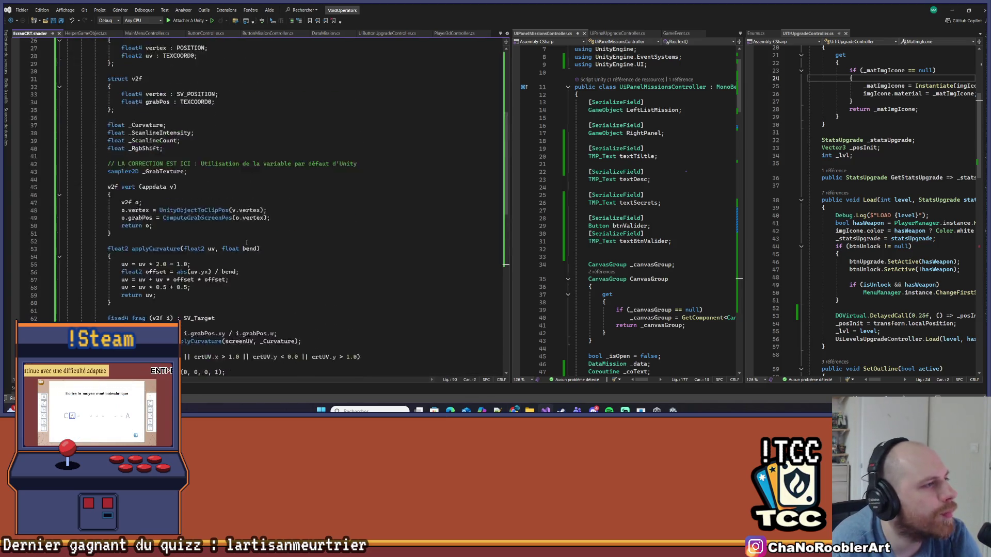
pyautogui.click(292, 180)
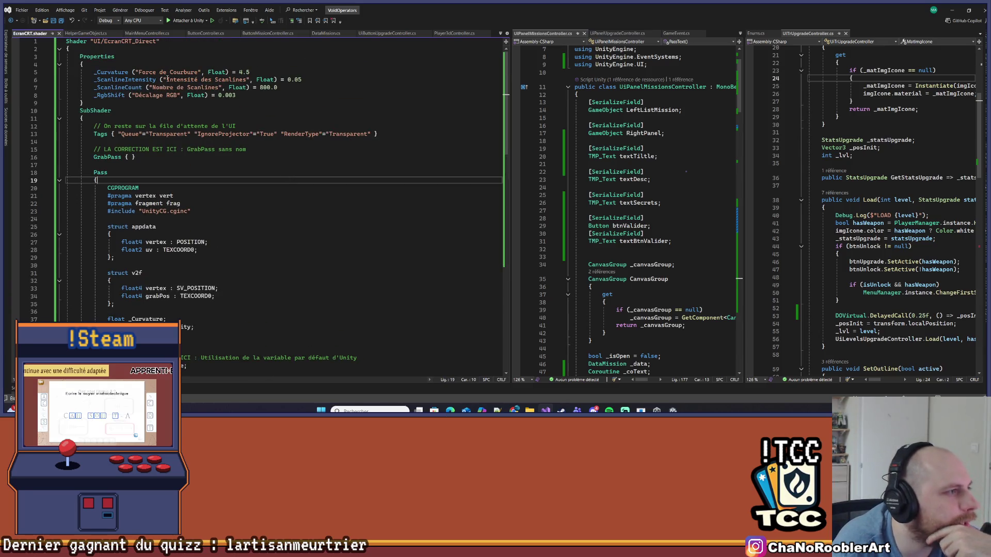
pyautogui.hotkey('ctrl', 'o')
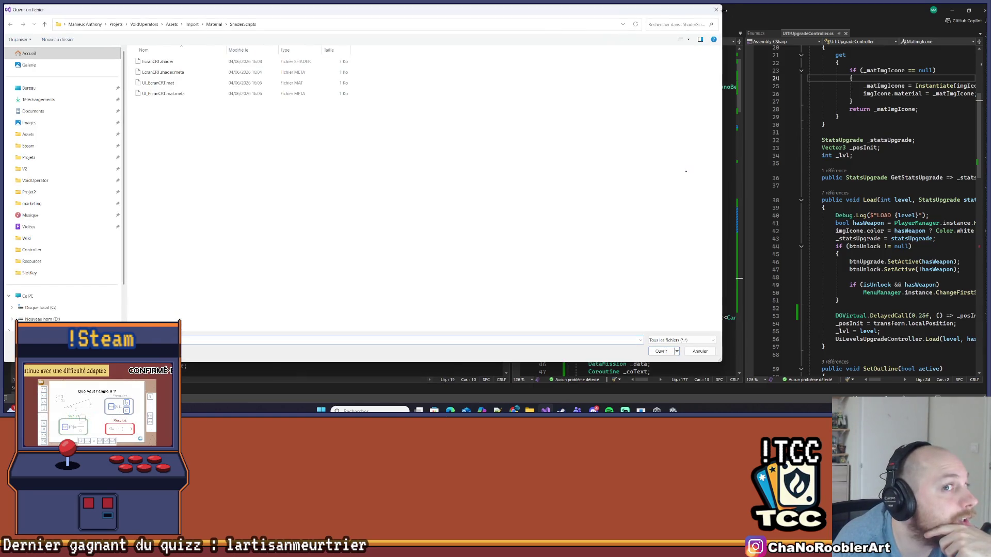
pyautogui.press('Escape')
pyautogui.click(448, 142)
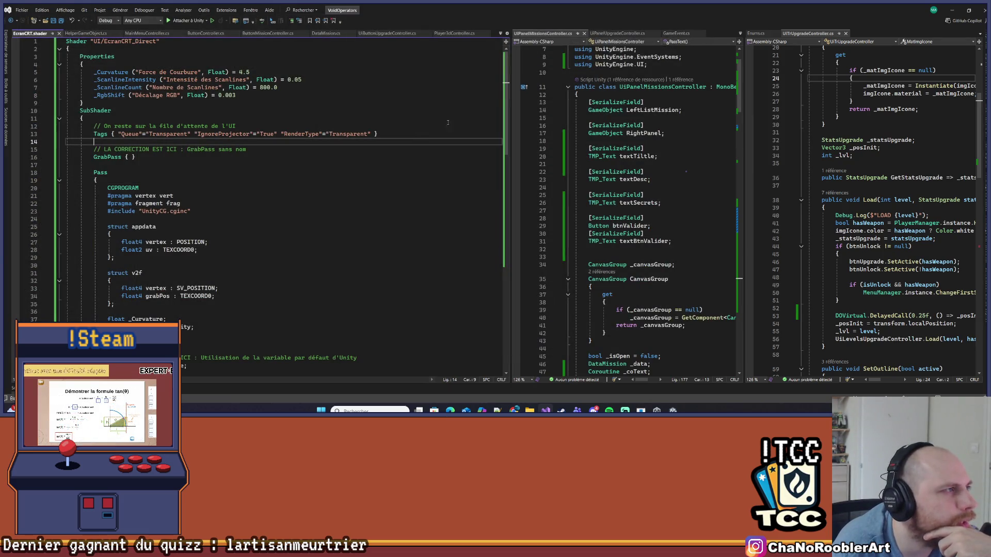
pyautogui.hotkey('alt', 'Tab')
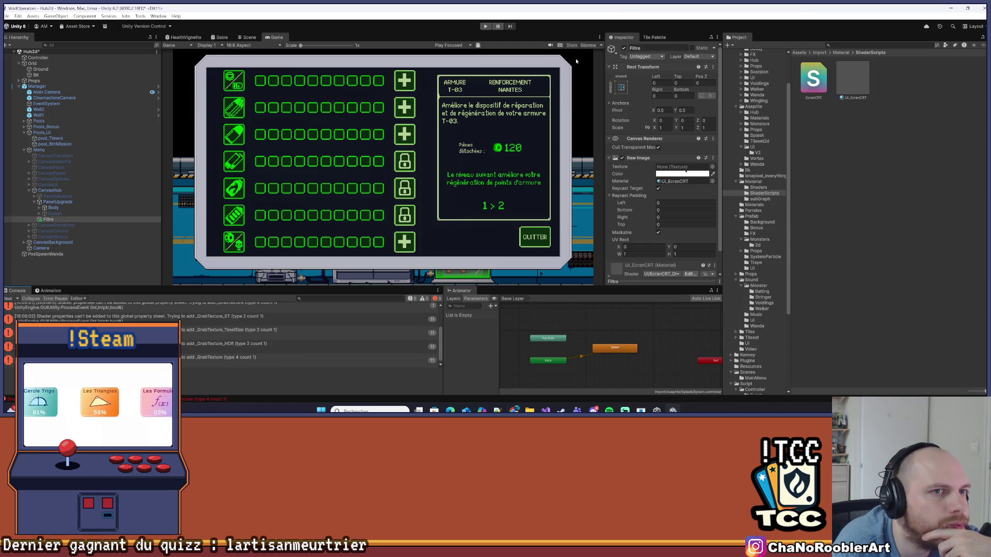
# - Clear the console errors and create a UI_EcranCRT_Direct material from the EcranCRT shader
pyautogui.click(7, 299)
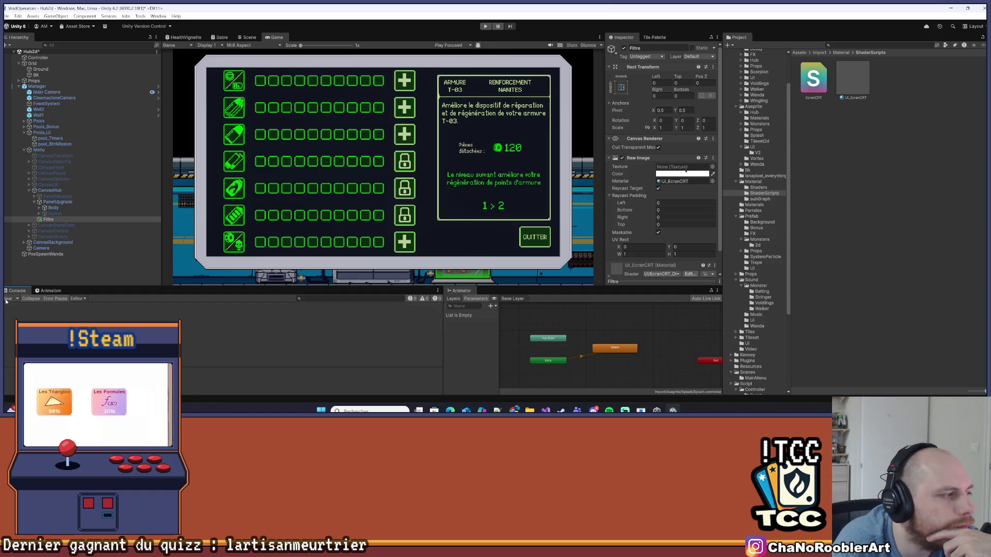
pyautogui.click(859, 83)
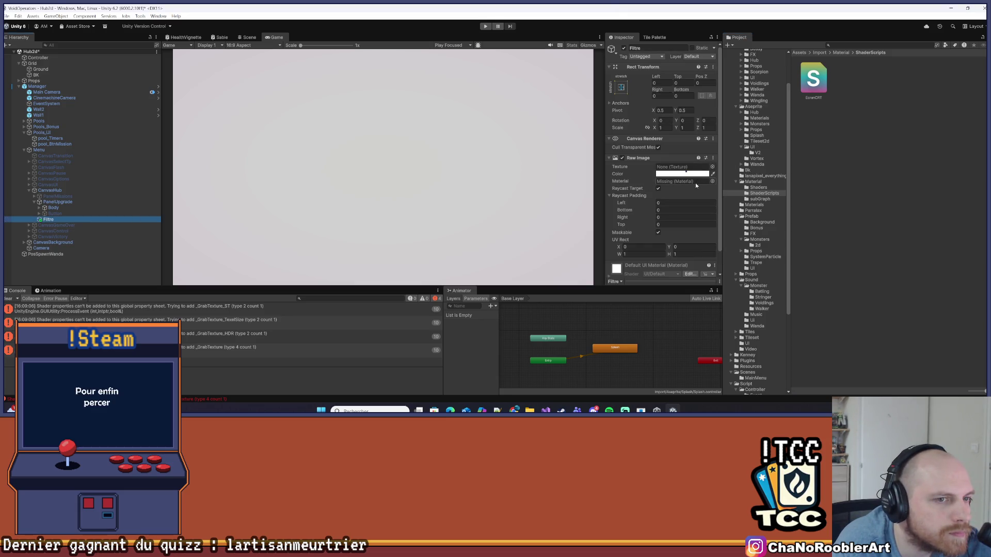
pyautogui.click(7, 299)
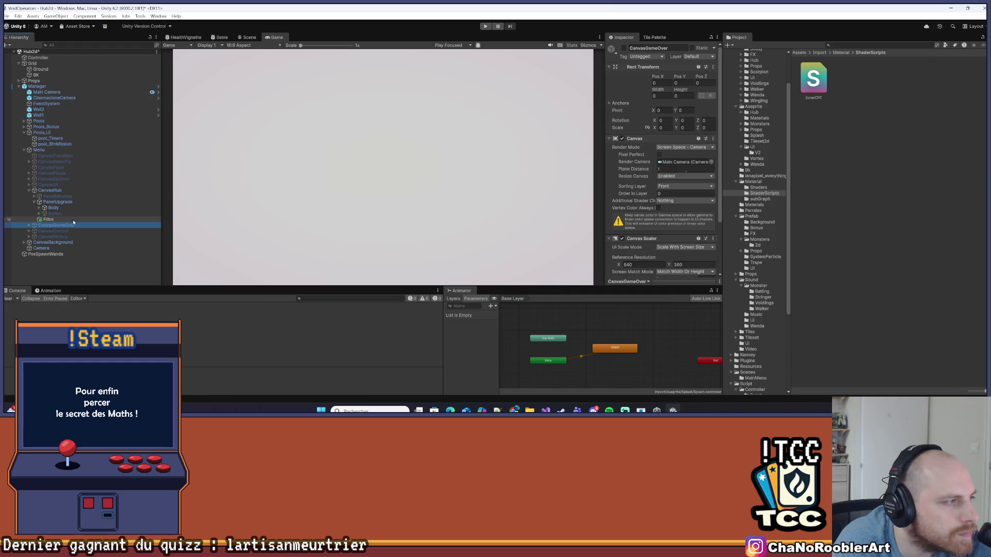
pyautogui.rightClick(824, 79)
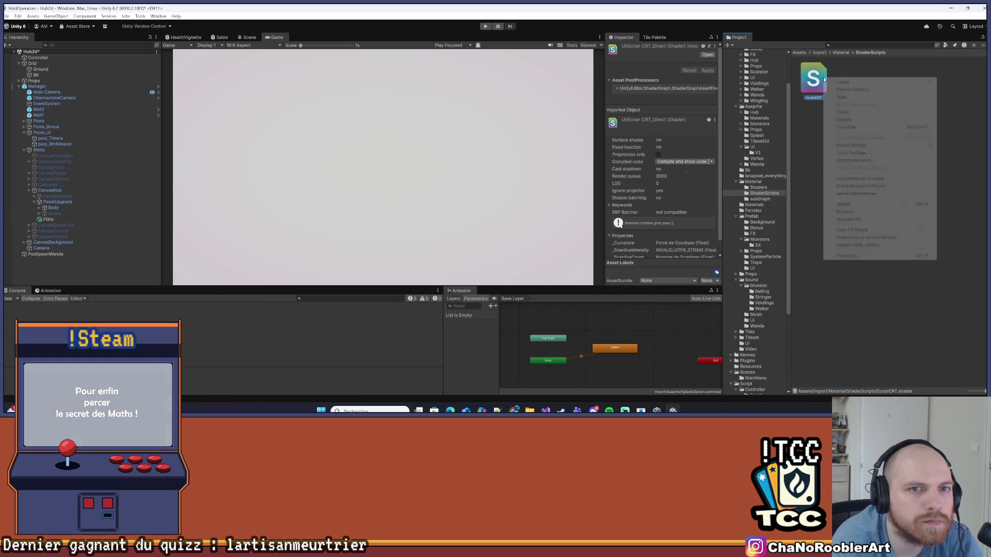
pyautogui.moveTo(865, 83)
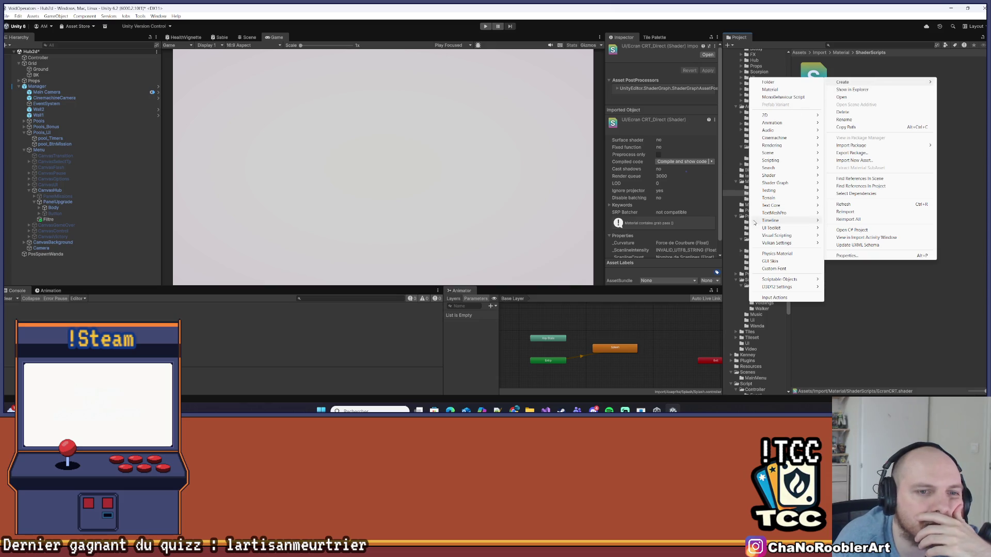
pyautogui.click(770, 90)
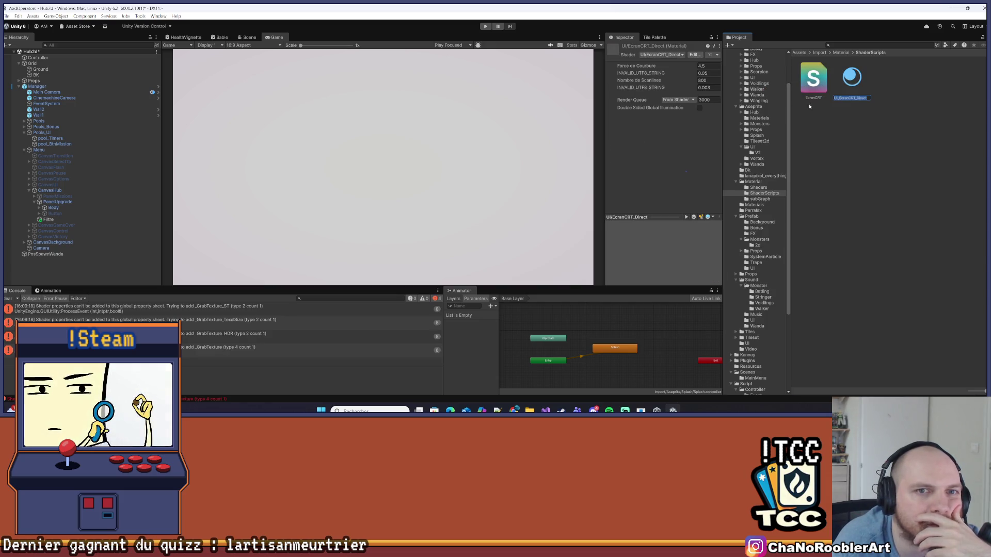
pyautogui.press('Return')
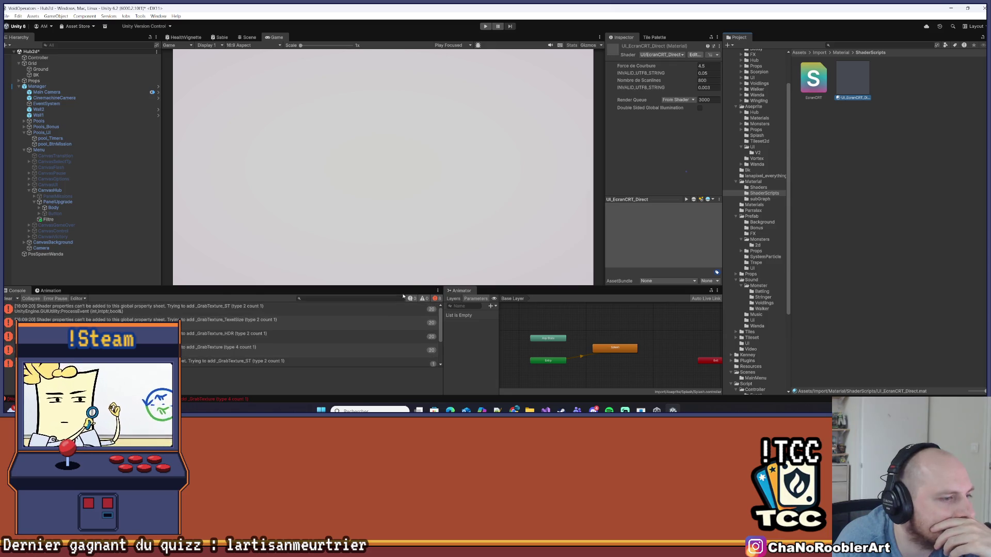
# - Enlarge the console and capture its error messages as a screenshot
pyautogui.moveTo(400, 285); pyautogui.dragTo(382, 196)
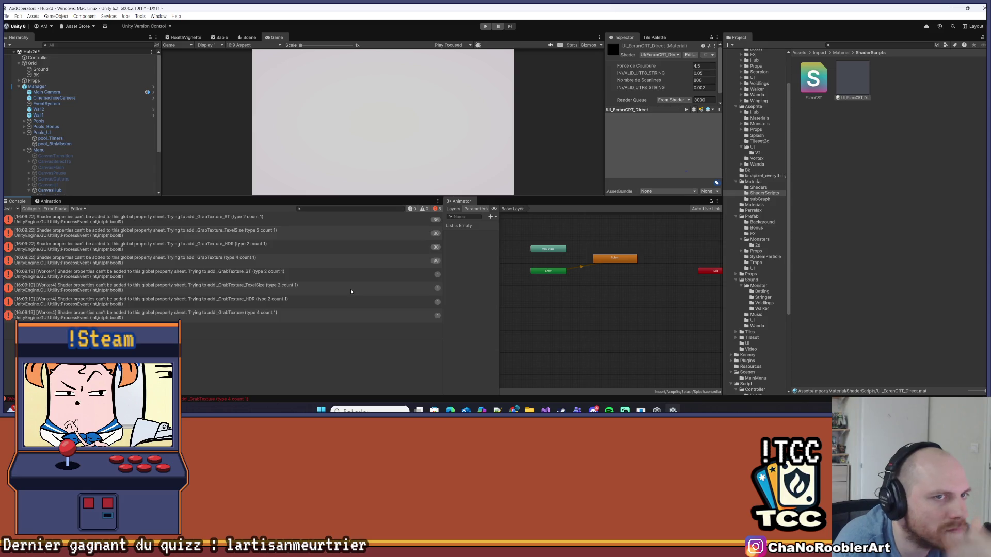
pyautogui.press('super+shift+s')
pyautogui.moveTo(4, 210); pyautogui.dragTo(445, 342)
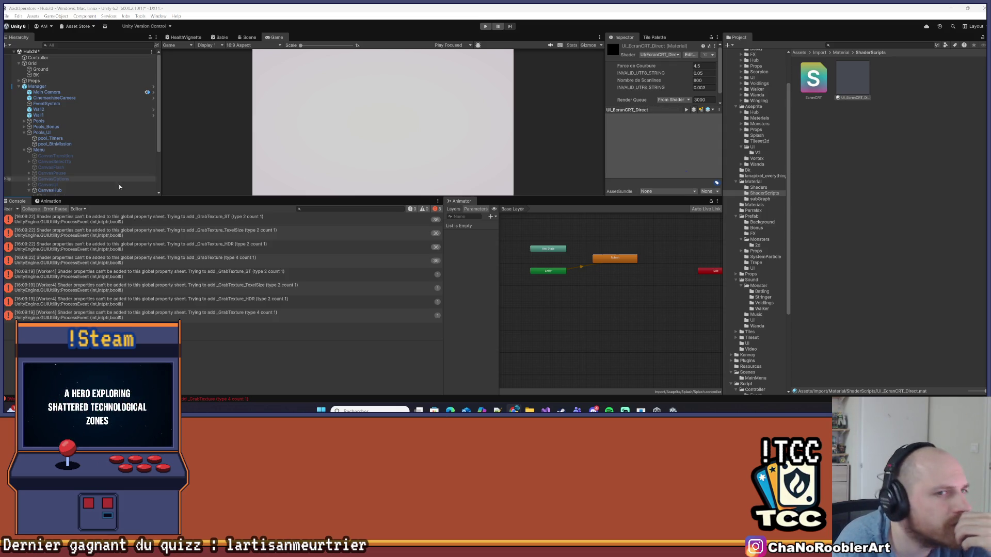
# - Assign UI_EcranCRT_Direct to Filtre's Raw Image Material slot and make the Game view taller
pyautogui.scroll(-3, 74, 181)
pyautogui.click(48, 159)
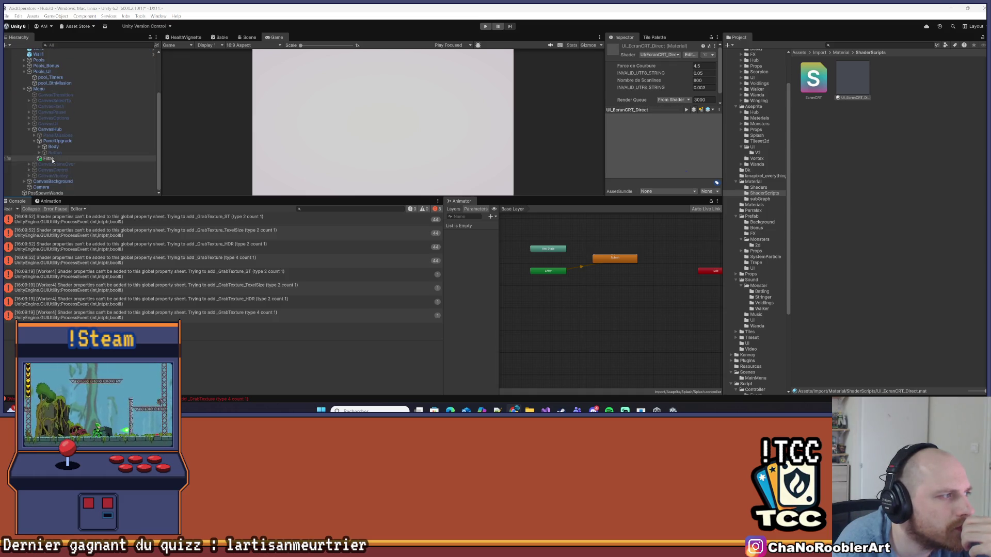
pyautogui.moveTo(860, 81)
pyautogui.mouseDown()
pyautogui.moveTo(691, 150)
pyautogui.moveTo(673, 168)
pyautogui.mouseUp()
pyautogui.moveTo(841, 98)
pyautogui.mouseDown()
pyautogui.moveTo(681, 168)
pyautogui.moveTo(680, 182)
pyautogui.mouseUp()
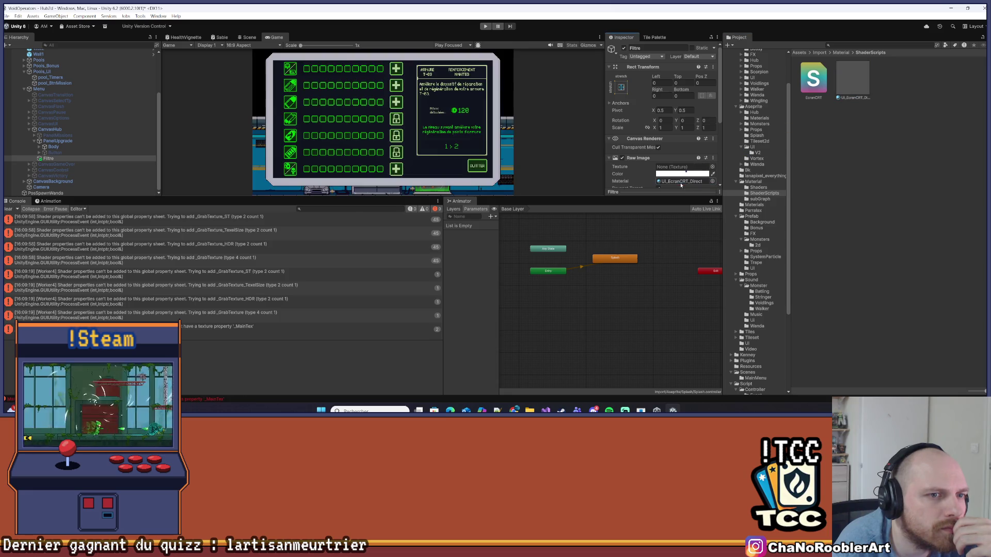
pyautogui.moveTo(488, 196); pyautogui.dragTo(488, 219)
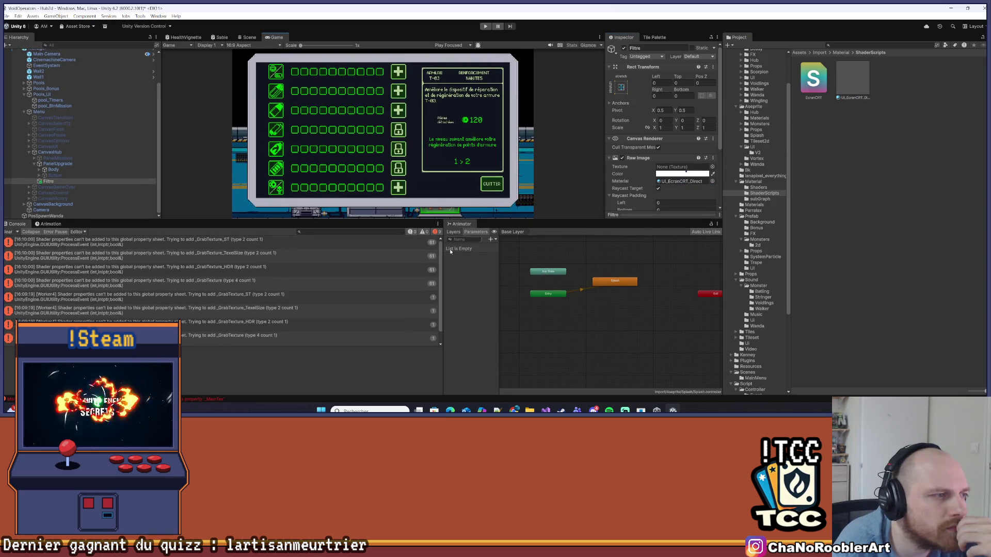
pyautogui.click(9, 232)
pyautogui.click(57, 182)
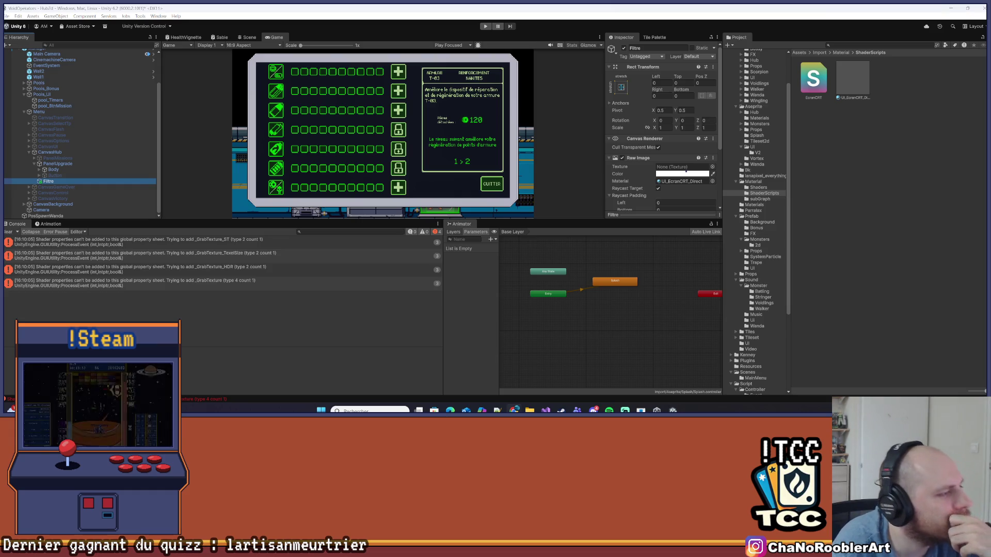
# - Overwrite EcranCRT.shader with the pasted UI/EcranCRT_Direct shader code, then go back to Unity
pyautogui.click(545, 410)
pyautogui.hotkey('ctrl', 'a')
pyautogui.hotkey('ctrl', 'v')
pyautogui.scroll(15, 415, 224)
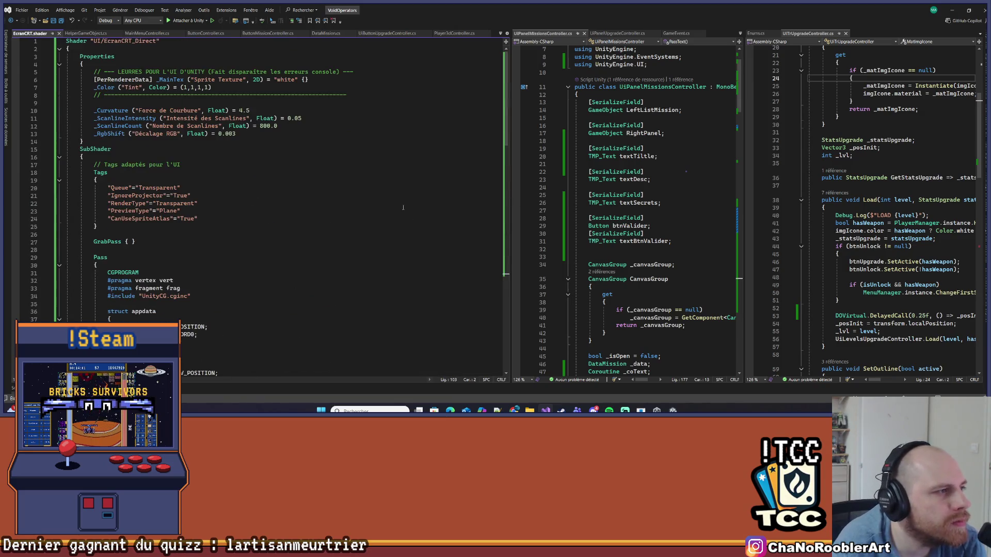
pyautogui.keyDown('ctrl'); pyautogui.scroll(-2, 393, 195); pyautogui.keyUp('ctrl')
pyautogui.click(365, 171)
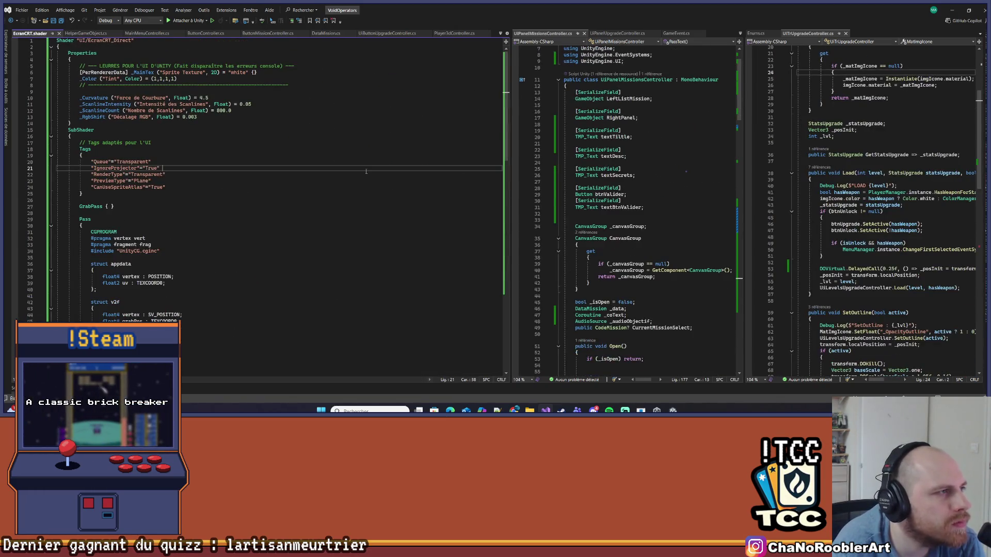
pyautogui.click(953, 10)
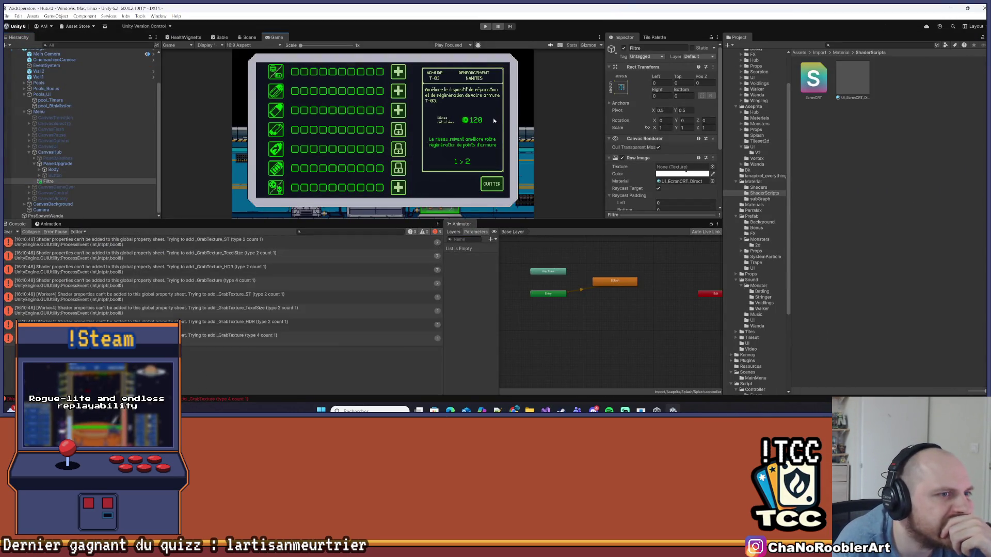
# - Clear the console and delete the old UI_EcranCRT_Direct material
pyautogui.click(7, 232)
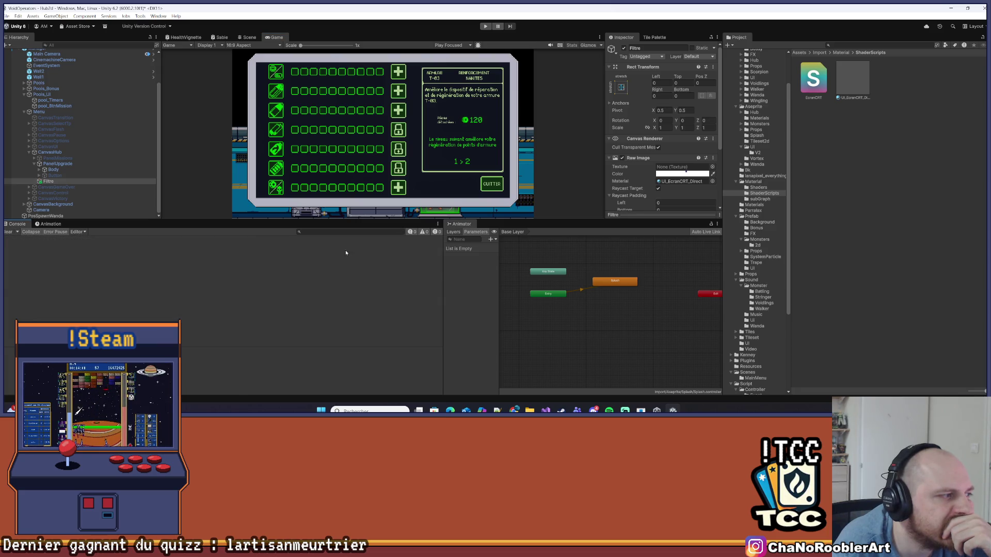
pyautogui.click(862, 82)
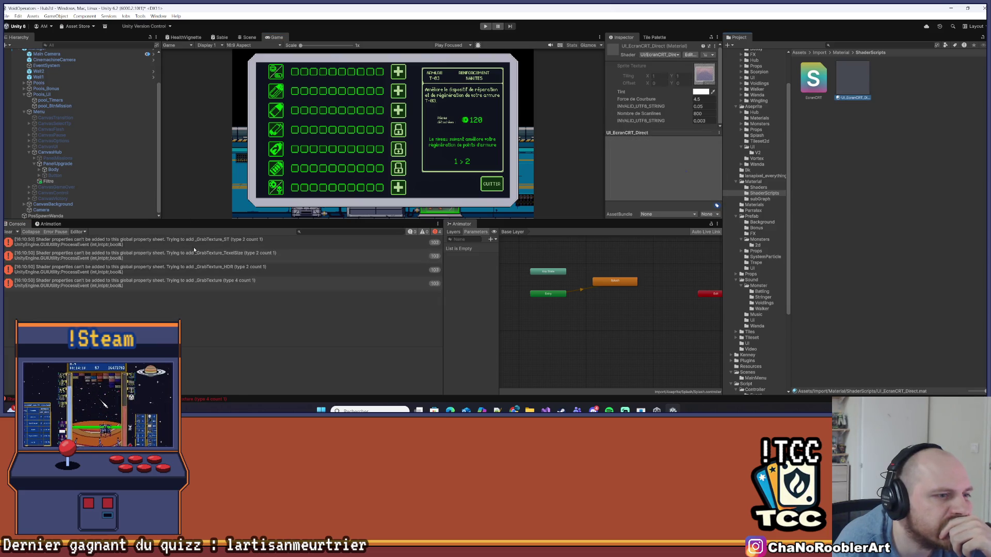
pyautogui.press('Delete')
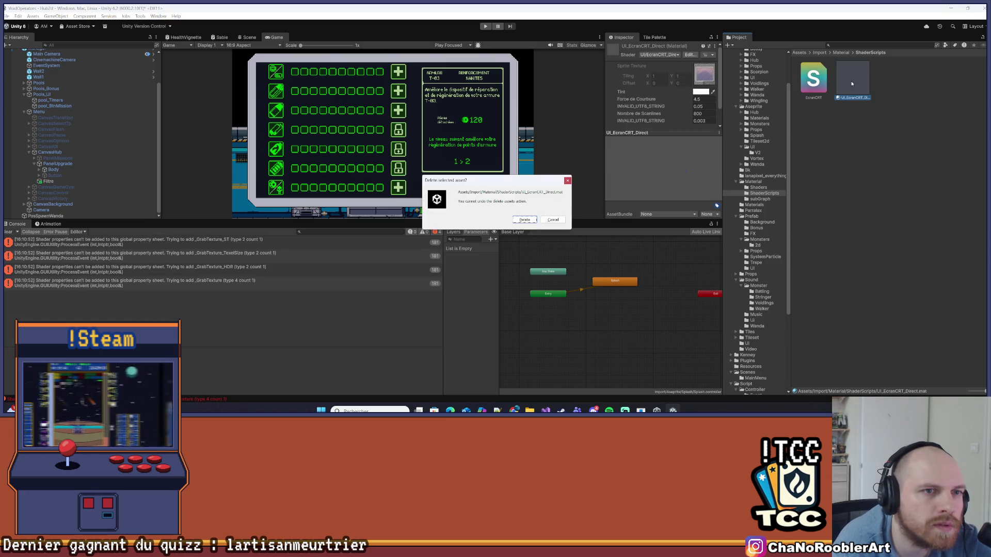
pyautogui.click(524, 221)
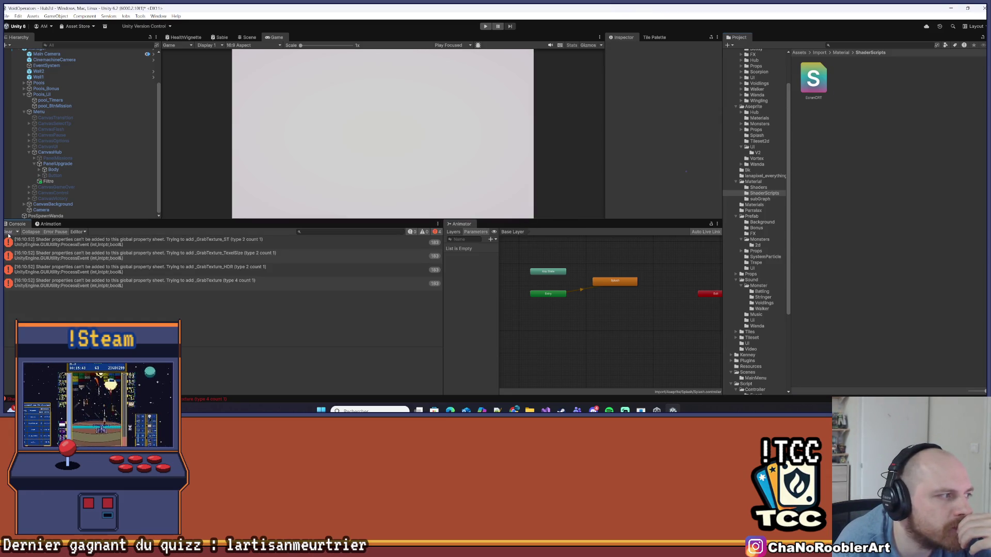
# - Set Filtre's Raw Image material to None
pyautogui.click(60, 182)
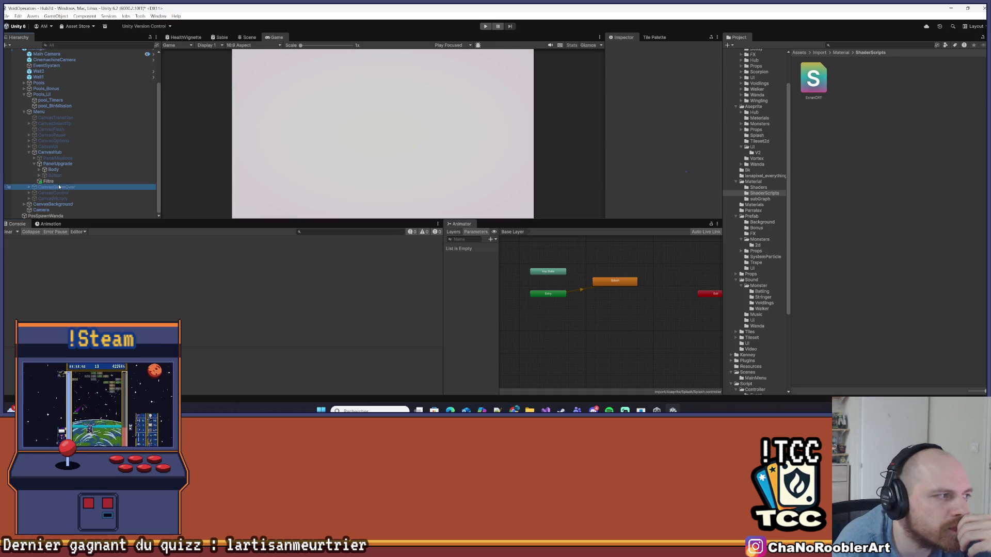
pyautogui.click(712, 182)
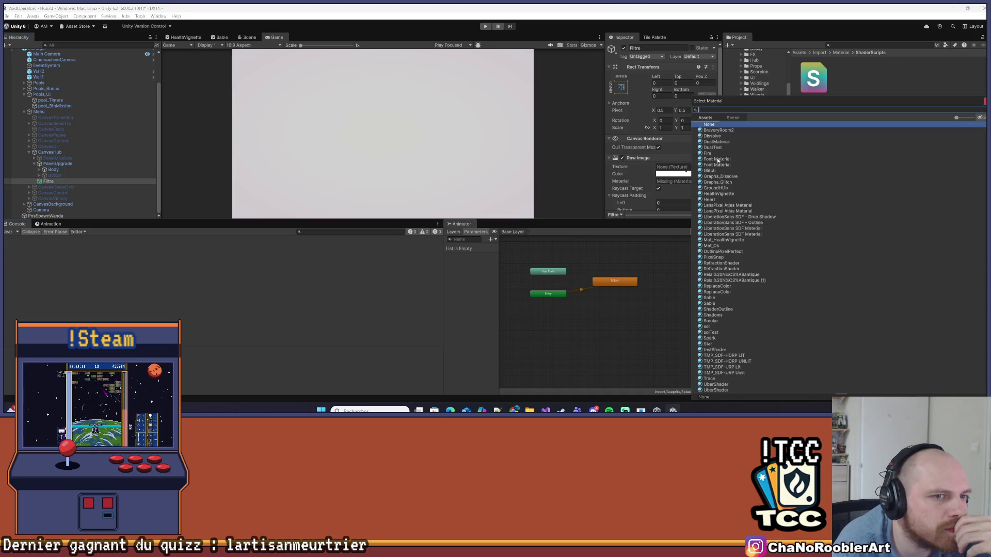
pyautogui.doubleClick(709, 124)
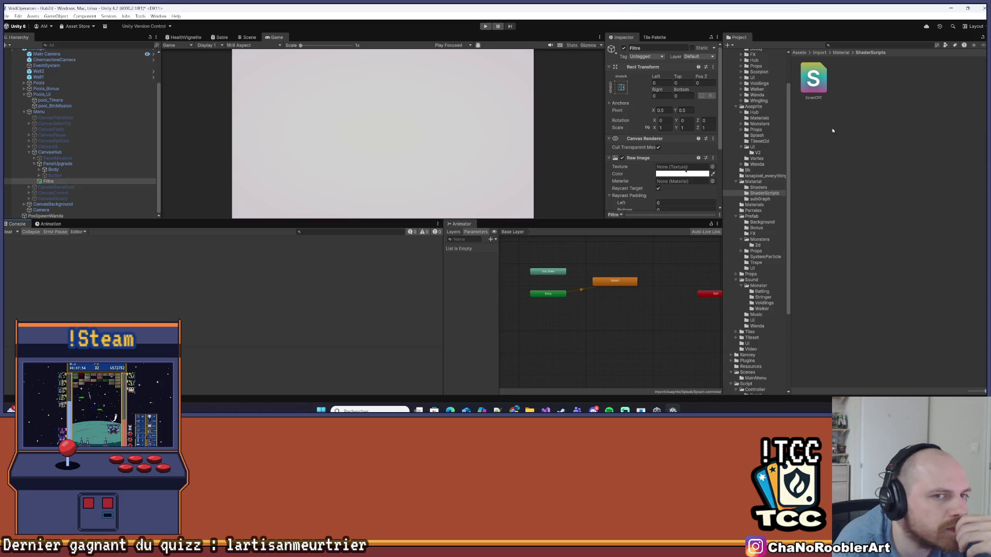
# - Create a fresh UI_EcranCRT_Direct material from the updated EcranCRT shader
pyautogui.rightClick(810, 76)
pyautogui.moveTo(829, 79)
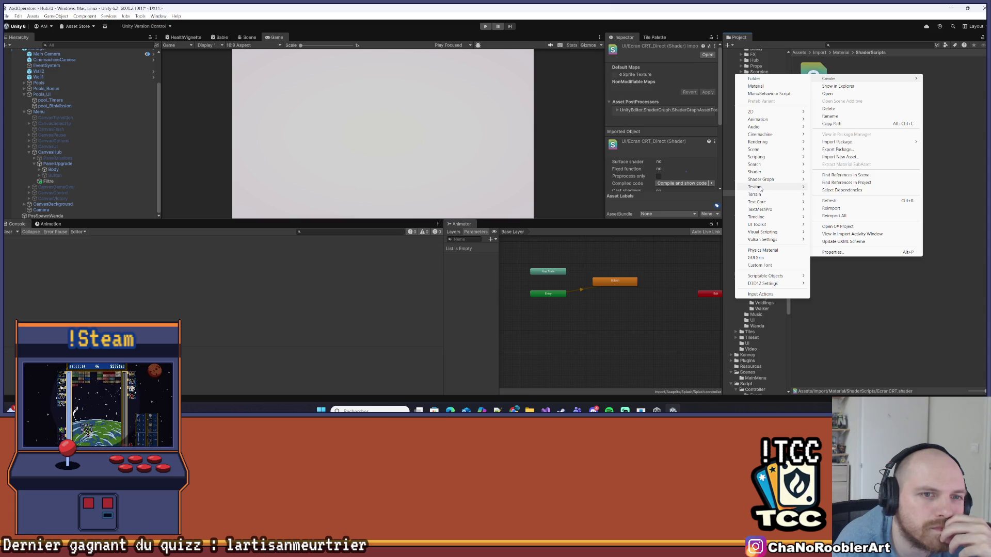
pyautogui.click(756, 86)
pyautogui.press('Return')
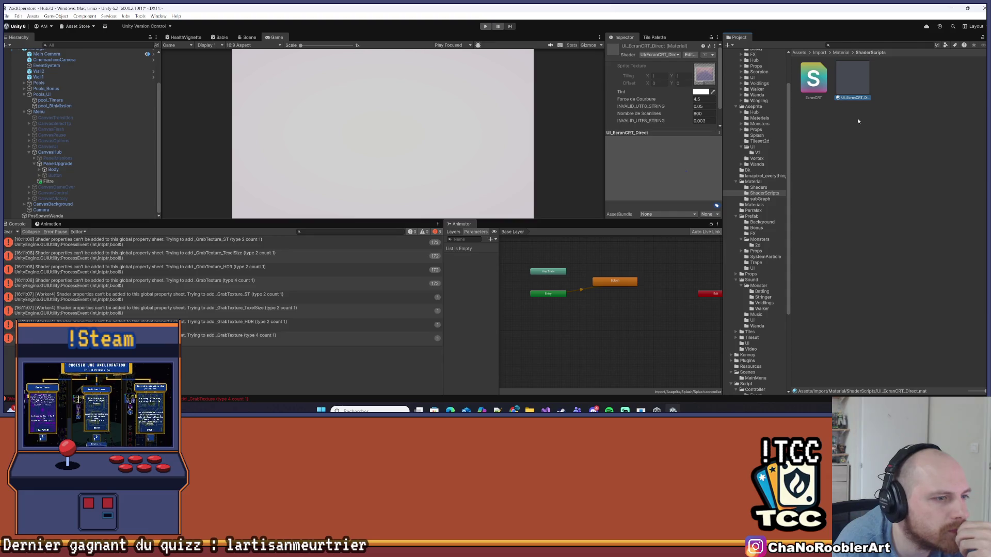
# - Clear the old console messages and capture the remaining warnings as a screenshot
pyautogui.click(8, 232)
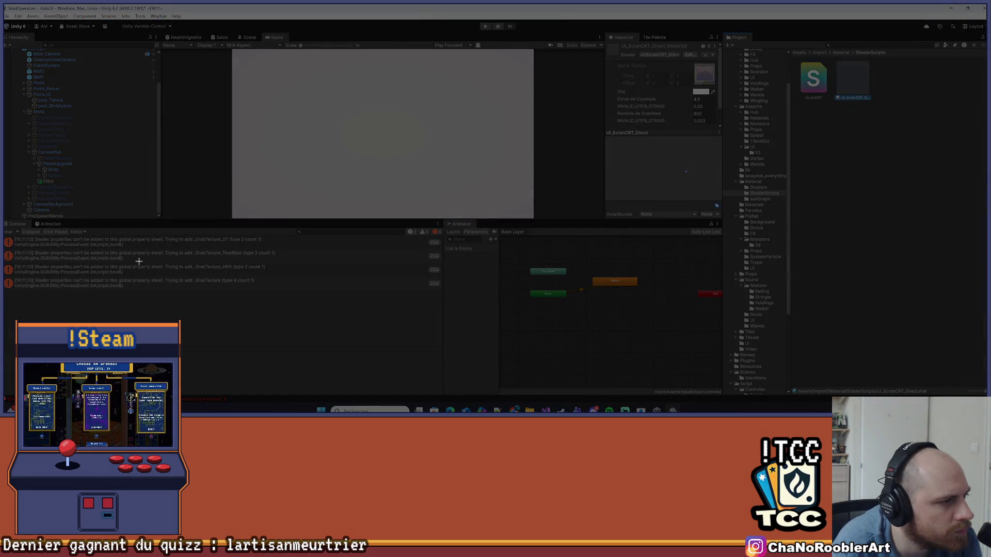
pyautogui.moveTo(5, 239); pyautogui.dragTo(440, 310)
pyautogui.moveTo(457, 301); pyautogui.dragTo(456, 301)
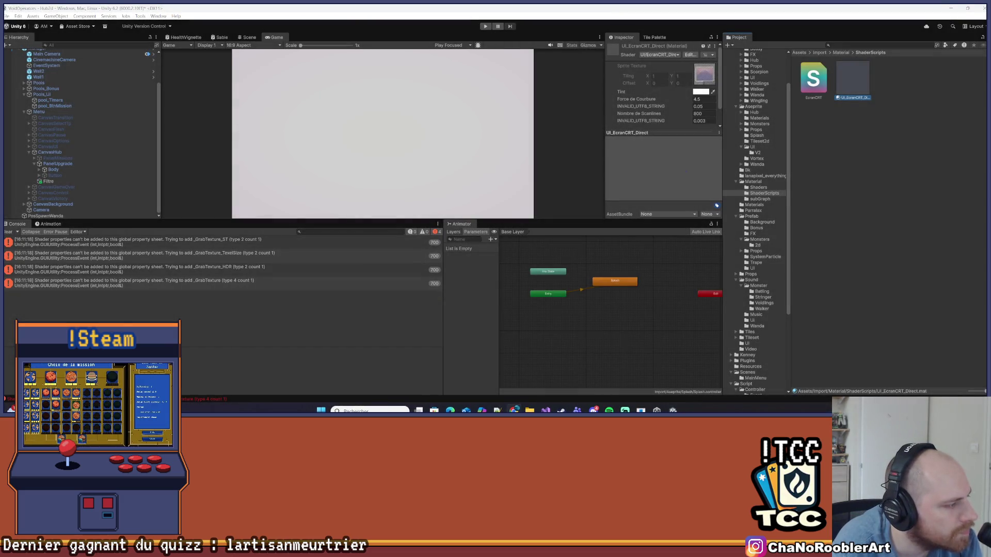
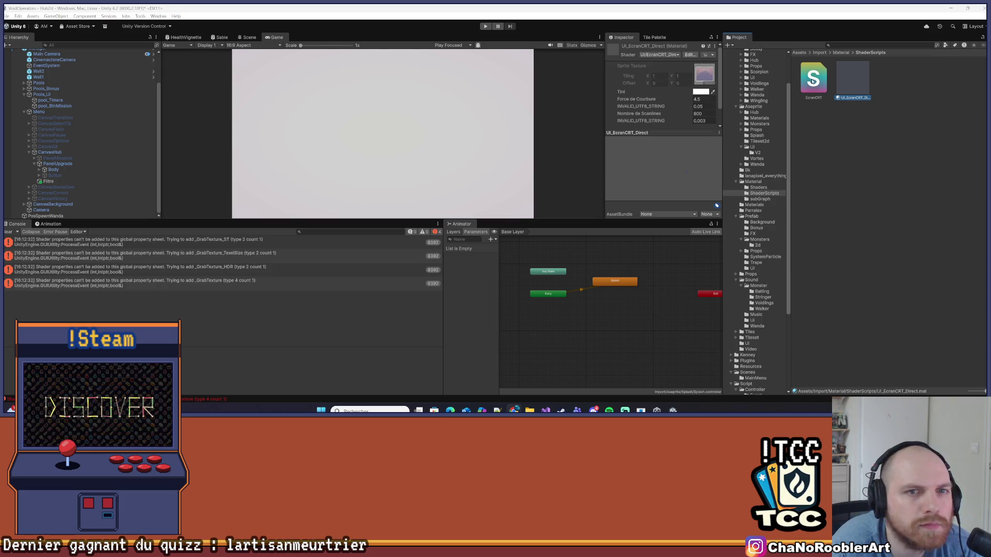
# - Remove the UI_EcranCRT_Direct material from ShaderScripts and wipe its shader errors from the Console
pyautogui.press('Delete')
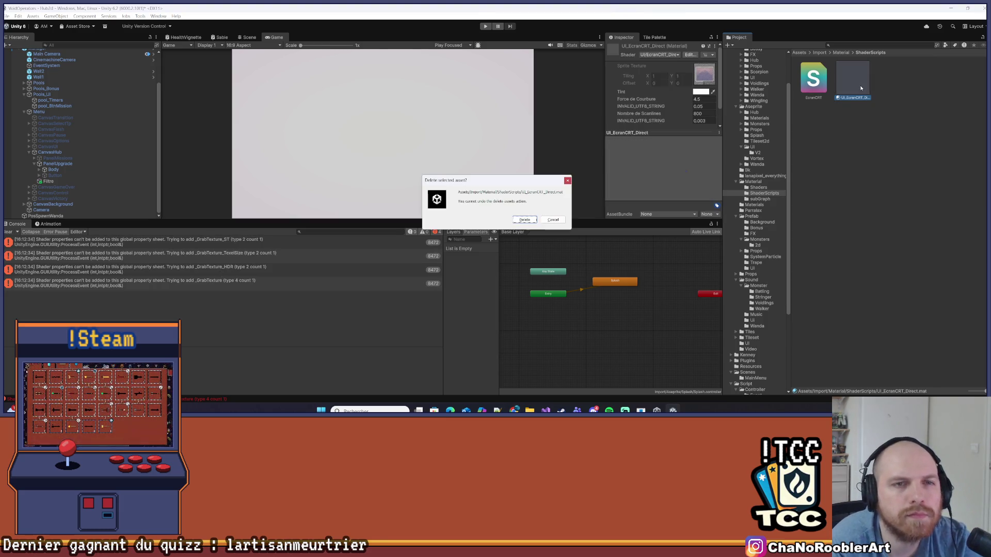
pyautogui.click(523, 220)
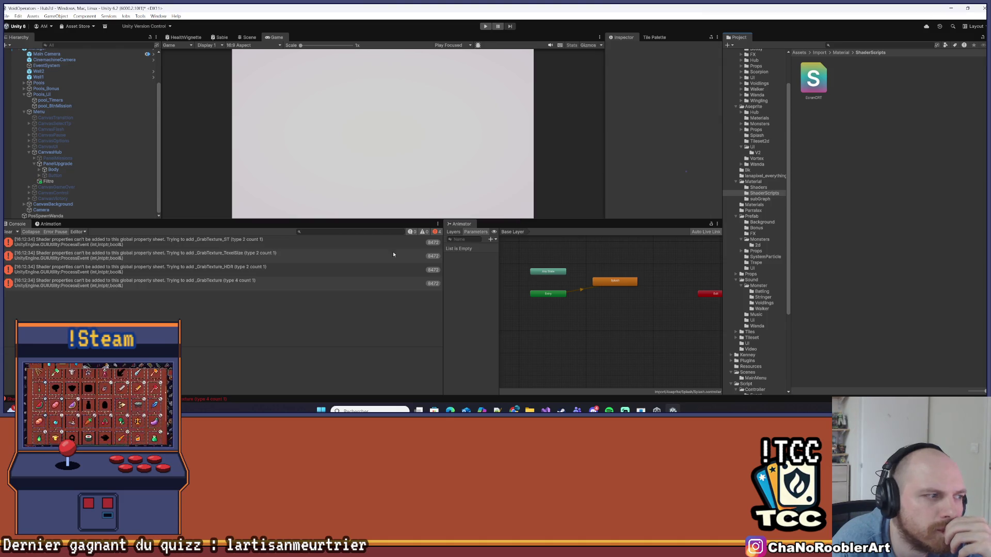
pyautogui.click(7, 231)
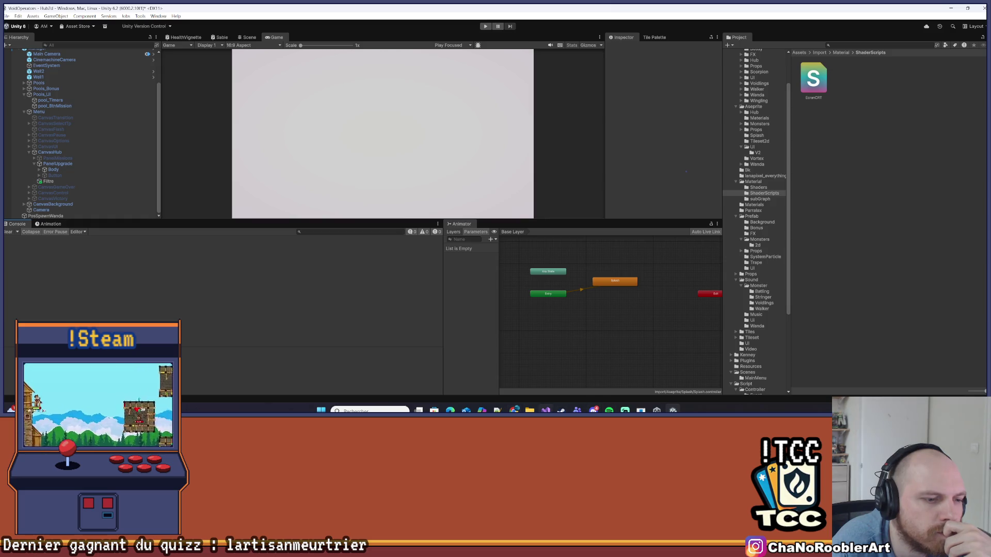
pyautogui.click(546, 410)
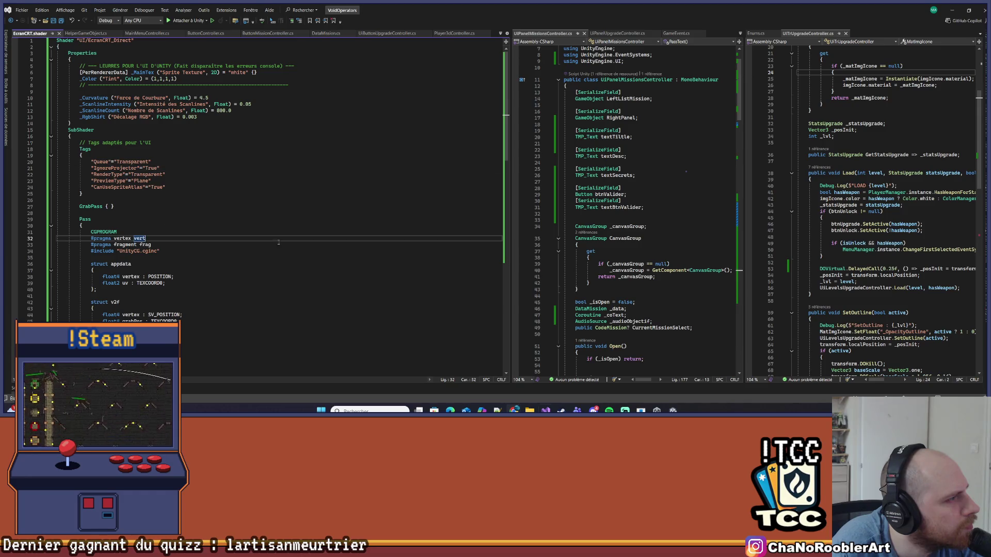
# - Replace the EcranCRT shader code with the GrabPass version, comparing old and new, and save it
pyautogui.hotkey('ctrl', 'a')
pyautogui.scroll(15, 274, 239)
pyautogui.hotkey('ctrl', 'v')
pyautogui.scroll(10, 274, 239)
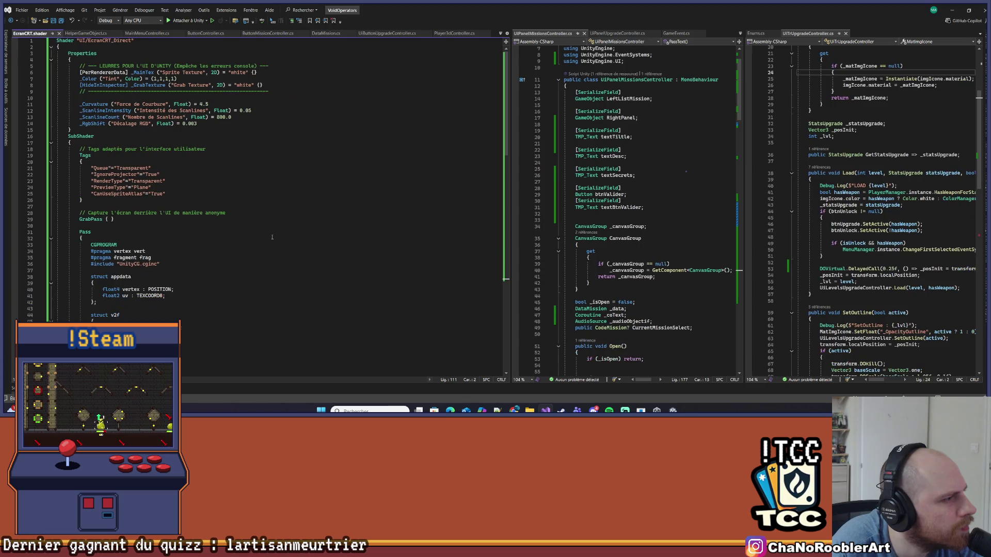
pyautogui.hotkey('ctrl', 'z')
pyautogui.hotkey('ctrl', 'y')
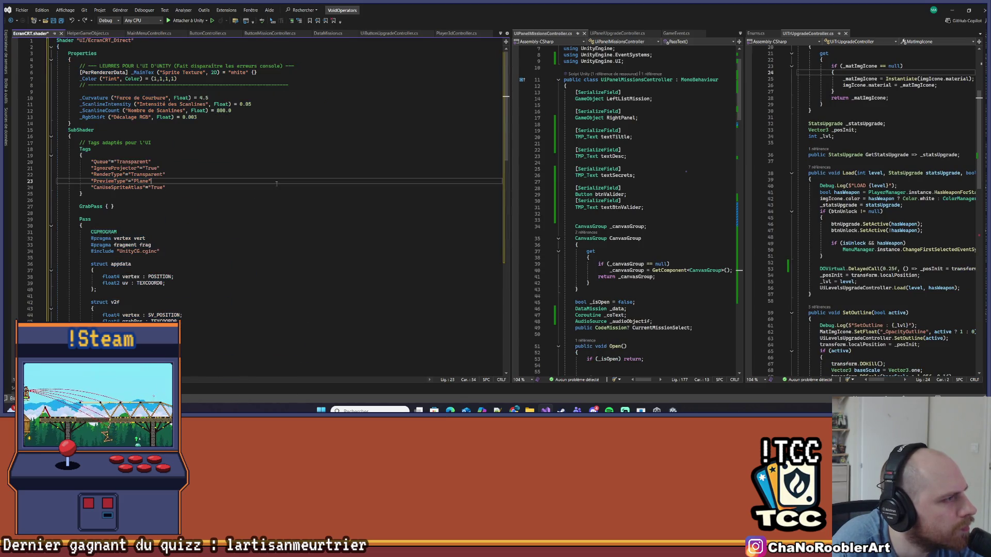
pyautogui.hotkey('ctrl', 'z')
pyautogui.hotkey('ctrl', 'y')
pyautogui.hotkey('ctrl', 'z')
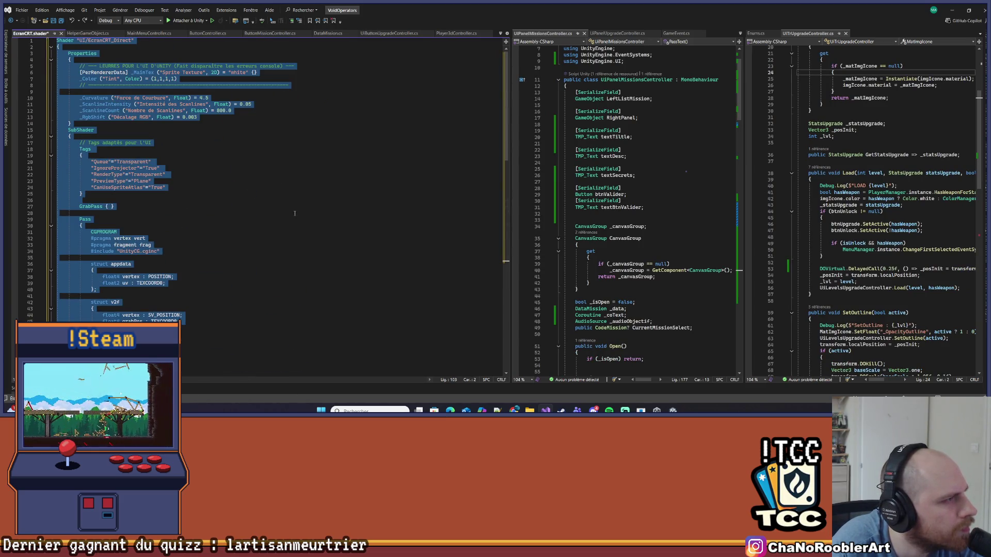
pyautogui.hotkey('ctrl', 'y')
pyautogui.hotkey('ctrl', 's')
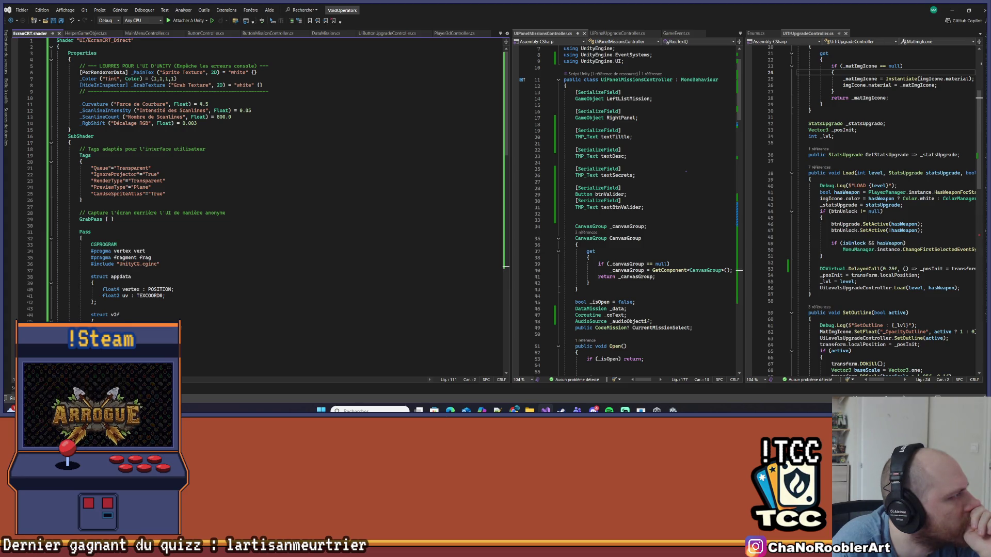
# - Review the saved shader's uv texture coordinate line and _GrabTexture property declaration
pyautogui.click(213, 295)
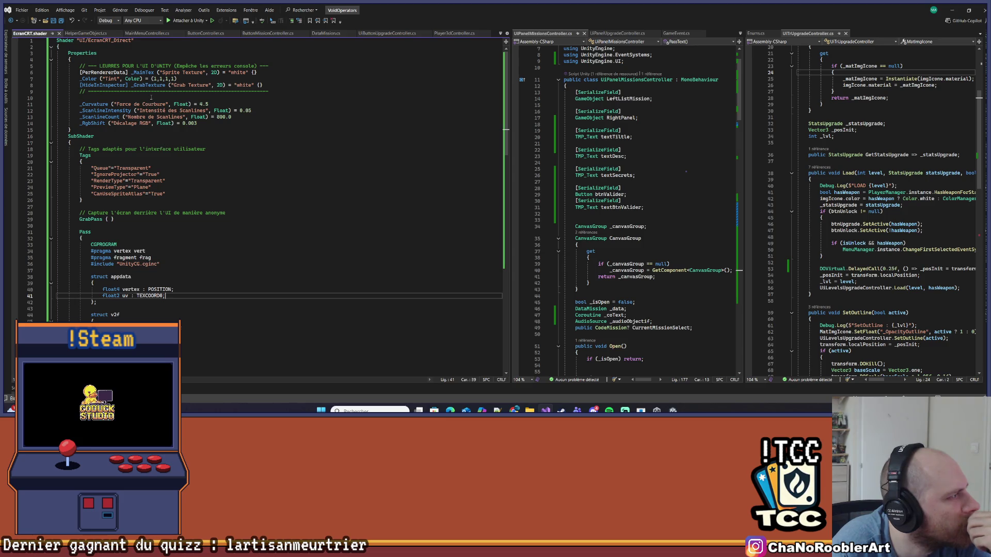
pyautogui.doubleClick(148, 87)
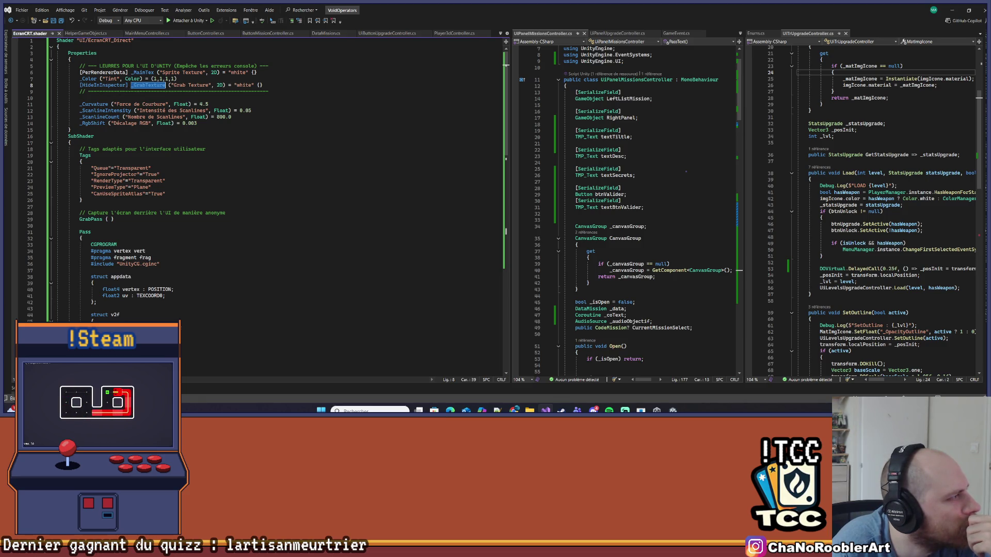
pyautogui.scroll(-12, 258, 206)
pyautogui.scroll(12, 258, 207)
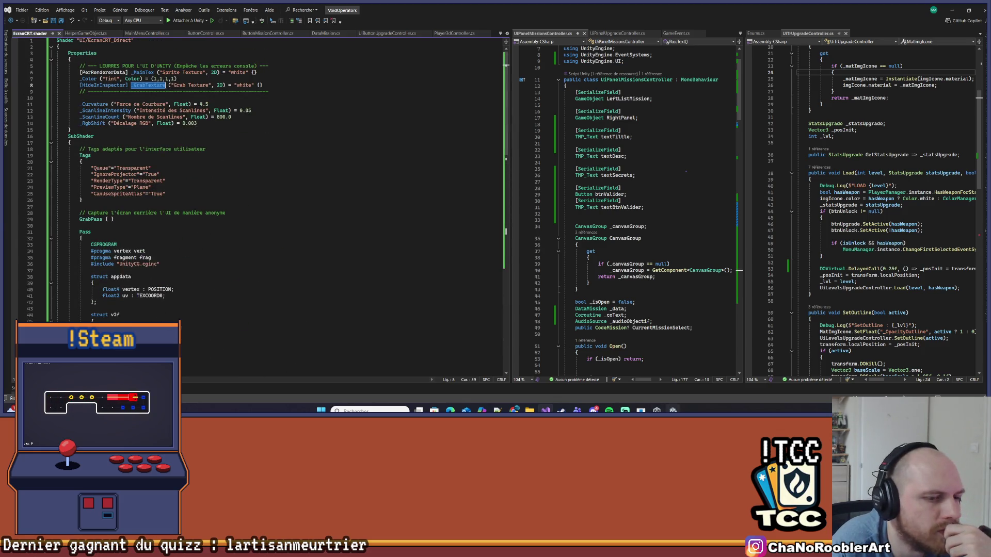
pyautogui.click(672, 411)
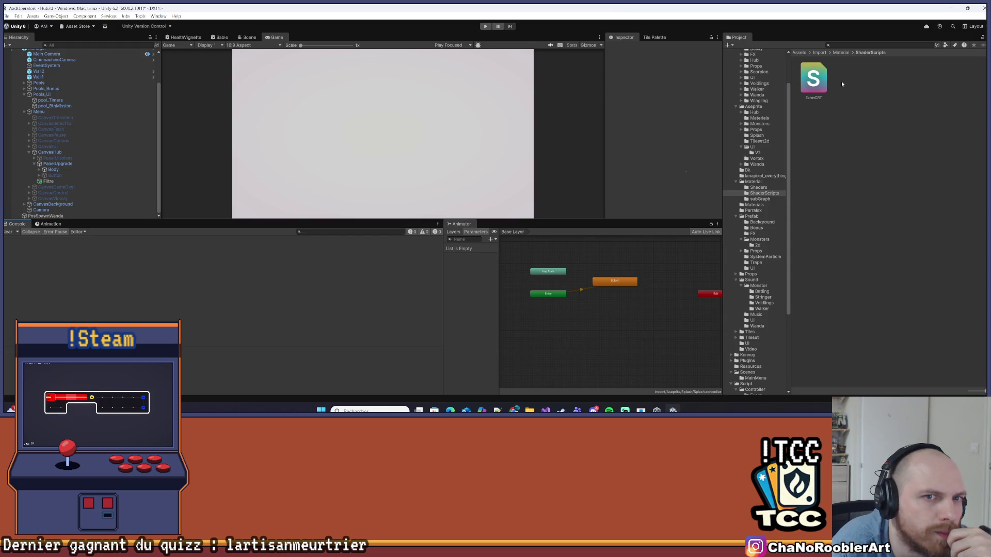
# - Create a UI_EcranCRT_Direct material from the EcranCRT shader
pyautogui.click(814, 78)
pyautogui.rightClick(821, 77)
pyautogui.moveTo(852, 83)
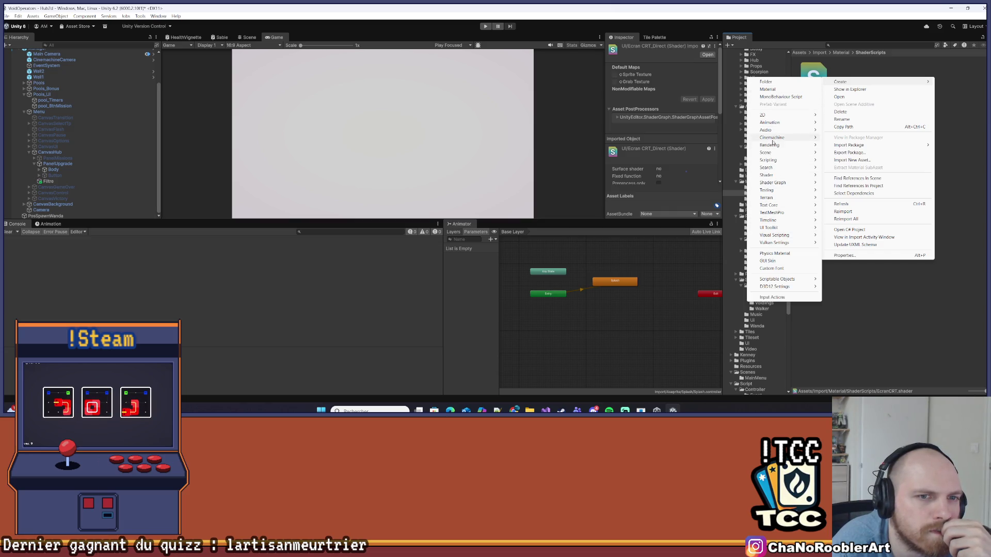
pyautogui.click(776, 89)
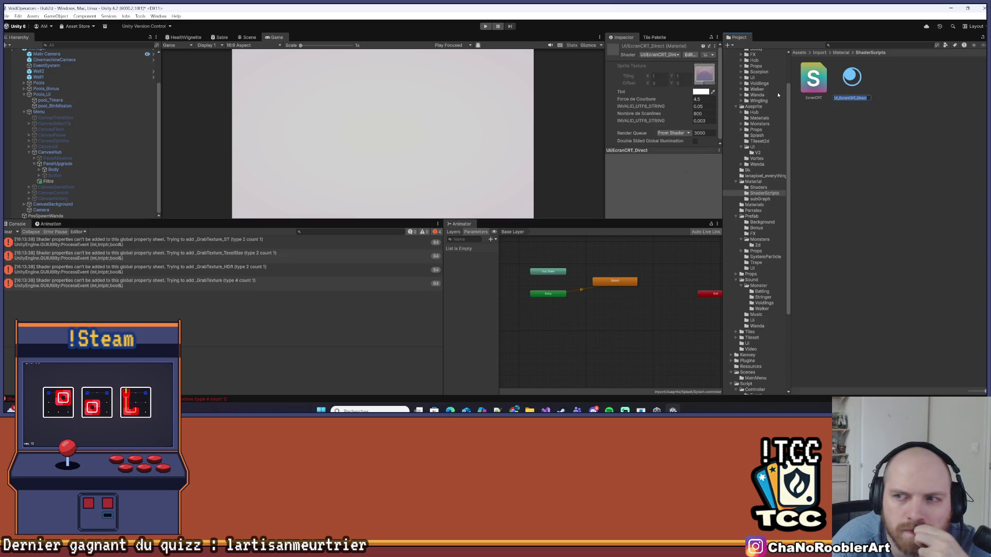
pyautogui.press('Return')
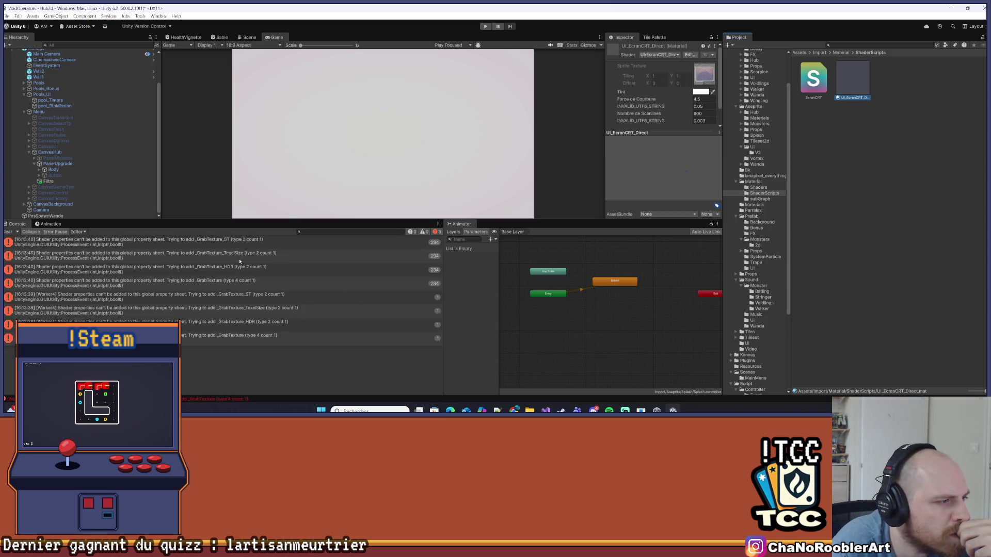
# - Clear old Console errors, screenshot the new _GrabTexture error rows, and inspect the first one
pyautogui.click(129, 239)
pyautogui.click(11, 236)
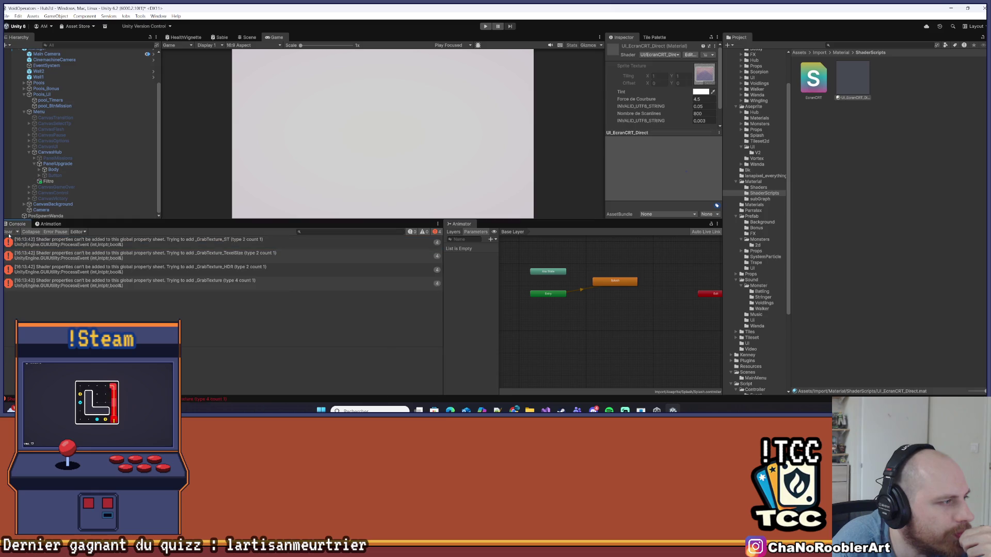
pyautogui.click(846, 85)
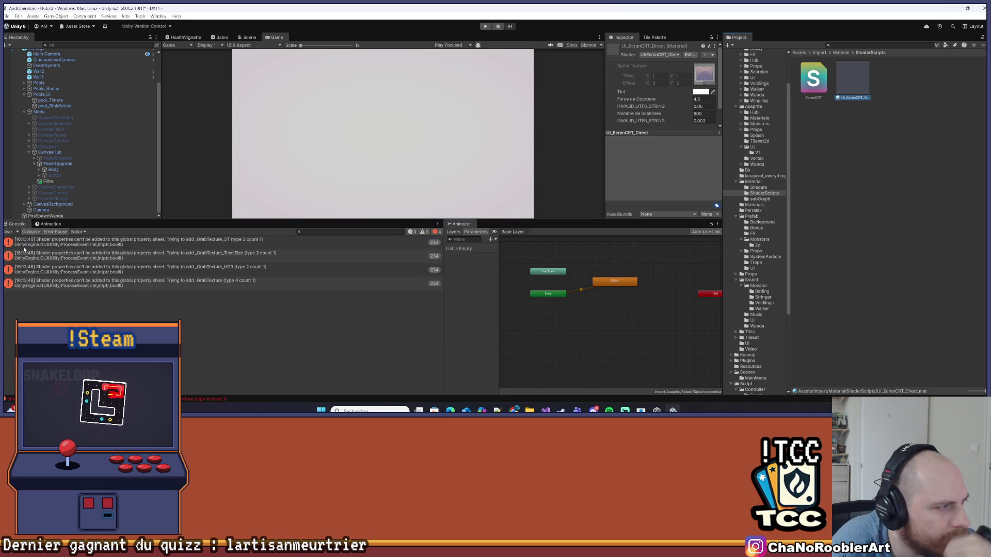
pyautogui.press('super+shift+s')
pyautogui.moveTo(4, 236)
pyautogui.mouseDown()
pyautogui.moveTo(329, 295)
pyautogui.moveTo(438, 287)
pyautogui.mouseUp()
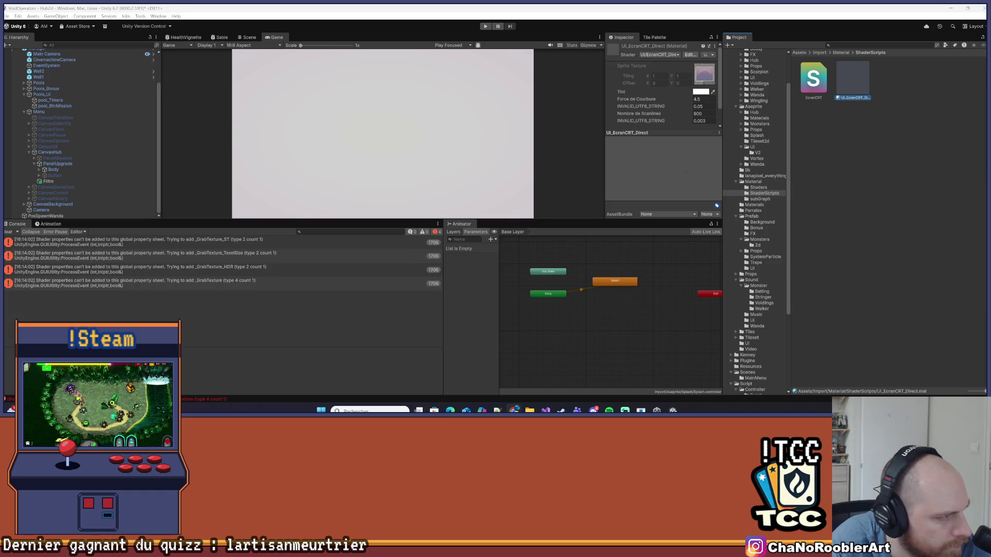
pyautogui.click(211, 243)
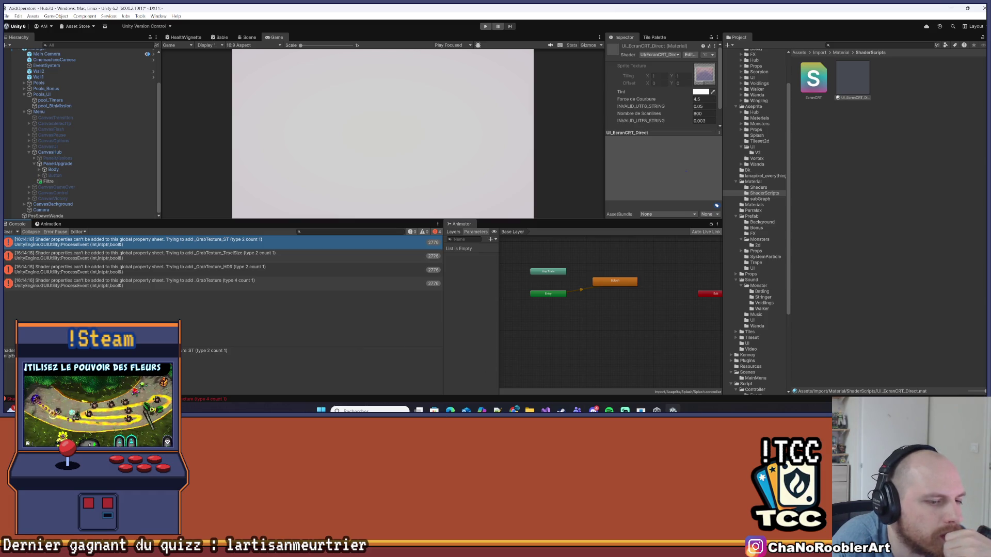
# - Review the _GrabTexture property in the current EcranCRT shader code
pyautogui.moveTo(546, 410)
pyautogui.click(546, 381)
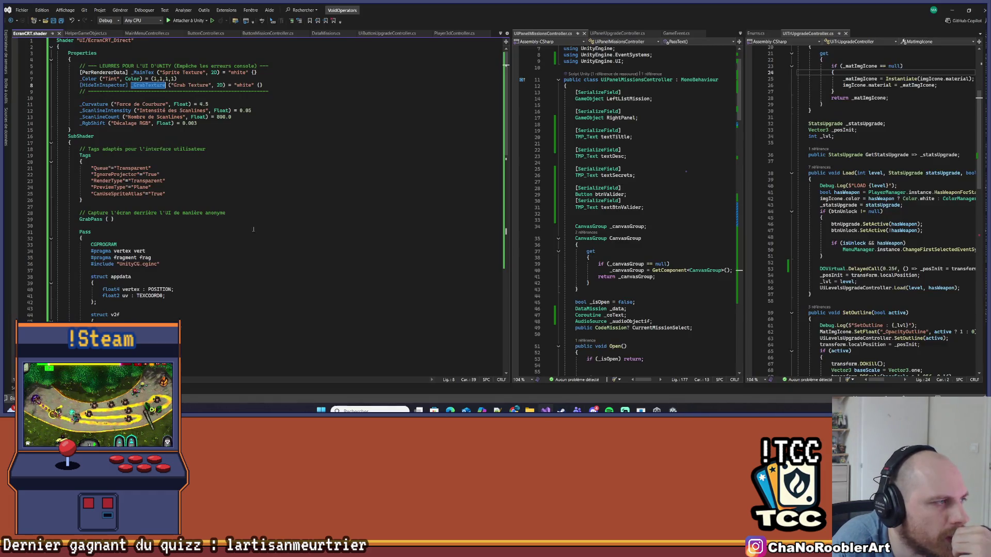
pyautogui.doubleClick(150, 85)
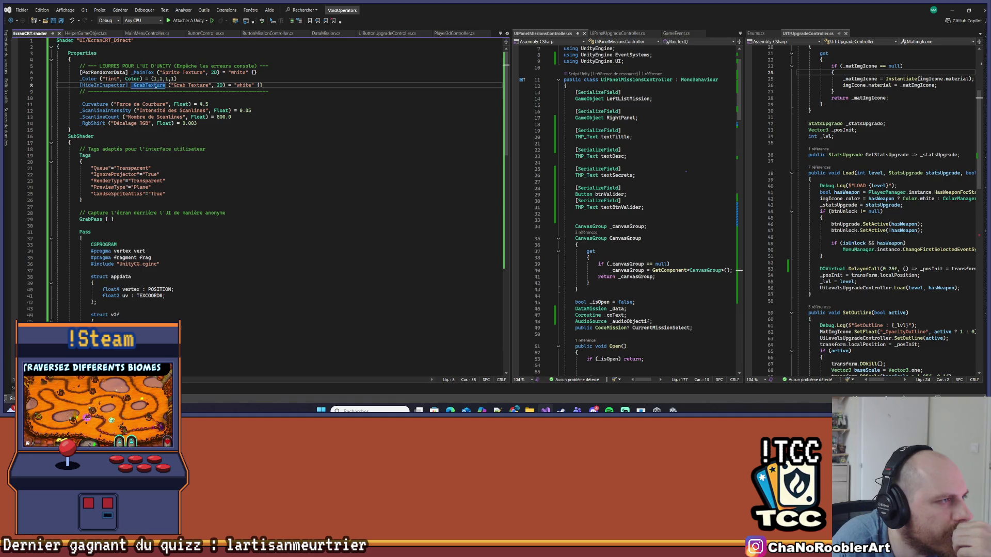
pyautogui.scroll(-4, 228, 233)
pyautogui.scroll(-7, 229, 233)
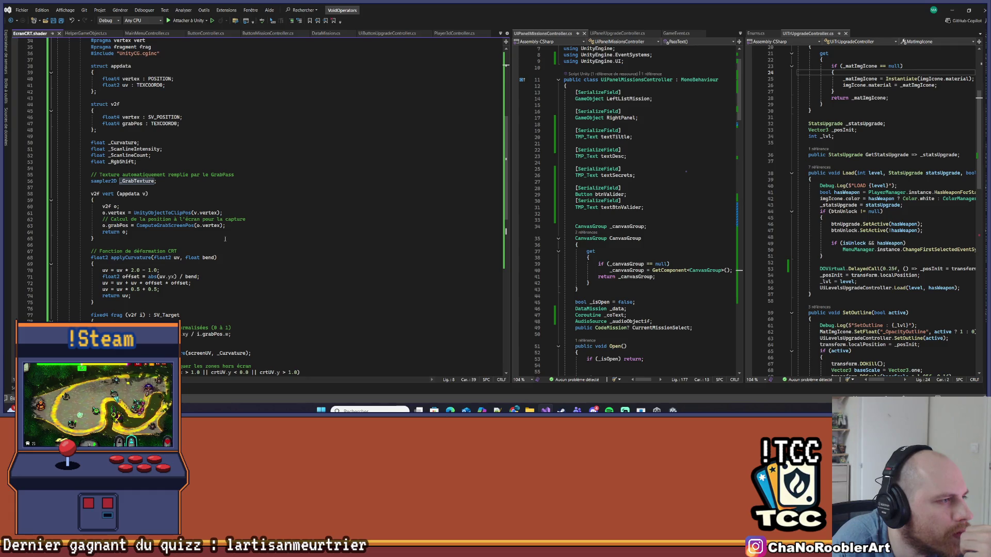
pyautogui.scroll(-8, 225, 239)
pyautogui.scroll(3, 220, 245)
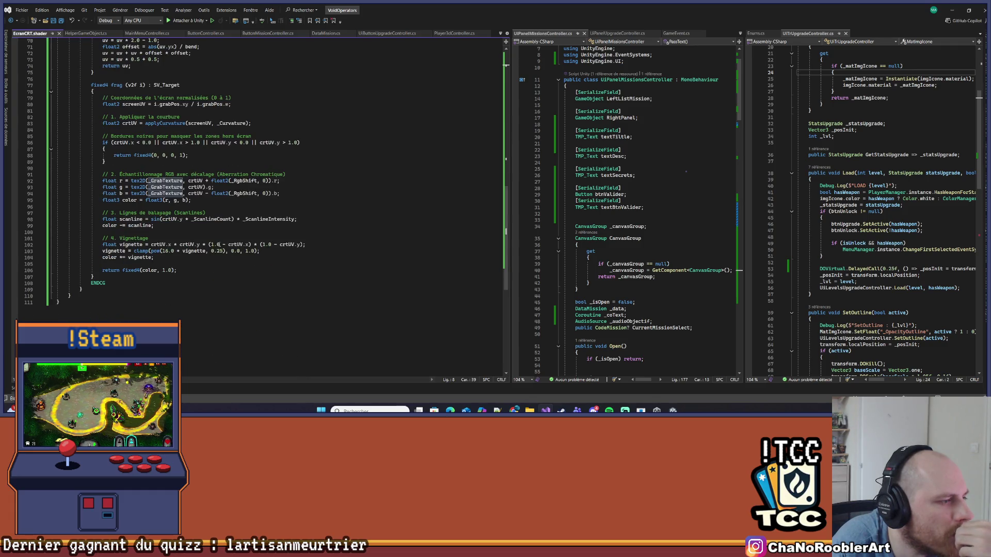
pyautogui.scroll(16, 214, 250)
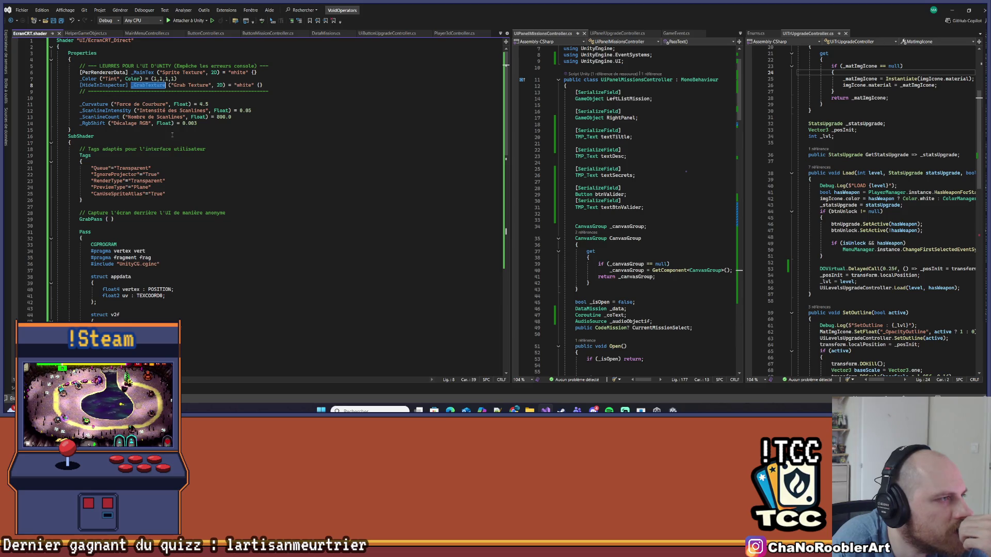
pyautogui.click(94, 136)
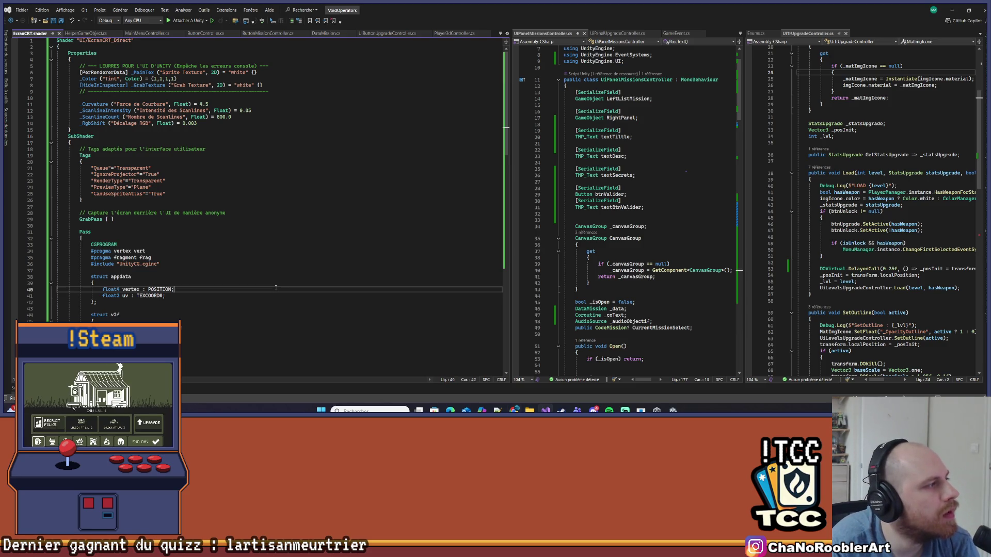
# - Replace the shader code with the version adding hidden _GrabTexture_ST, _TexelSize and _HDR properties
pyautogui.hotkey('ctrl', 'a')
pyautogui.hotkey('ctrl', 'v')
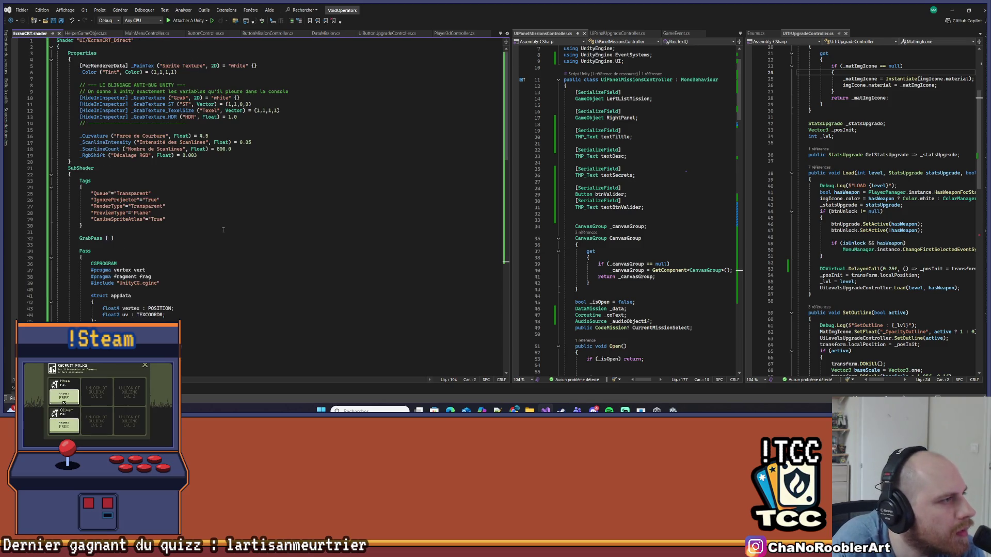
pyautogui.click(285, 175)
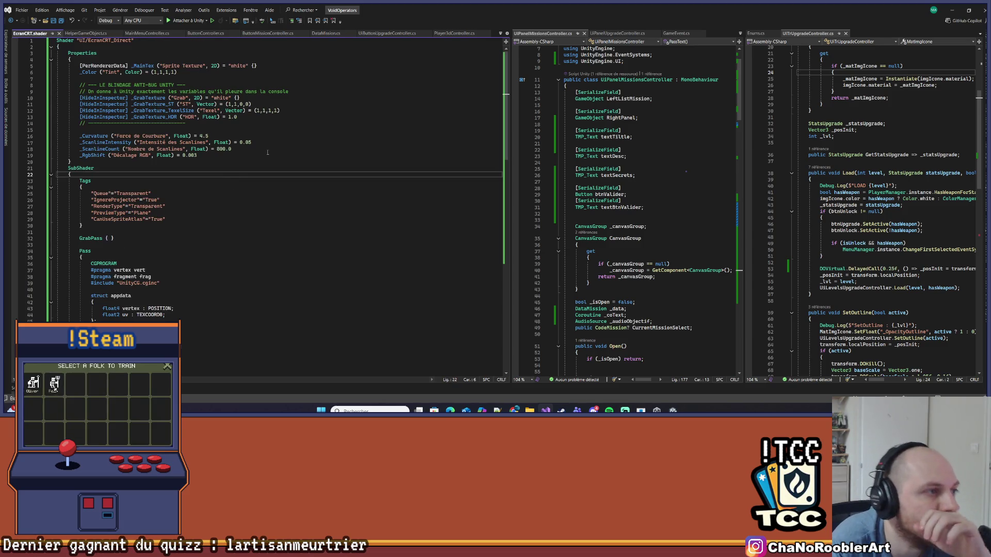
pyautogui.click(949, 9)
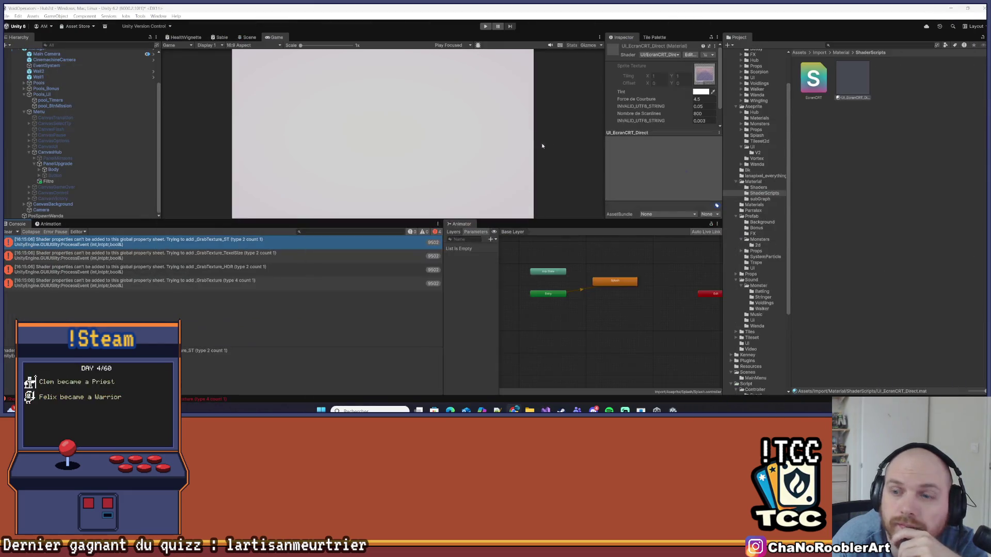
# - Clear the Console and delete the old UI_EcranCRT_Direct material
pyautogui.click(9, 233)
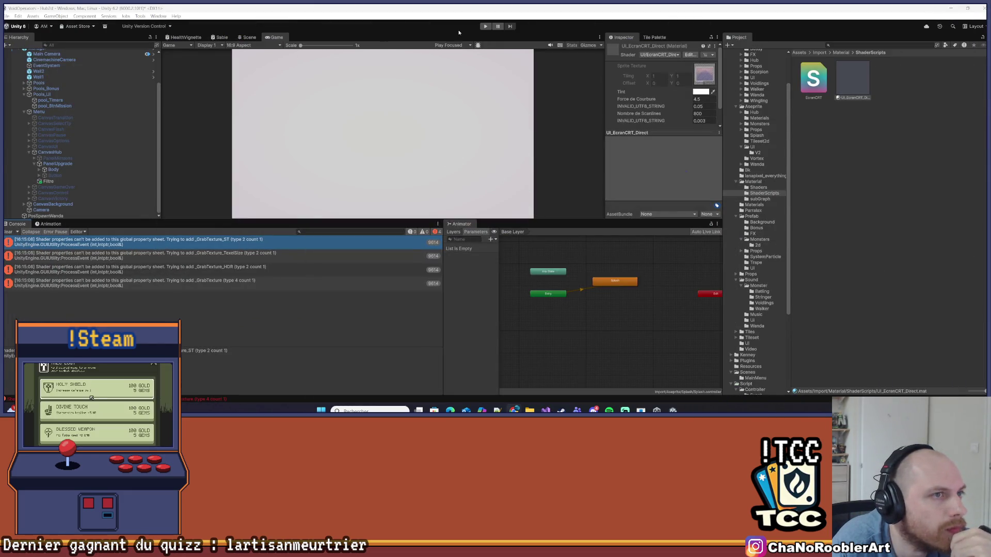
pyautogui.click(862, 90)
pyautogui.press('Delete')
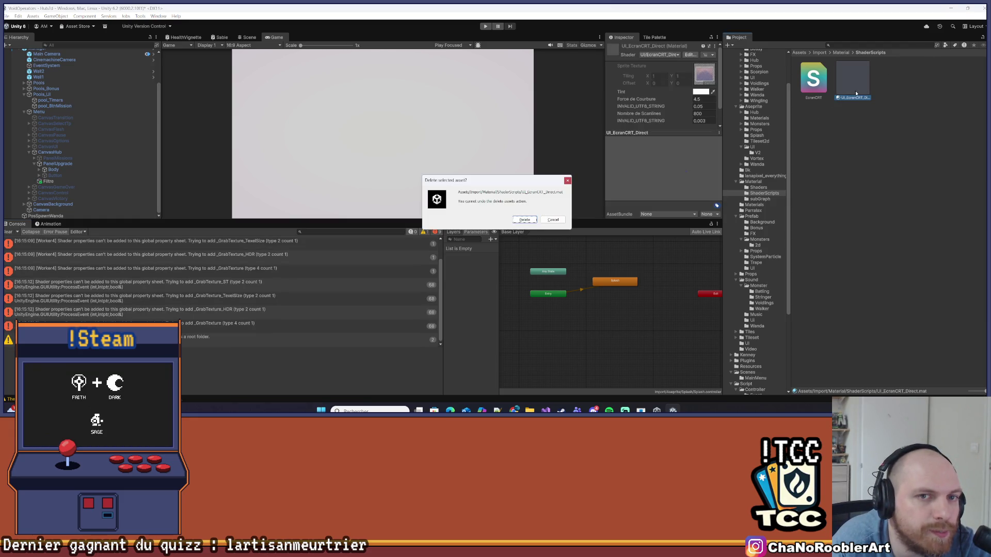
pyautogui.click(522, 220)
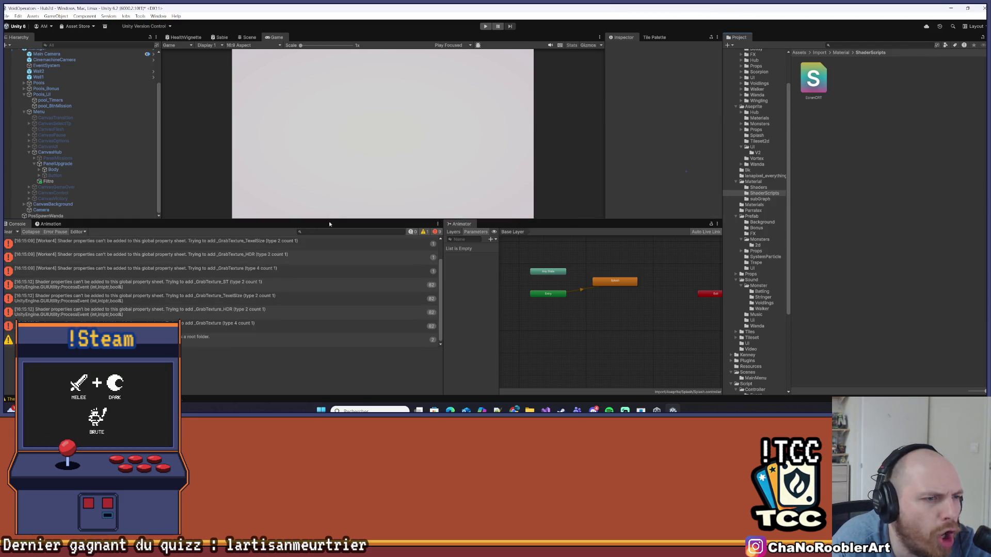
pyautogui.click(9, 232)
# - Create a fresh UI_EcranCRT_Direct material from the EcranCRT shader and clear the Console to check for new errors
pyautogui.click(804, 80)
pyautogui.rightClick(821, 84)
pyautogui.moveTo(847, 87)
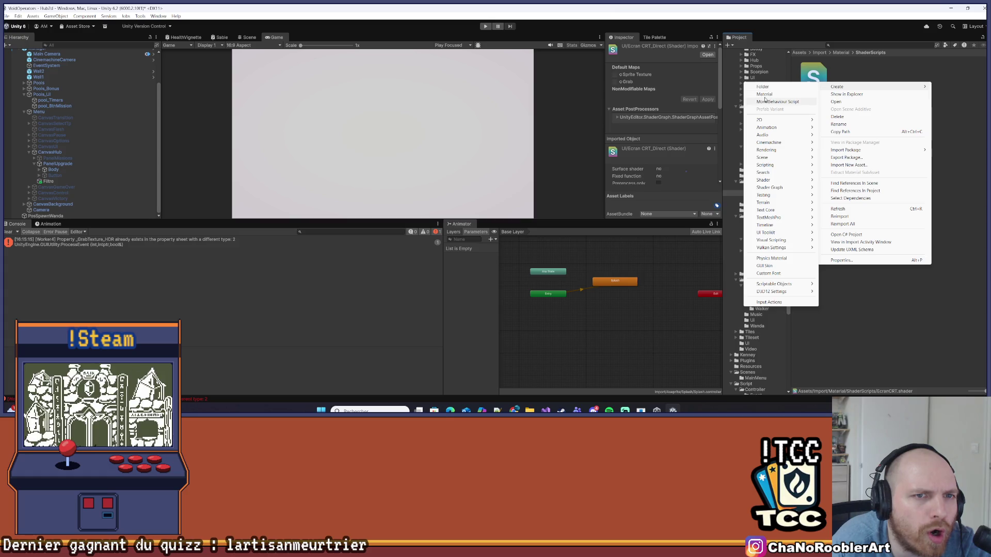
pyautogui.click(764, 94)
pyautogui.press('Return')
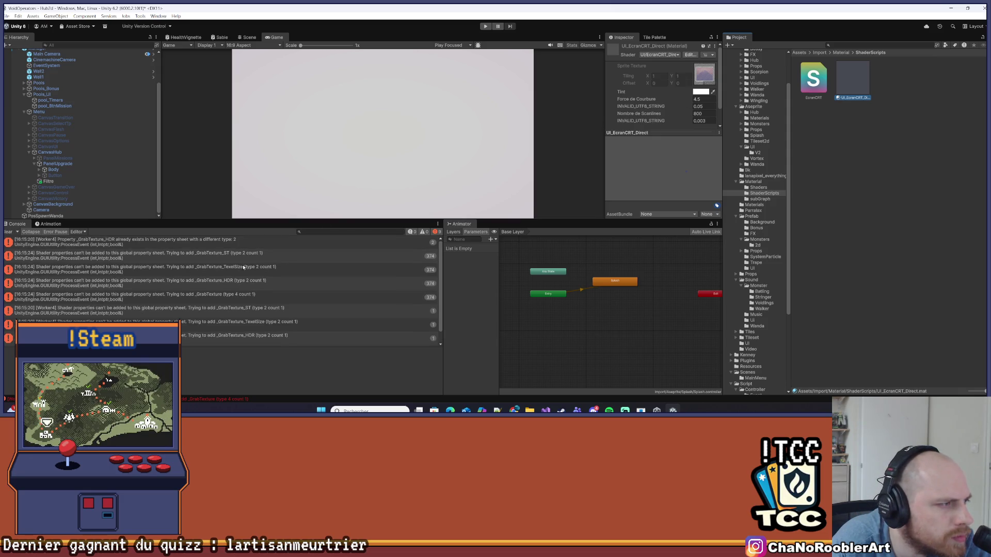
pyautogui.click(10, 231)
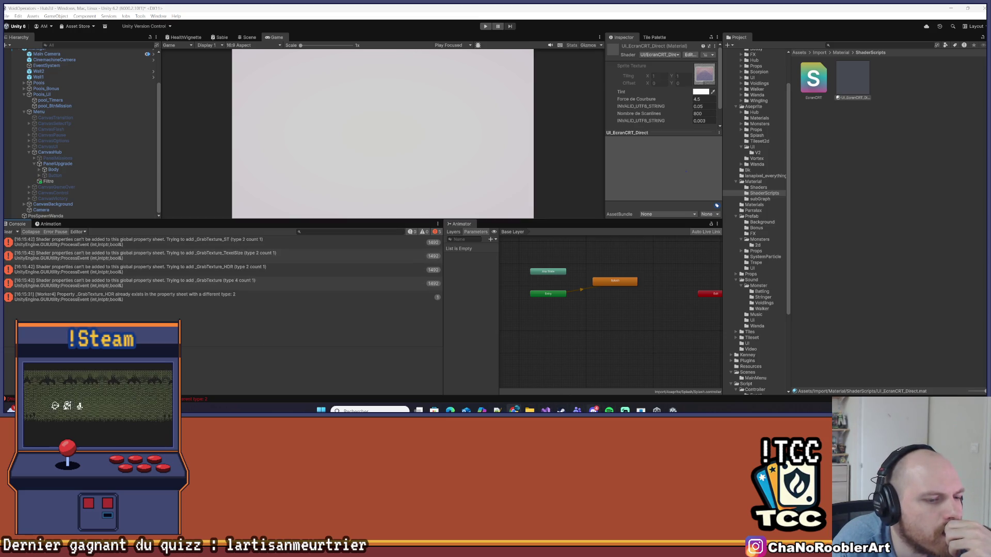
pyautogui.click(546, 411)
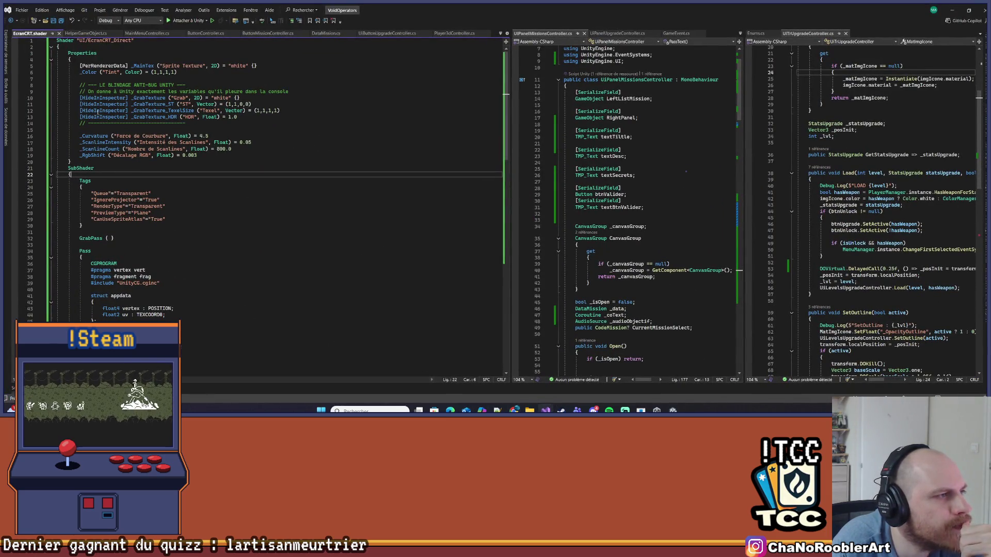
# - Read through the revised EcranCRT shader, marking the console-errors comment and key code blocks
pyautogui.moveTo(97, 91)
pyautogui.mouseDown()
pyautogui.moveTo(189, 92)
pyautogui.moveTo(58, 91)
pyautogui.moveTo(305, 91)
pyautogui.mouseUp()
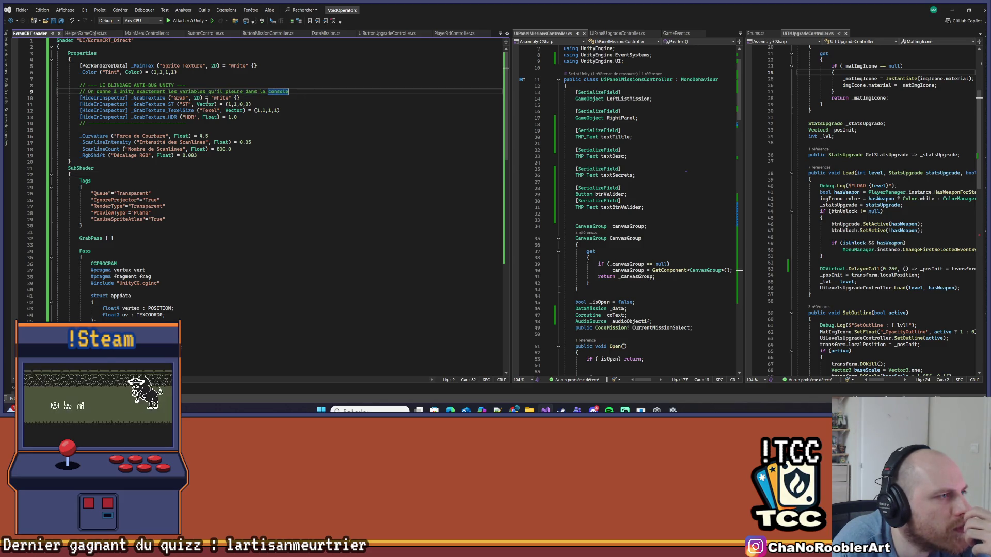
pyautogui.click(294, 92)
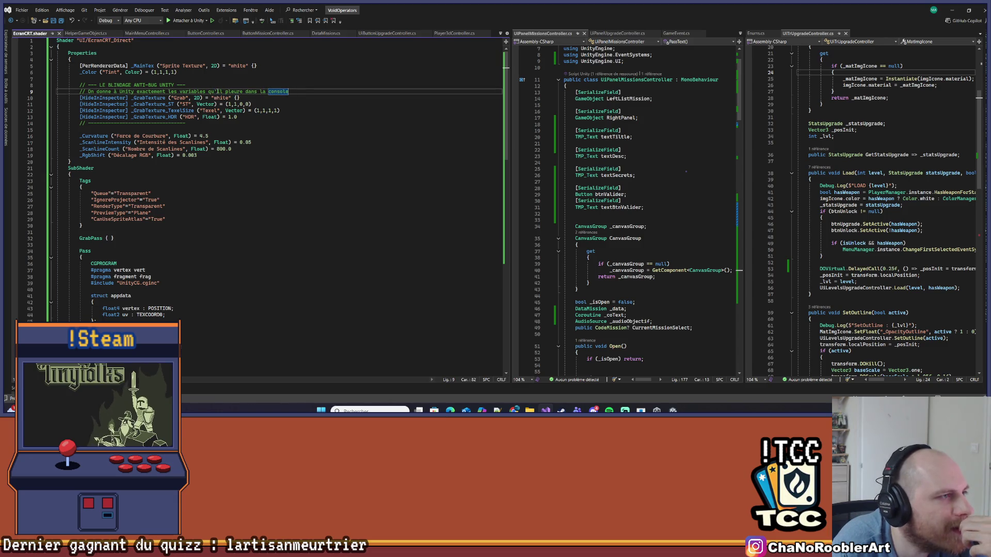
pyautogui.click(231, 92)
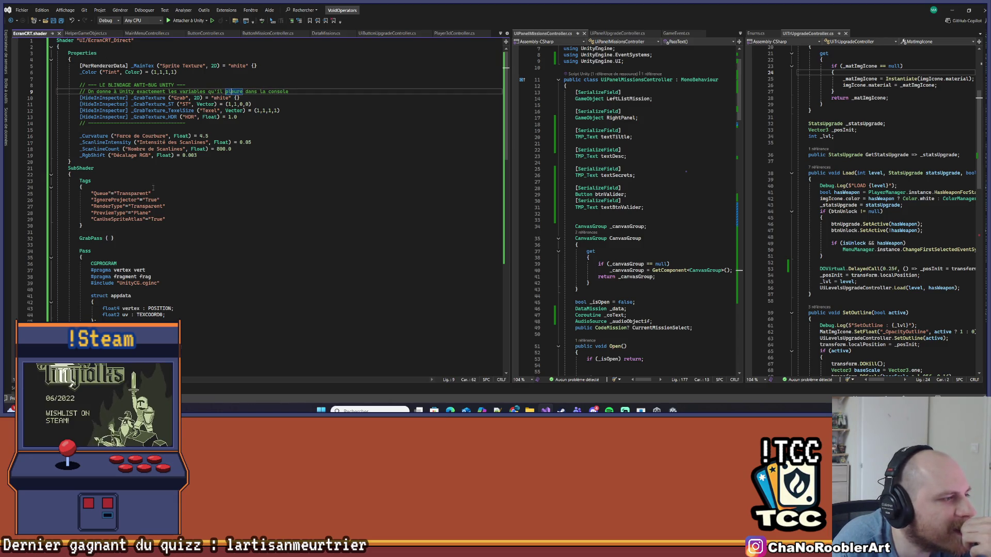
pyautogui.scroll(-5, 169, 195)
pyautogui.scroll(-9, 169, 195)
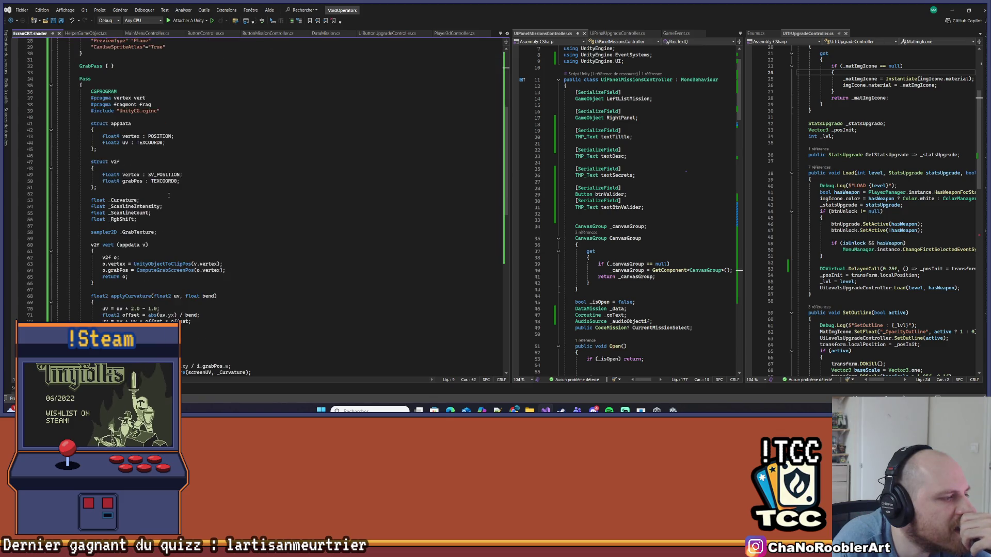
pyautogui.moveTo(57, 174); pyautogui.dragTo(123, 257)
pyautogui.scroll(-6, 208, 231)
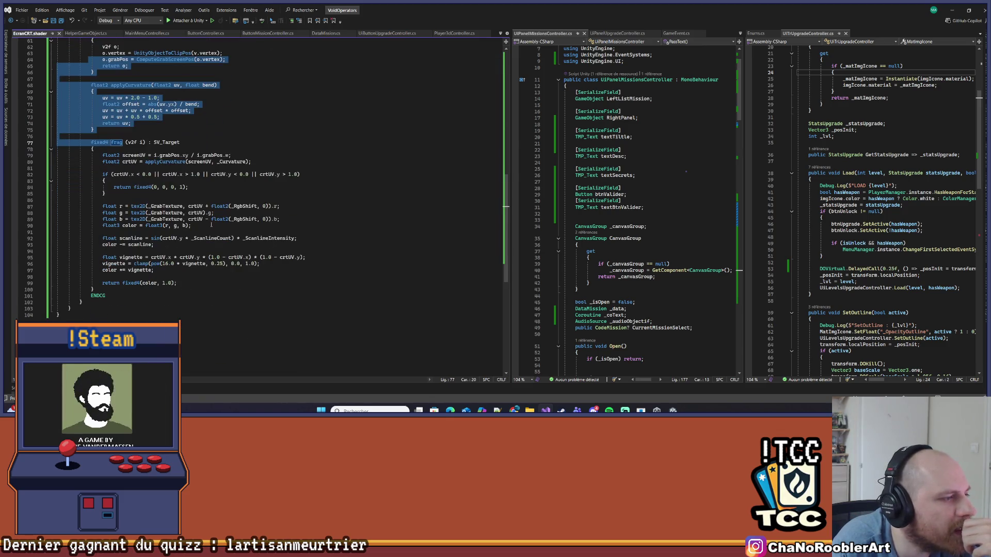
pyautogui.click(118, 292)
pyautogui.scroll(3, 195, 243)
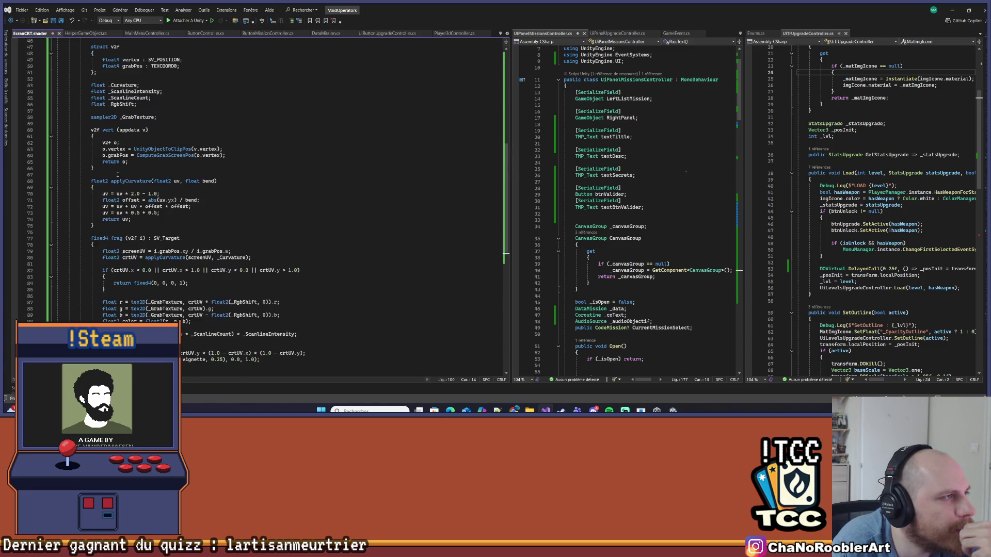
pyautogui.moveTo(120, 283)
pyautogui.mouseDown()
pyautogui.moveTo(113, 225)
pyautogui.moveTo(243, 323)
pyautogui.mouseUp()
pyautogui.click(246, 321)
pyautogui.scroll(-2, 197, 317)
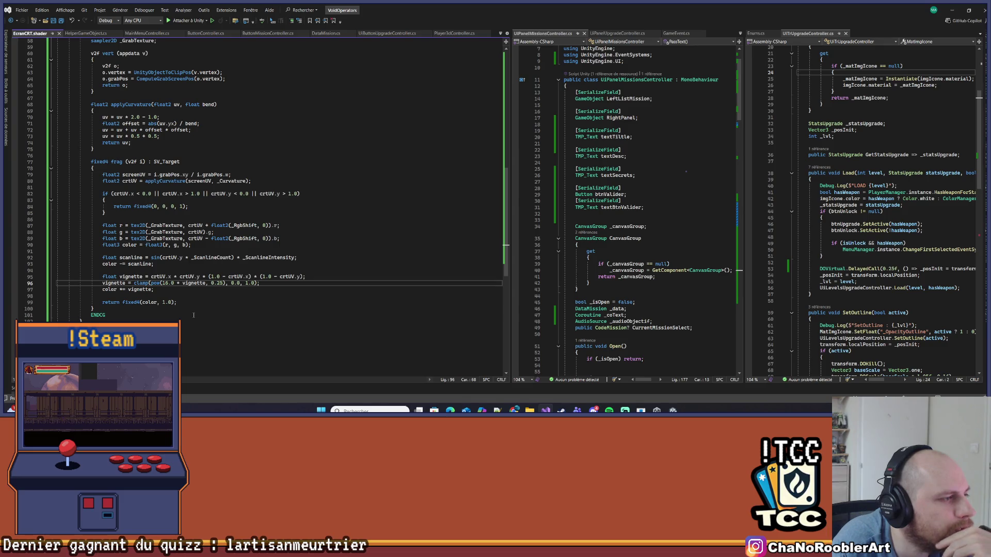
pyautogui.scroll(15, 175, 299)
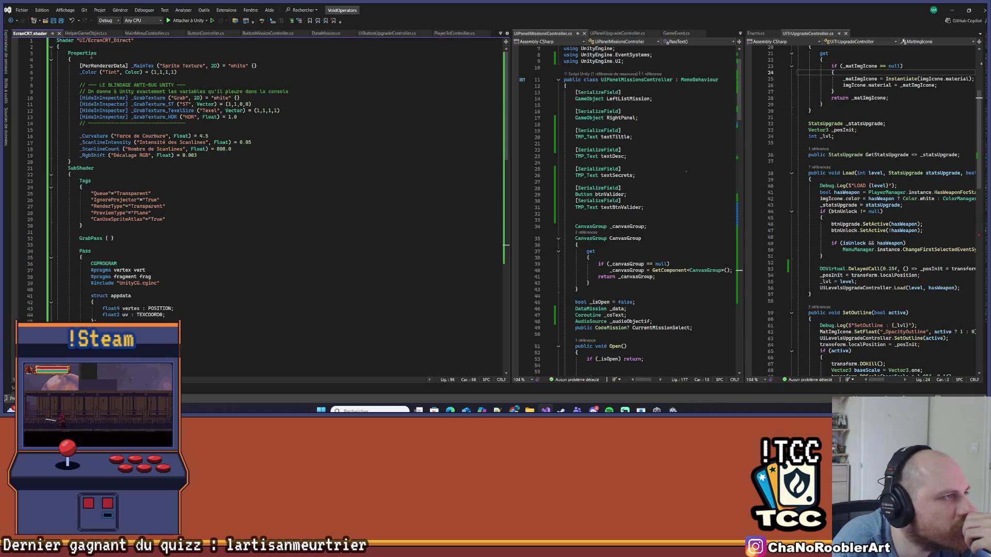
pyautogui.click(952, 10)
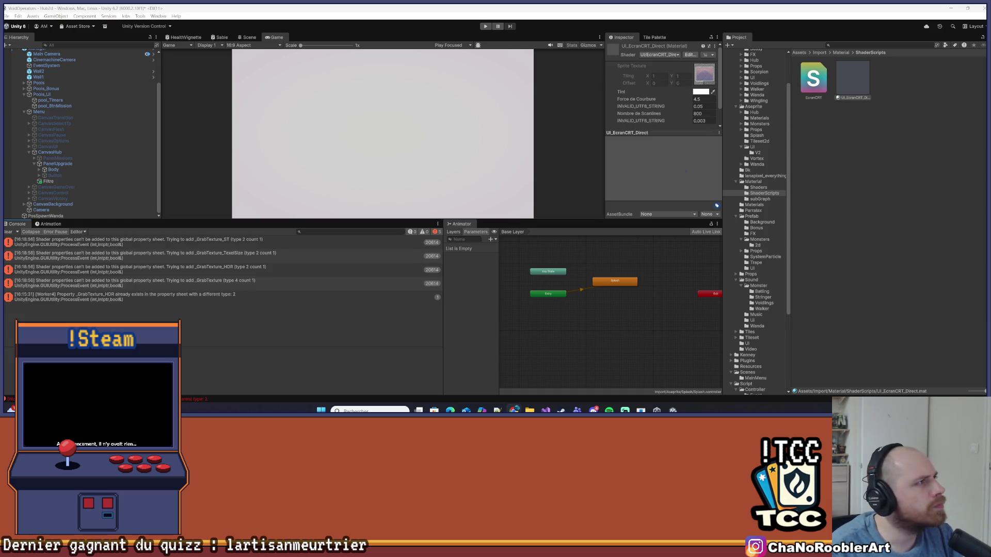
# - Remove the UI_EcranCRT_Direct material, empty the error list, and open EcranCRT.shader for editing
pyautogui.click(891, 237)
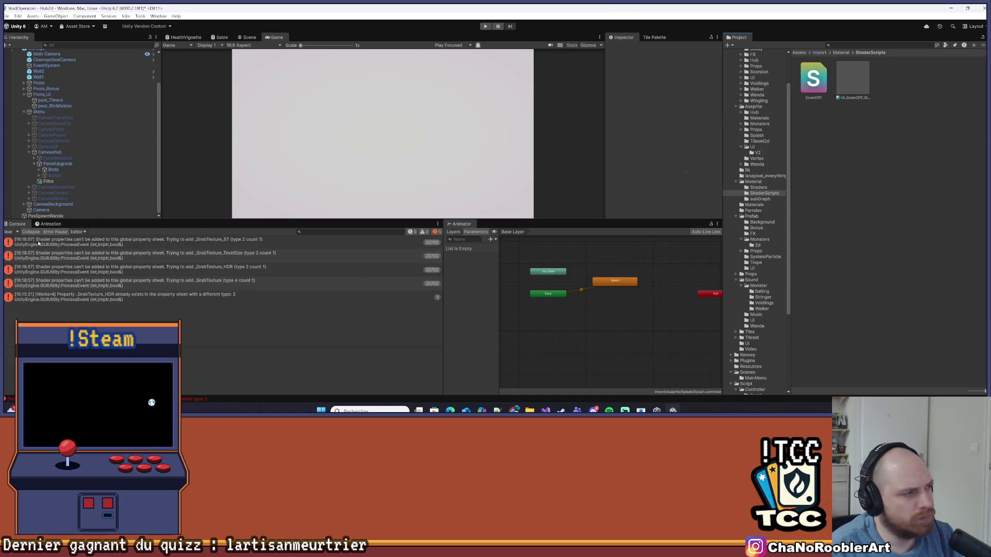
pyautogui.click(7, 231)
pyautogui.click(854, 97)
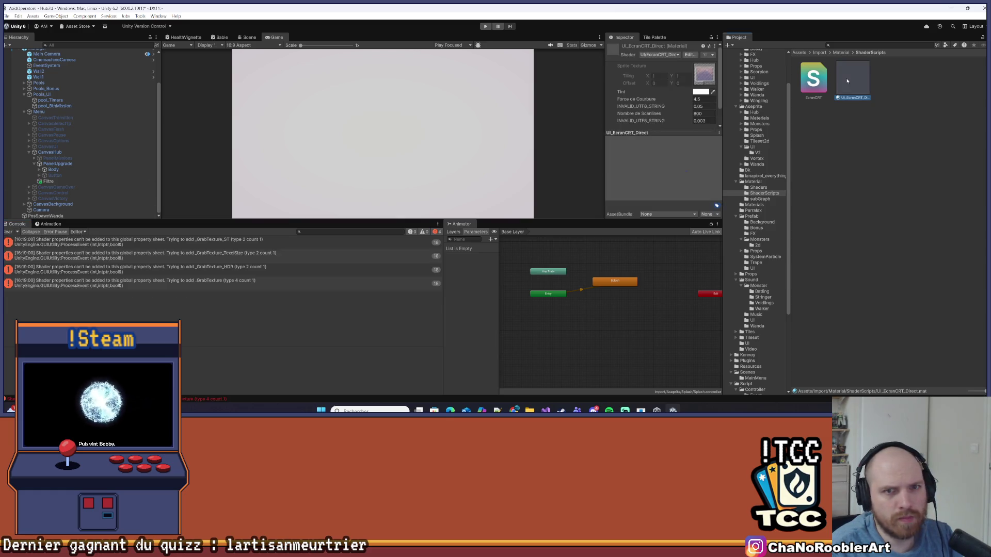
pyautogui.press('Delete')
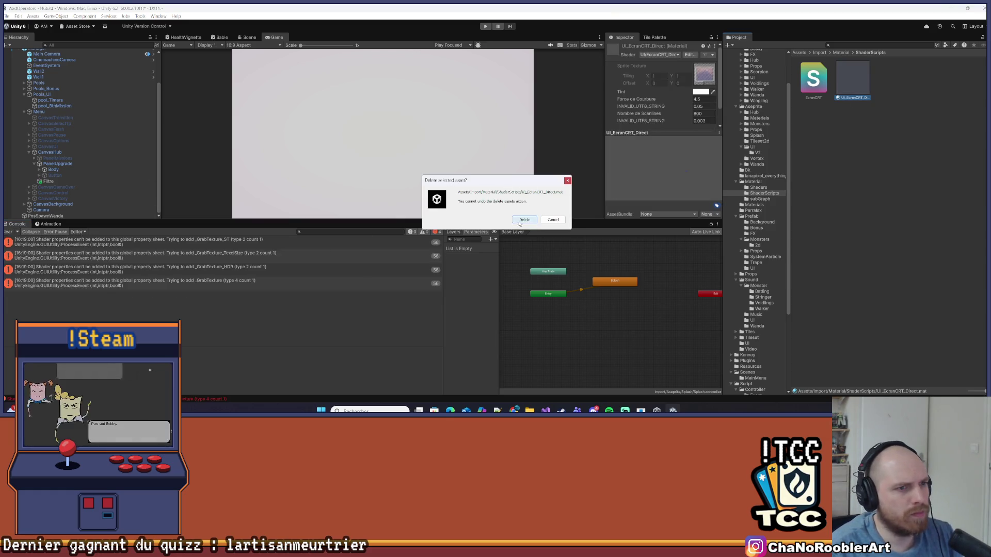
pyautogui.click(522, 217)
pyautogui.click(8, 232)
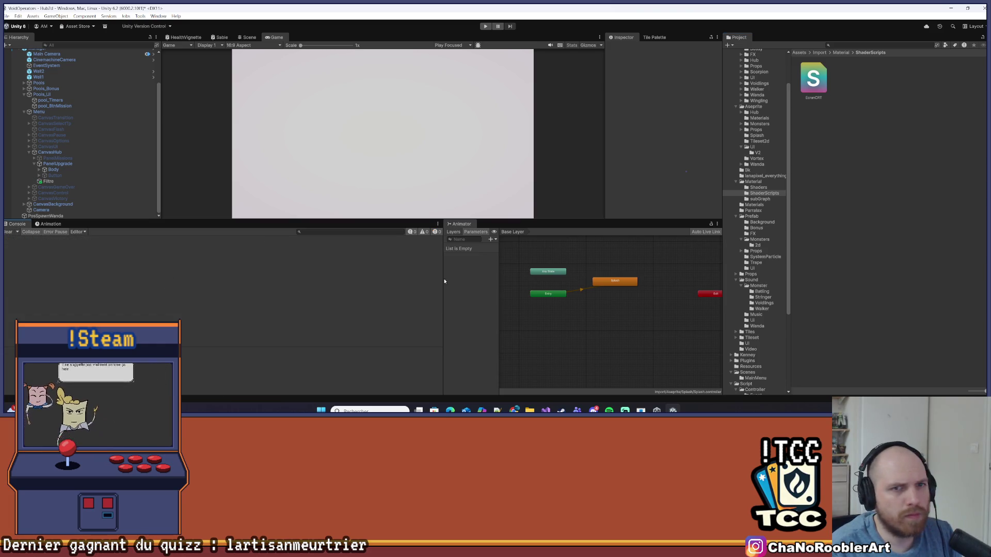
pyautogui.click(825, 79)
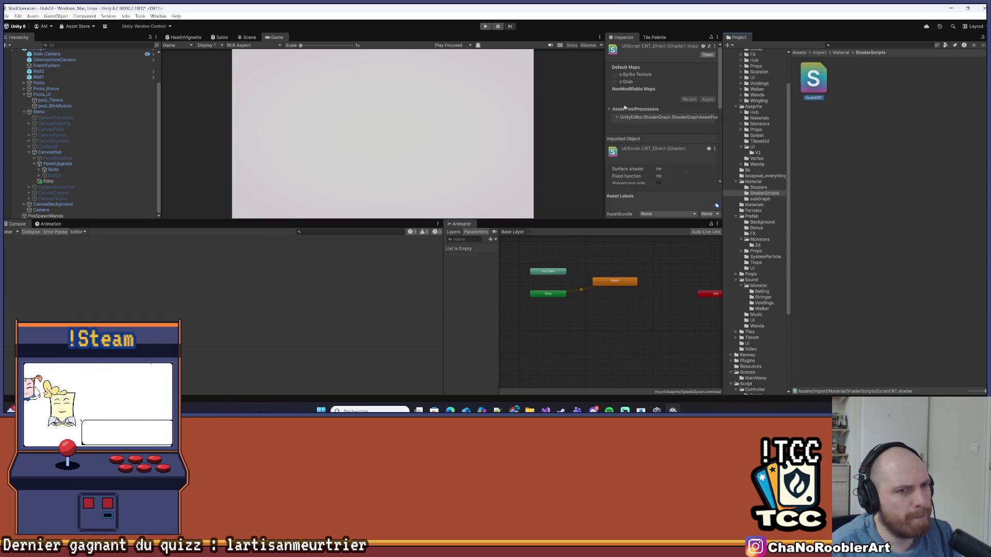
pyautogui.doubleClick(815, 80)
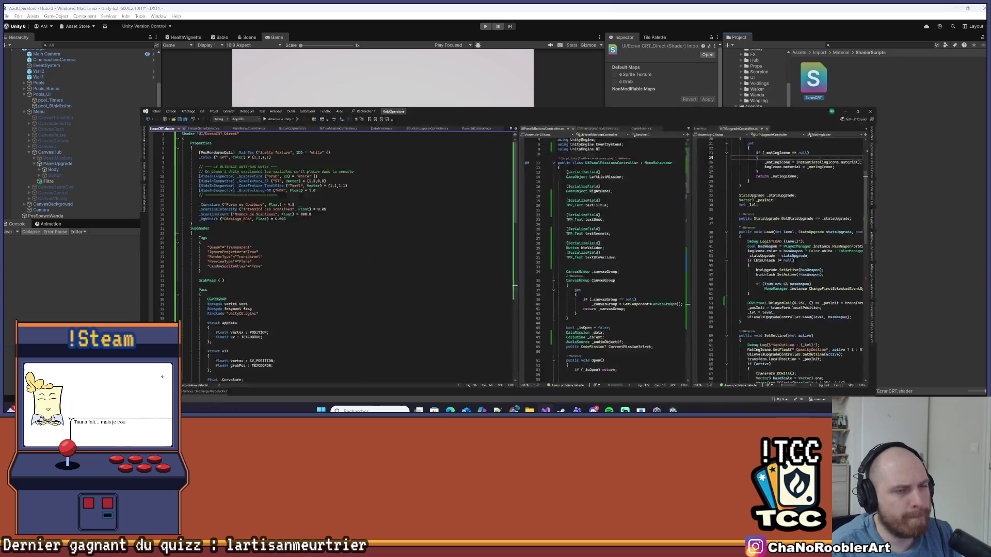
# - Overwrite EcranCRT.shader with the pasted UI/CRT_Calque_Transparent scanline shader code
pyautogui.hotkey('ctrl', 'a')
pyautogui.hotkey('ctrl', 'v')
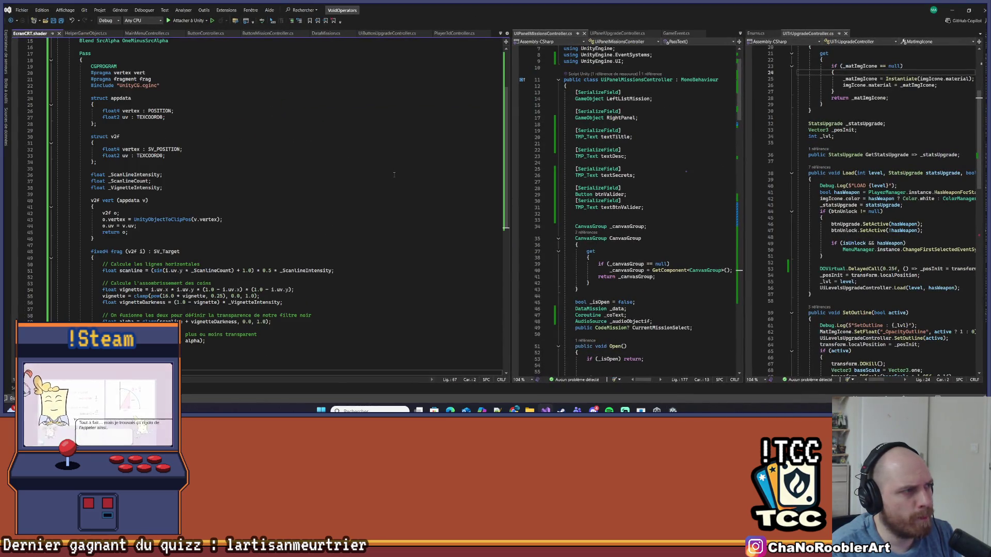
pyautogui.click(310, 136)
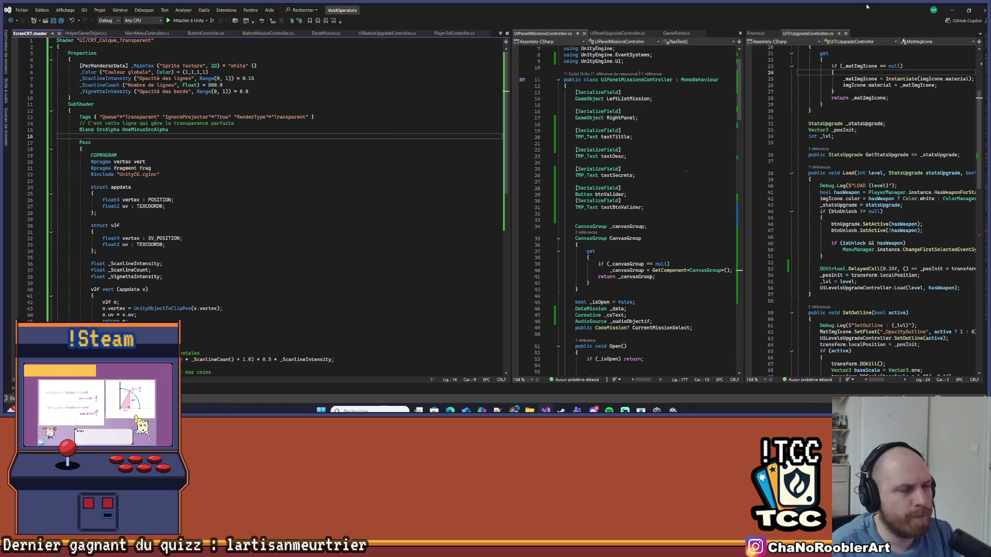
pyautogui.click(952, 10)
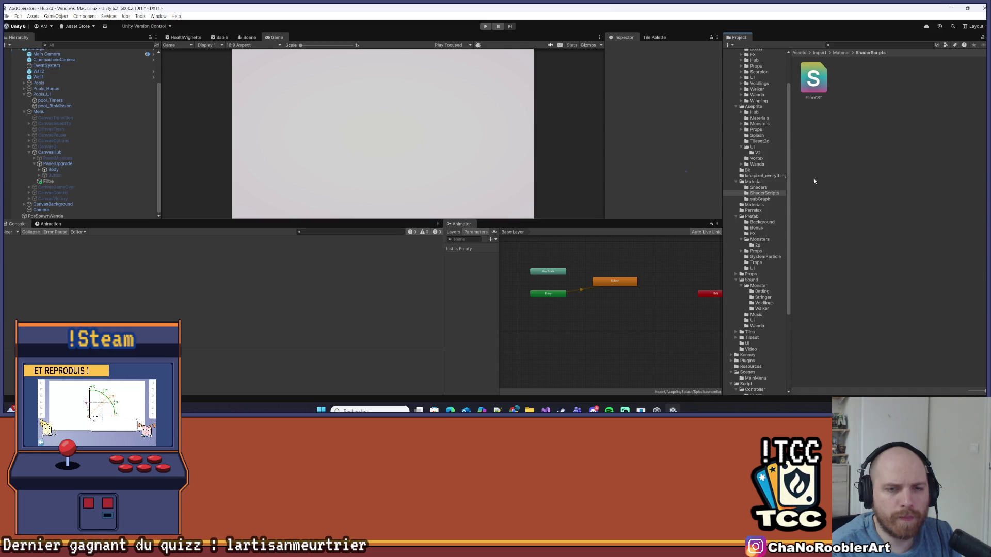
# - Create a UI_CRT_Calque_Transparent material from the updated shader
pyautogui.click(813, 79)
pyautogui.scroll(-2, 674, 90)
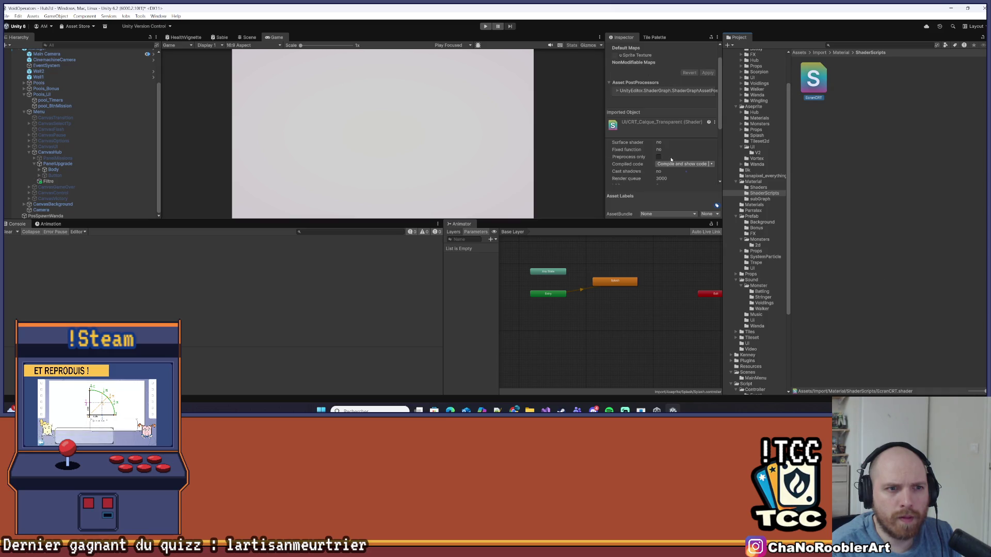
pyautogui.rightClick(816, 68)
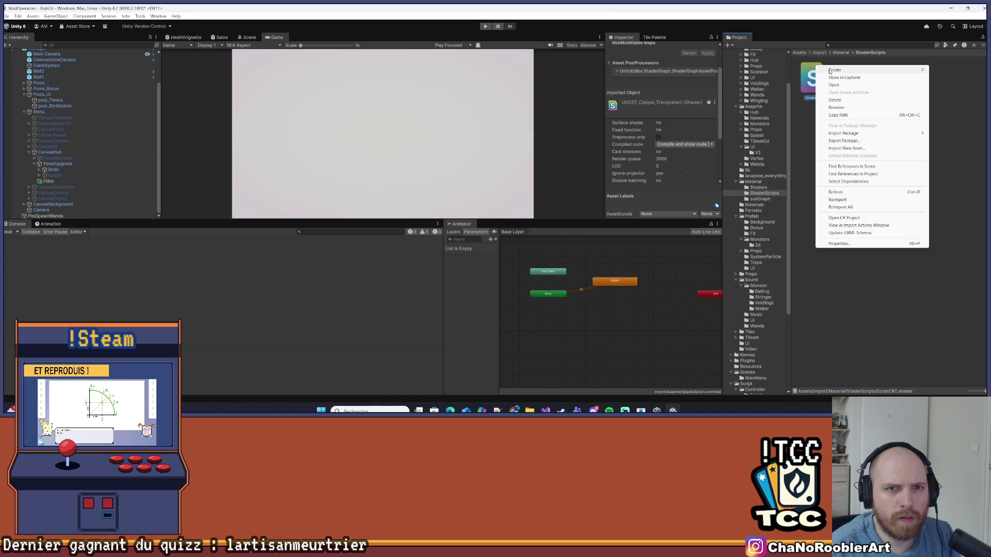
pyautogui.moveTo(834, 69)
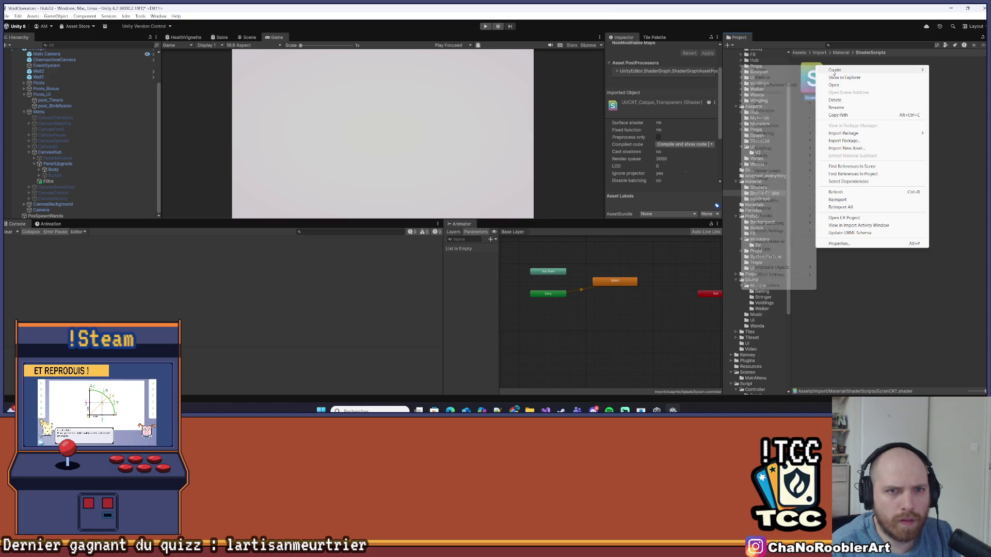
pyautogui.click(769, 77)
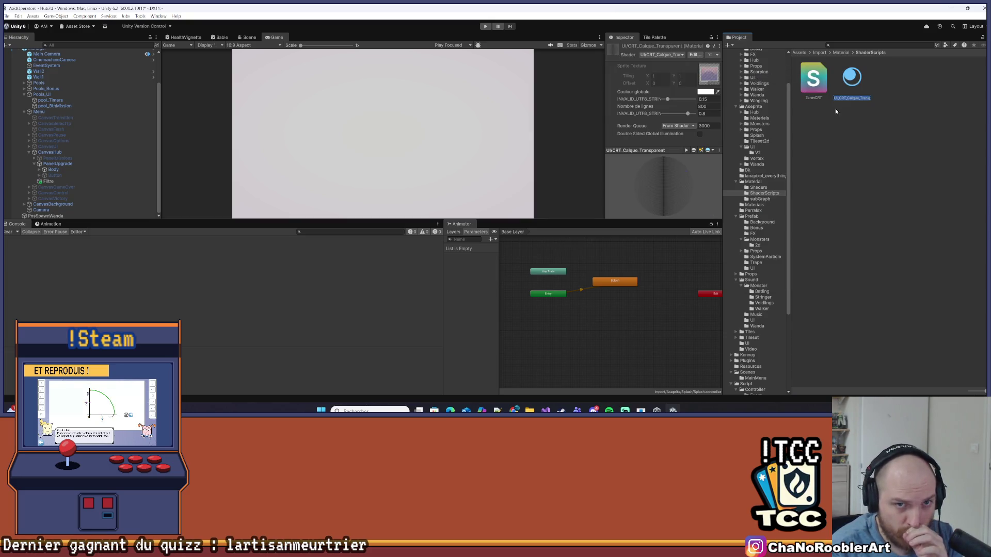
pyautogui.click(857, 83)
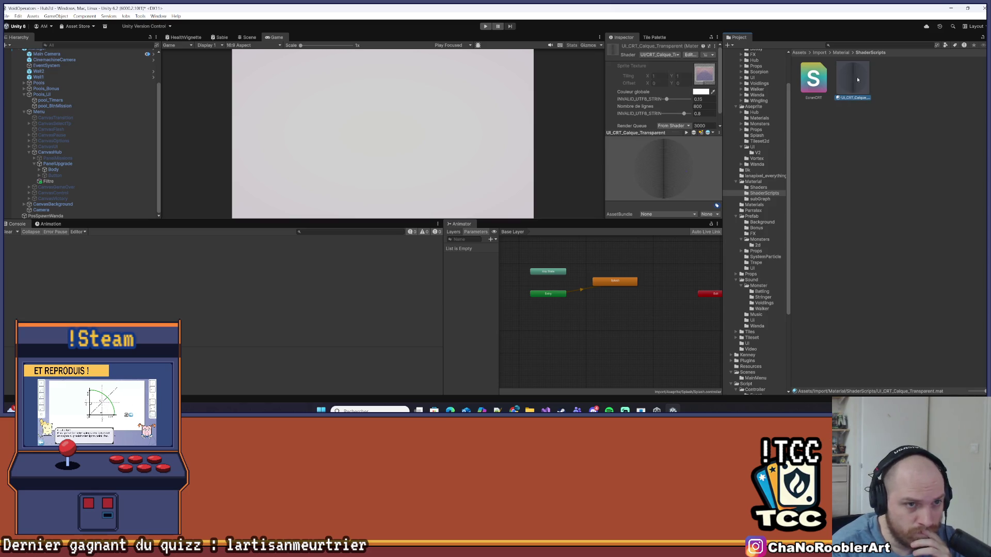
# - Assign the material to the Filtre Raw Image and save the Hub2d scene
pyautogui.click(49, 183)
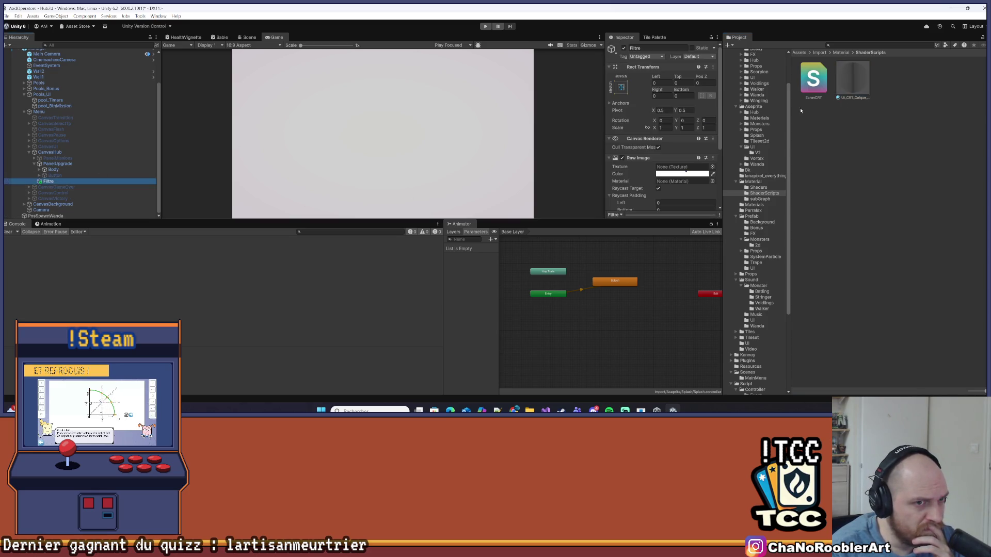
pyautogui.moveTo(852, 79)
pyautogui.mouseDown()
pyautogui.moveTo(679, 166)
pyautogui.moveTo(681, 182)
pyautogui.mouseUp()
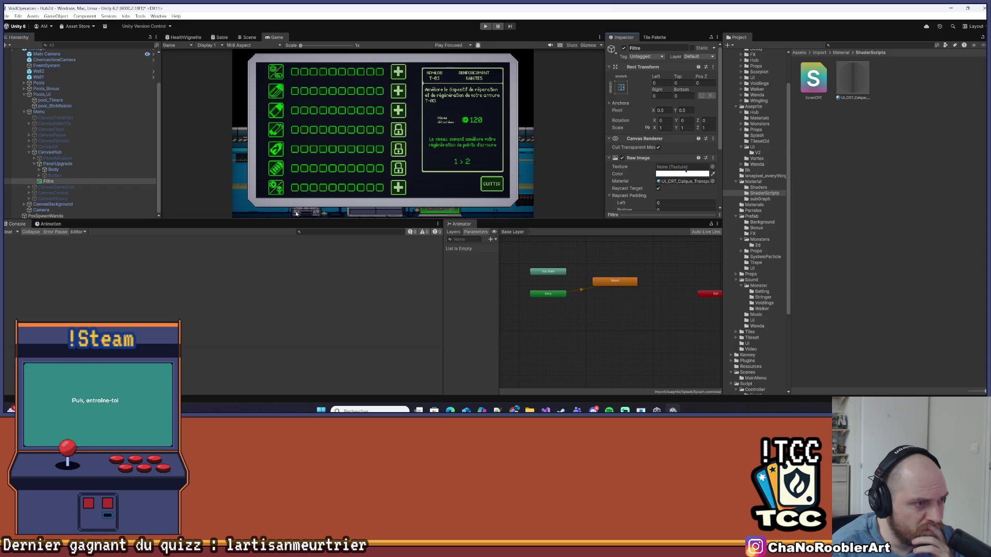
pyautogui.moveTo(303, 220)
pyautogui.mouseDown()
pyautogui.moveTo(304, 356)
pyautogui.moveTo(304, 344)
pyautogui.mouseUp()
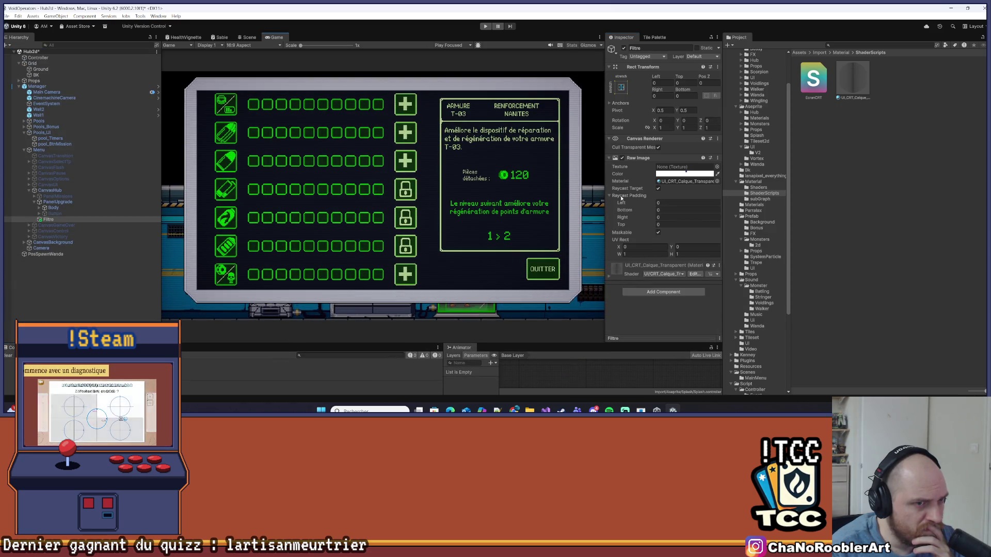
pyautogui.click(78, 289)
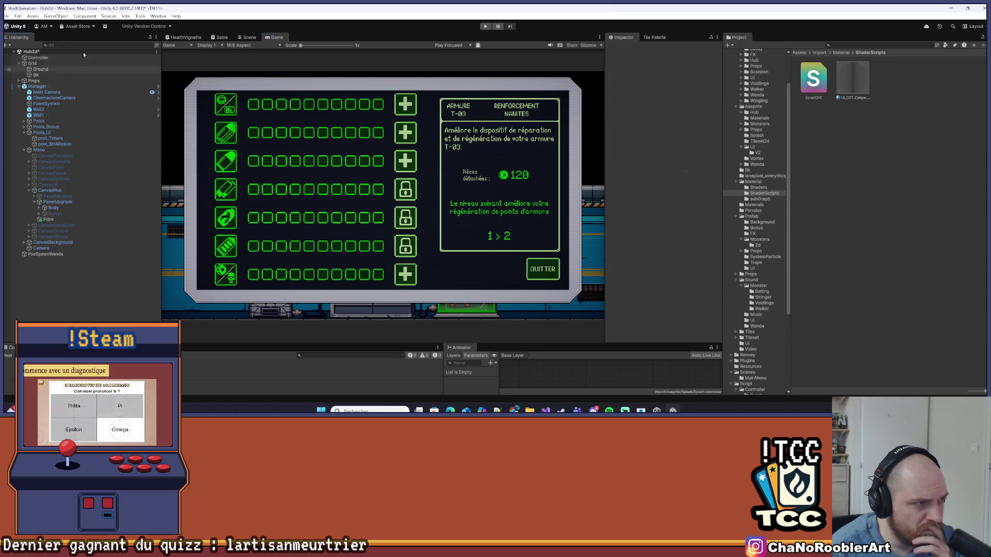
pyautogui.click(6, 16)
pyautogui.click(20, 49)
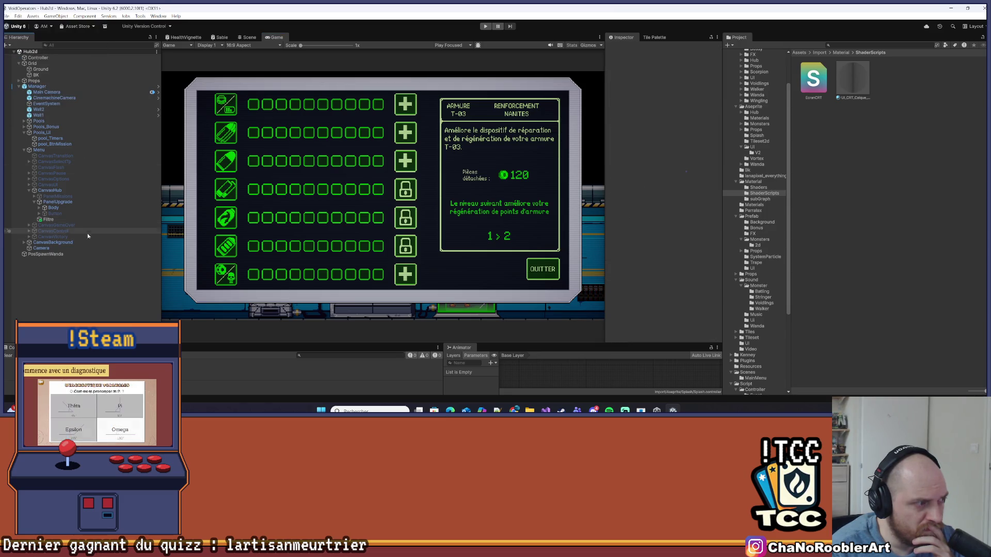
pyautogui.click(65, 220)
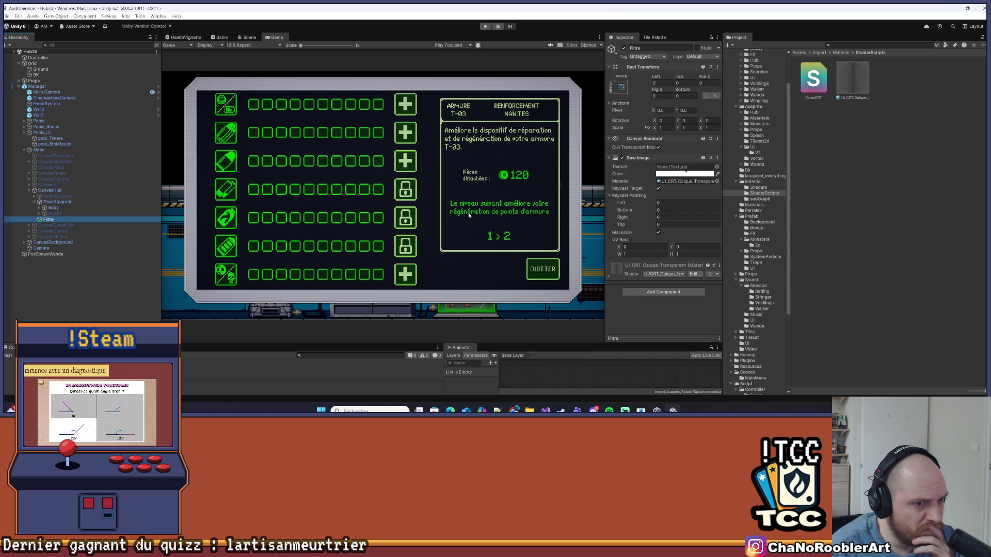